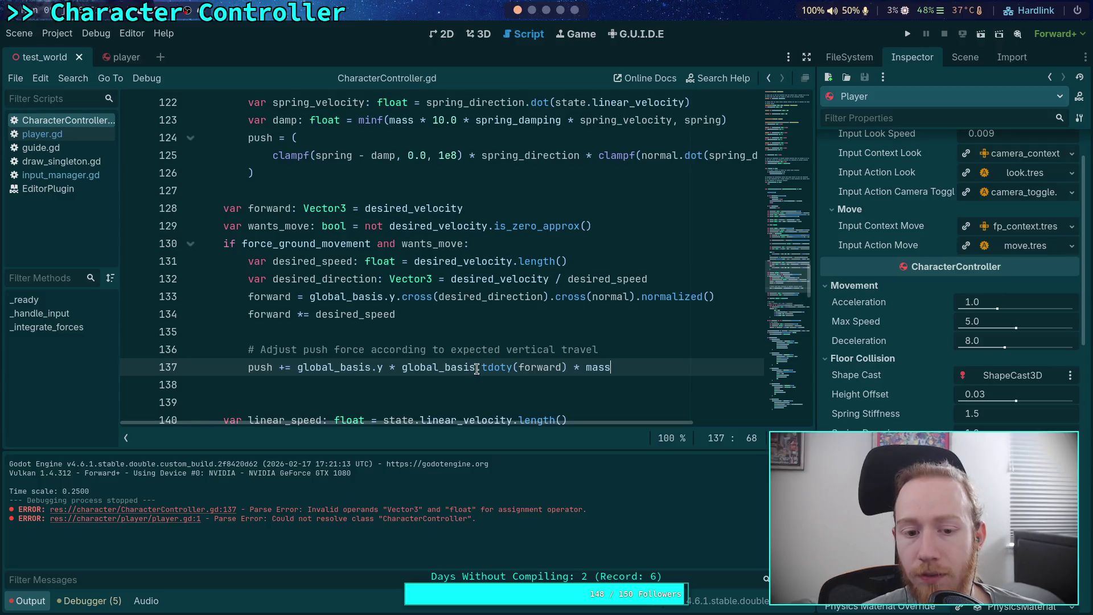
Test-run the game to check the controller, then stop it.
scroll(450, 368, up, 1)
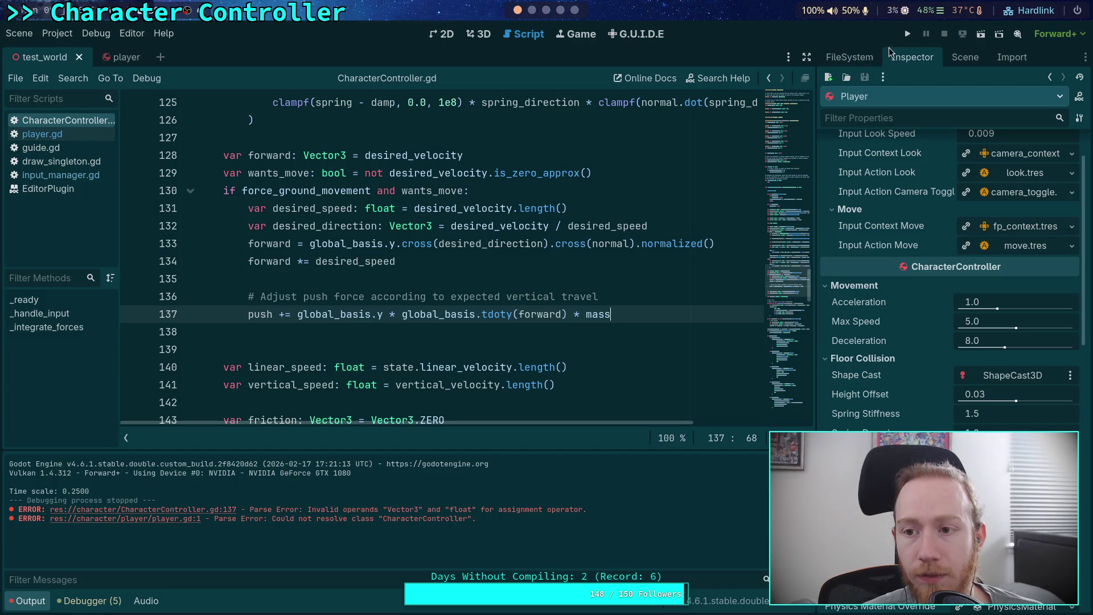
click(907, 33)
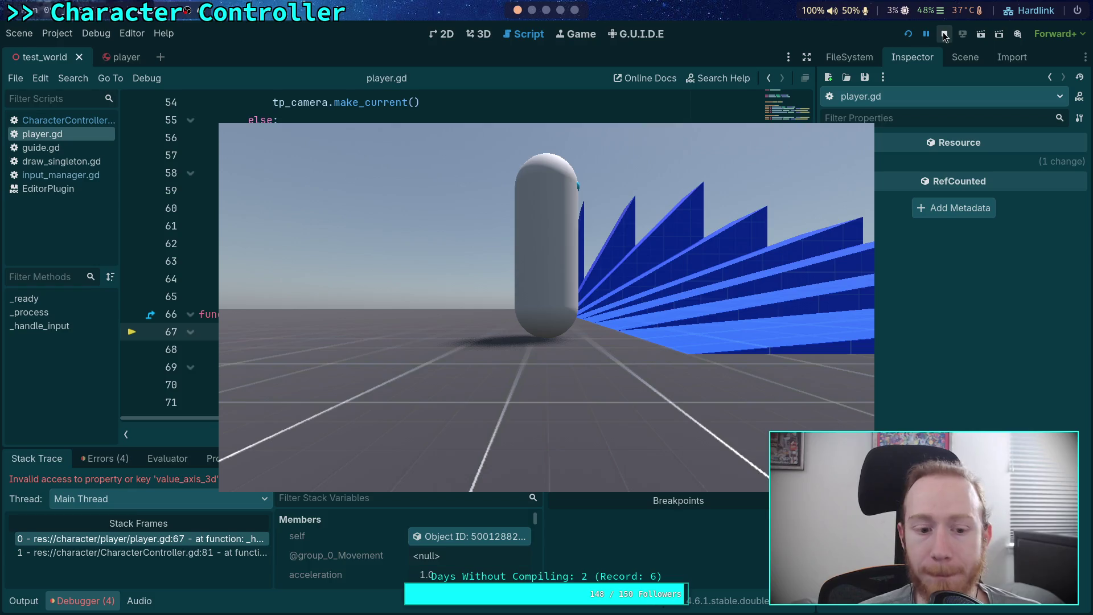
click(944, 35)
click(499, 317)
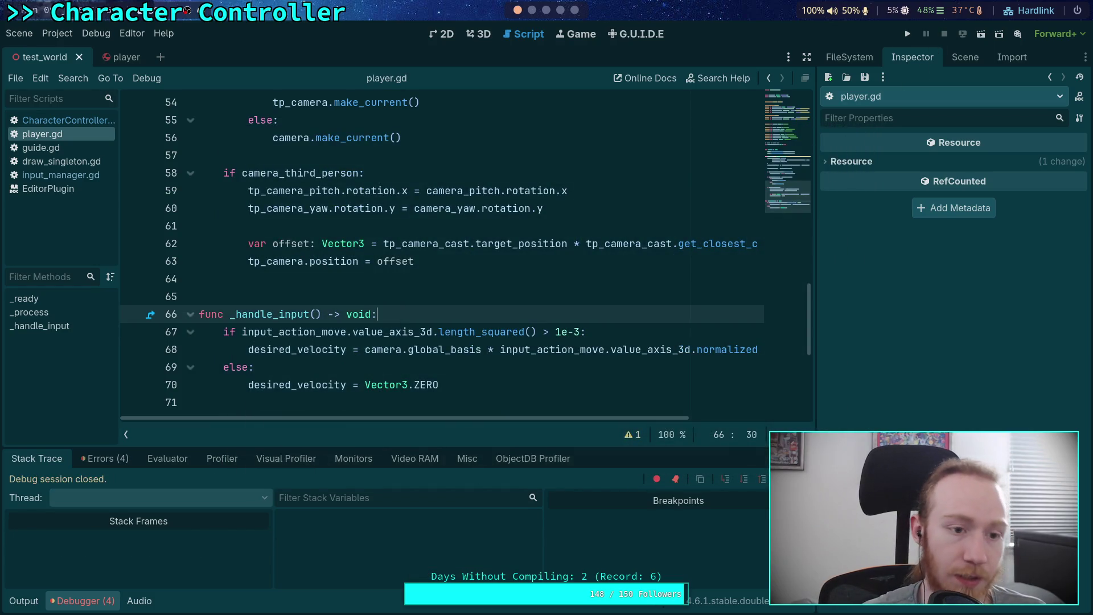
Close the guide.gd script from the script list.
click(83, 149)
scroll(365, 251, down, 1)
scroll(365, 252, down, 12)
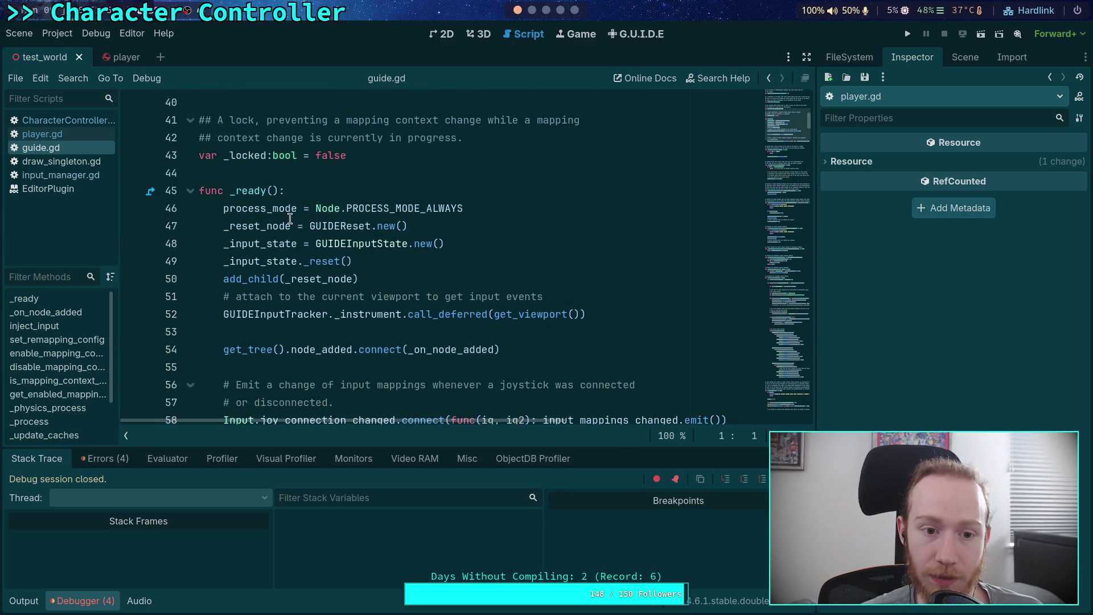
right_click(61, 147)
click(87, 188)
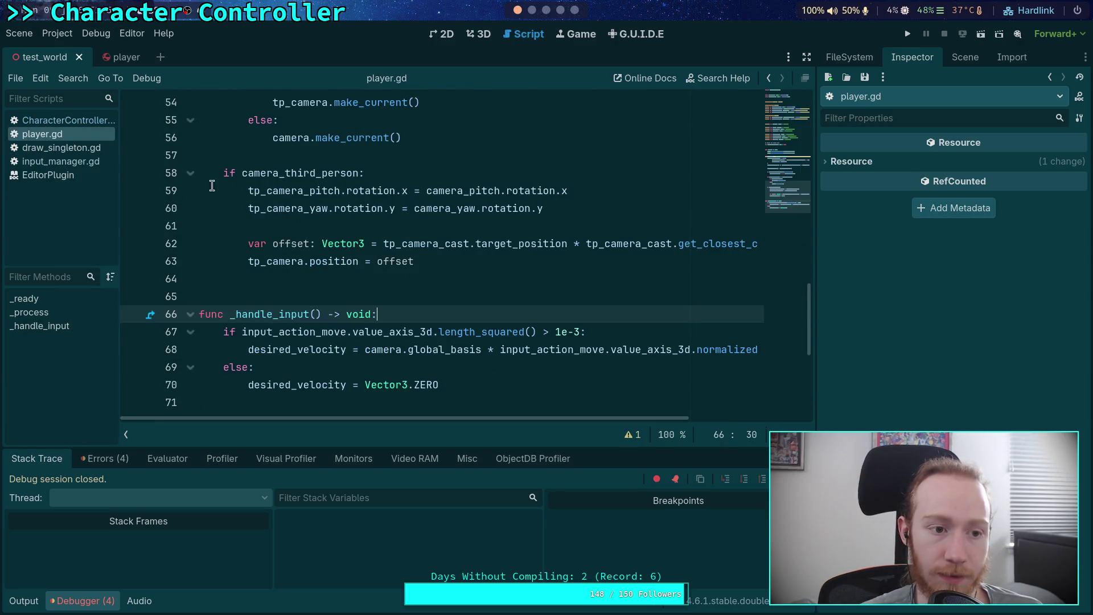
Switch to the terminal workspace and its planet-game window, entering :q.
click(536, 10)
key(ctrl+b)
text(1)
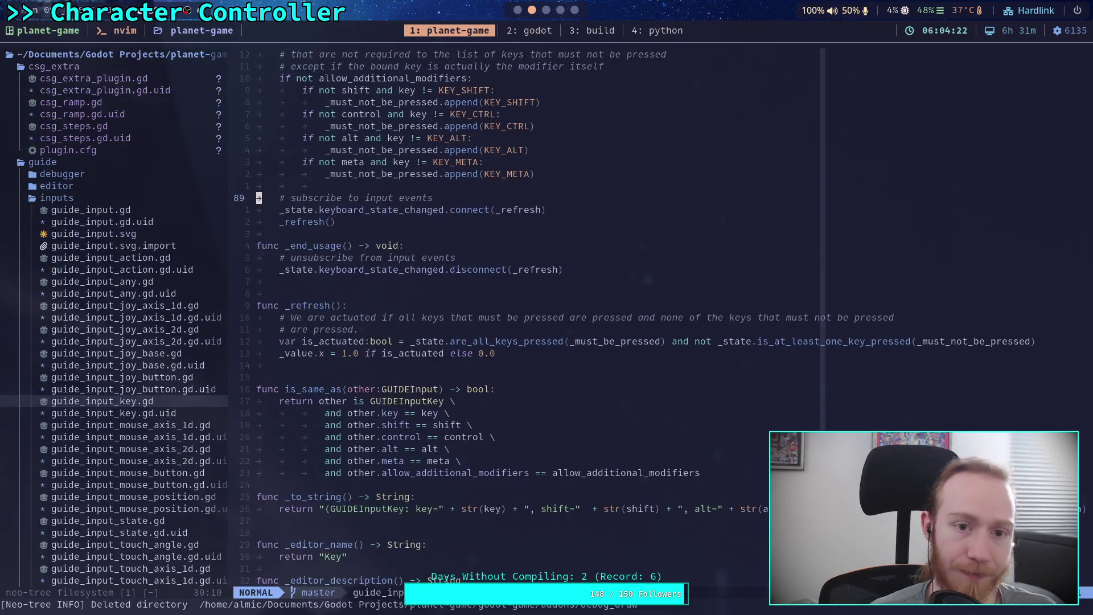
text(:q)
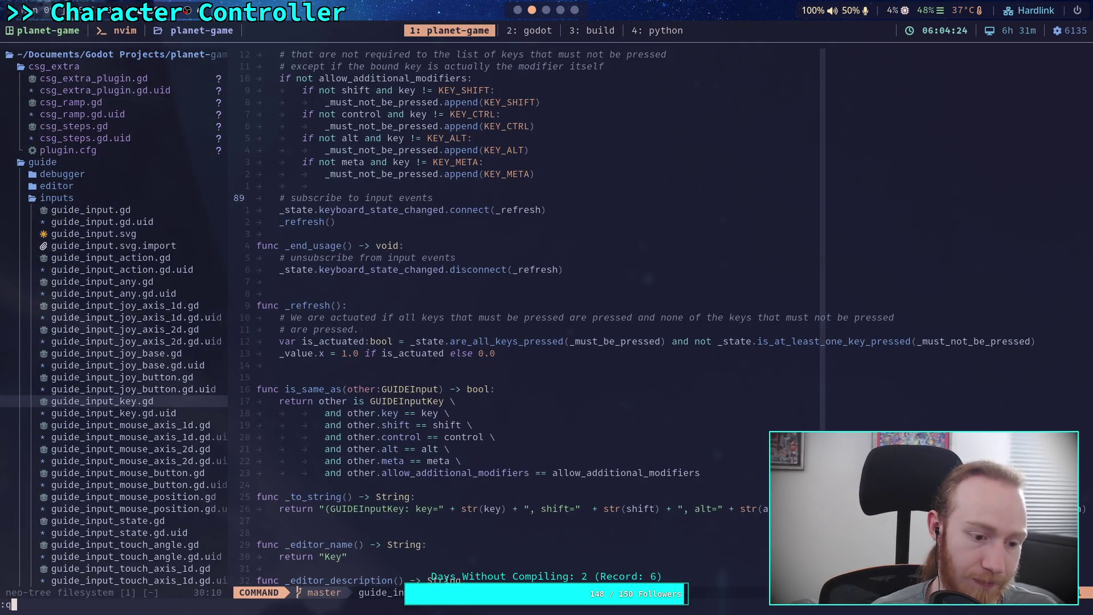
Quit Neovim and run git status to see which files changed.
key(Return)
text(gith)
key(BackSpace)
key(BackSpace)
text(status)
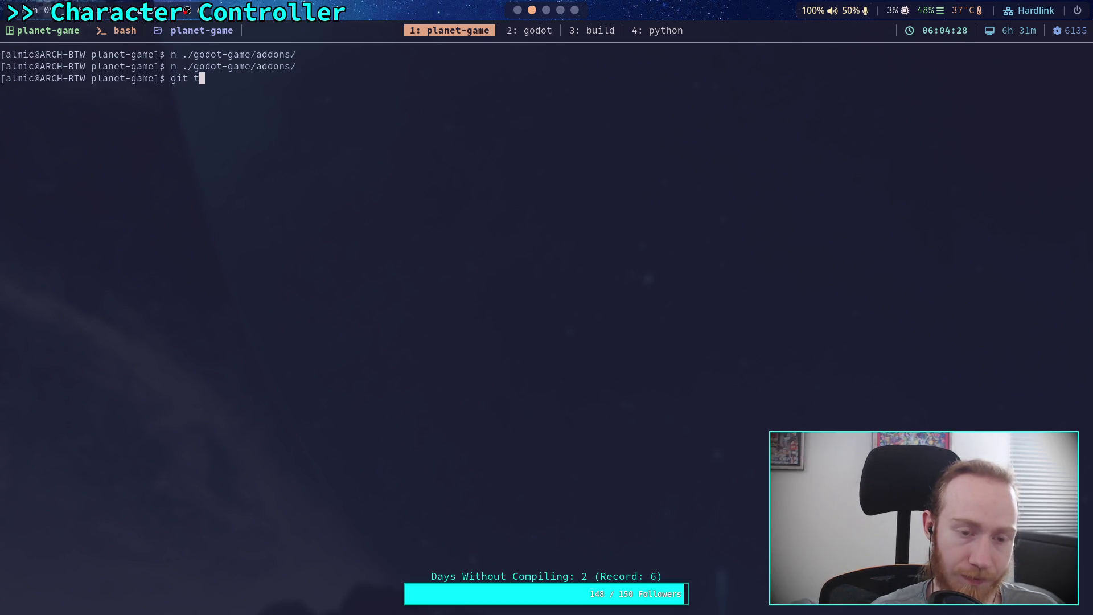
key(Return)
Run git restore on godot-game/addons/guide/guide.gd, then return to the Godot editor.
text(git )
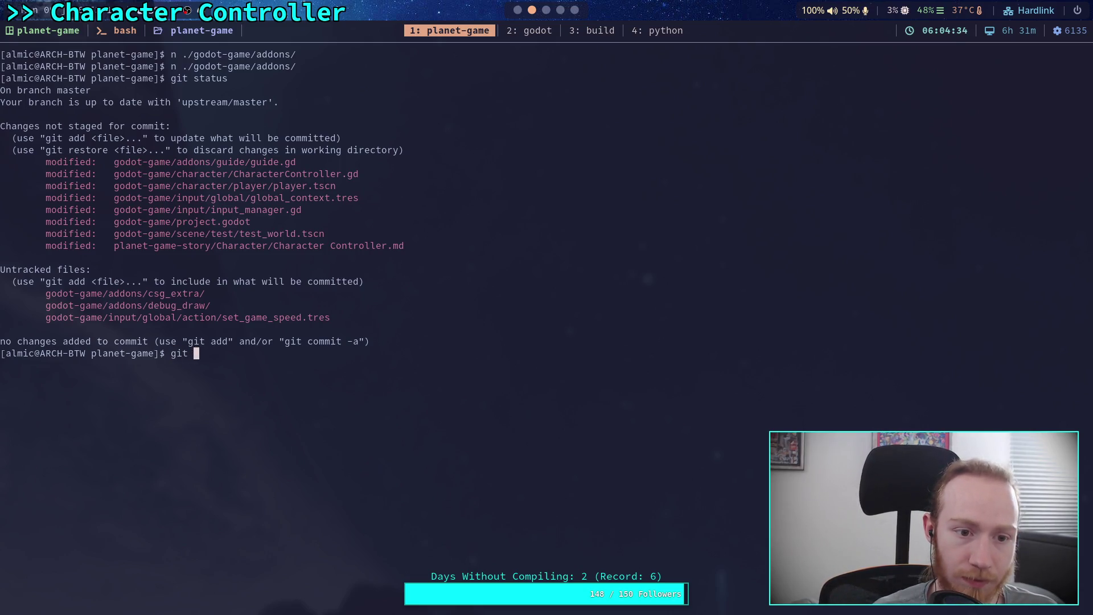
text(restore godot-game/addons/gu)
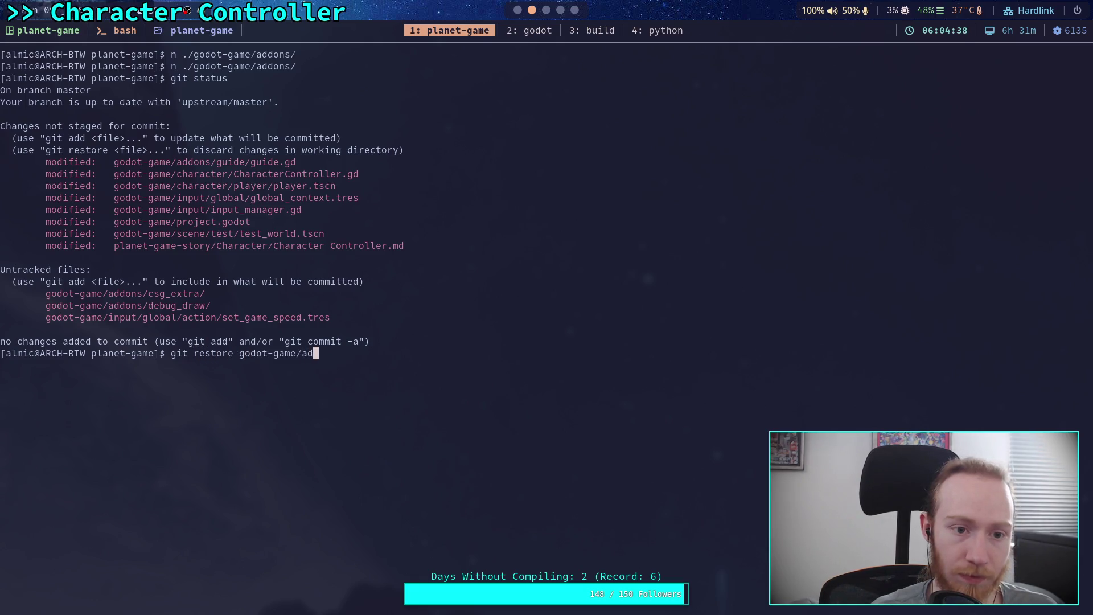
key(Tab)
text(gu)
key(Tab)
text(gd)
key(Return)
key(super+2)
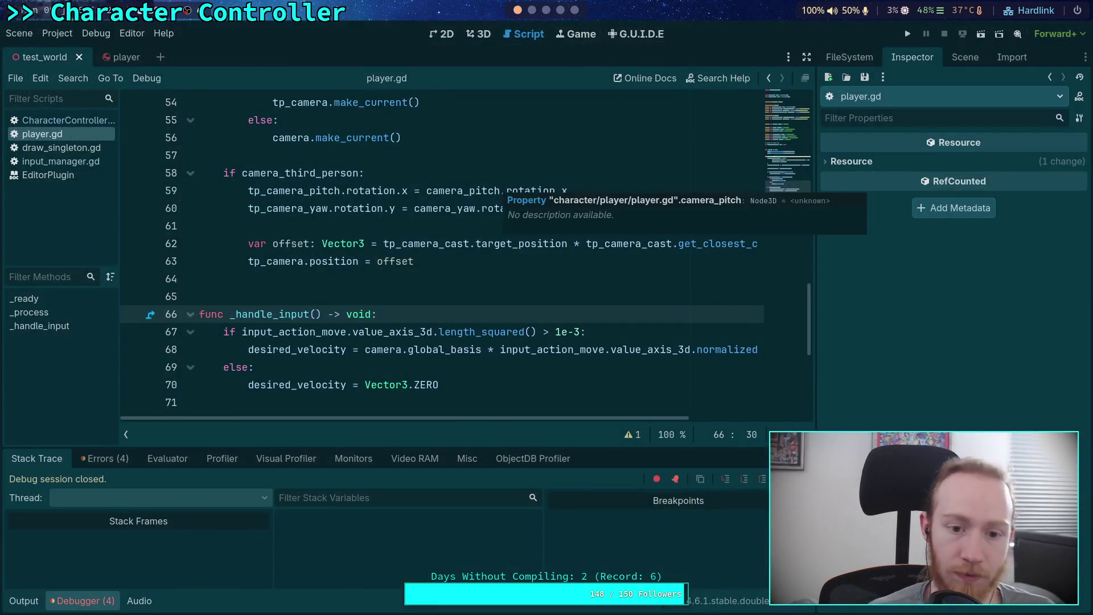
Close player.gd and launch the game with F5.
right_click(91, 135)
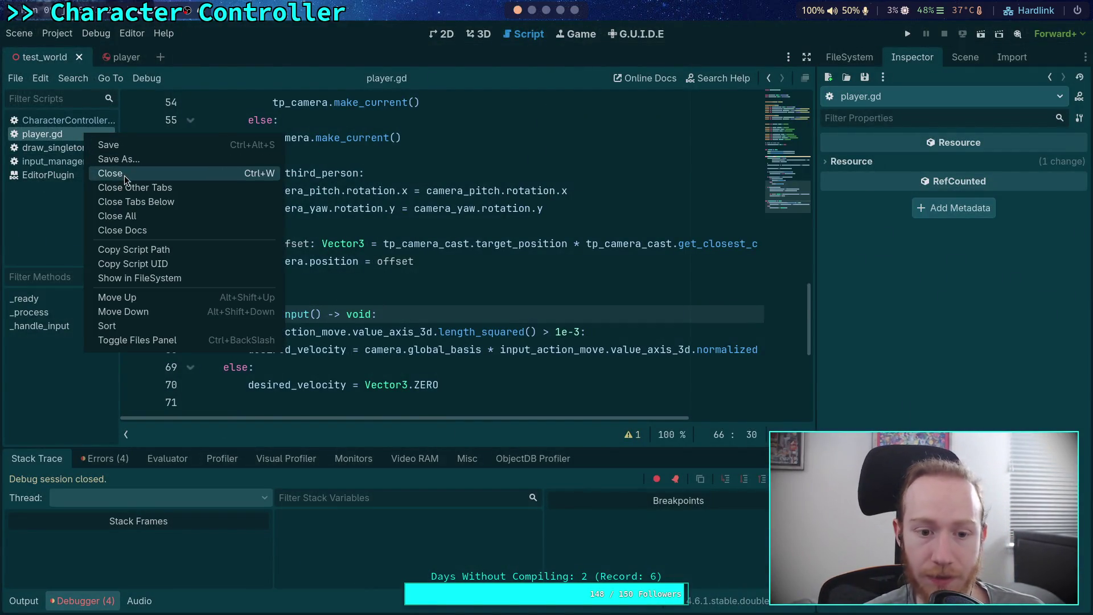
click(124, 175)
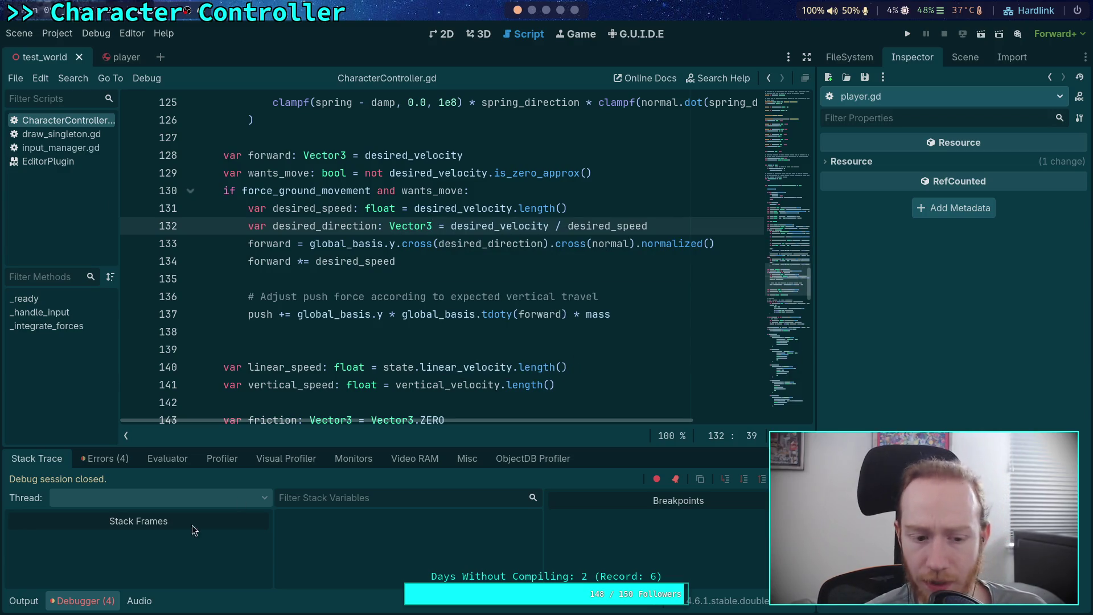
key(F5)
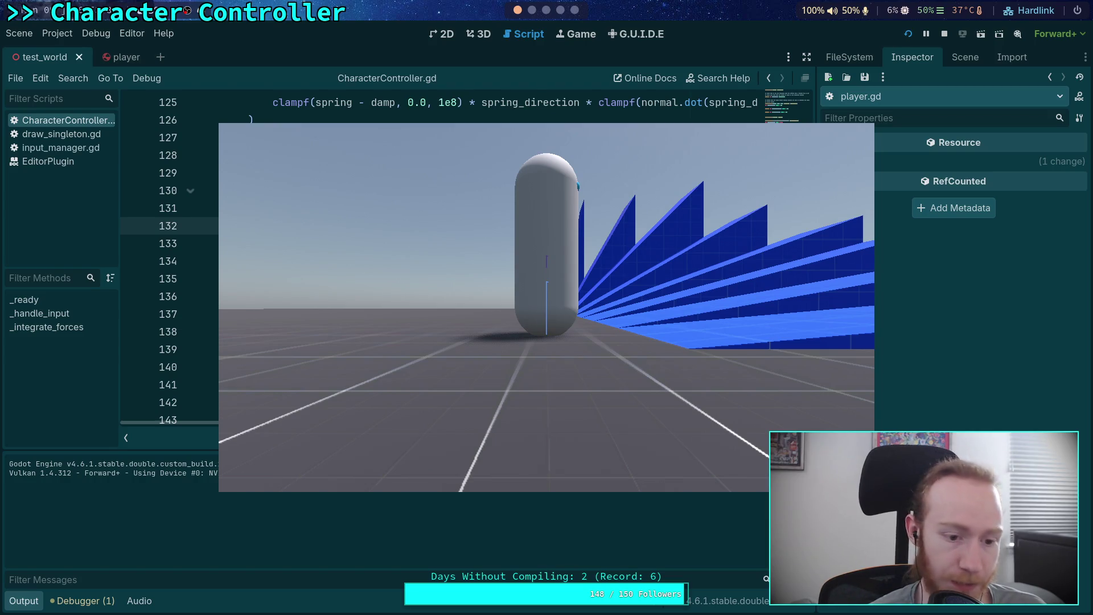
Move the capsule right, switching between quarter and normal speed, then stop the game.
key(minus)
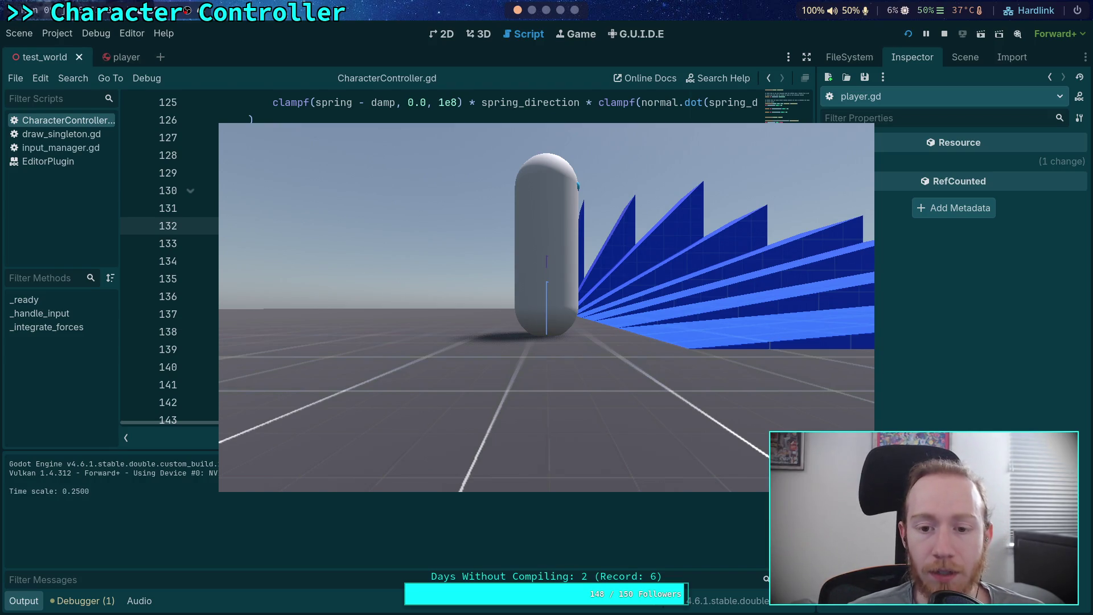
key(d)
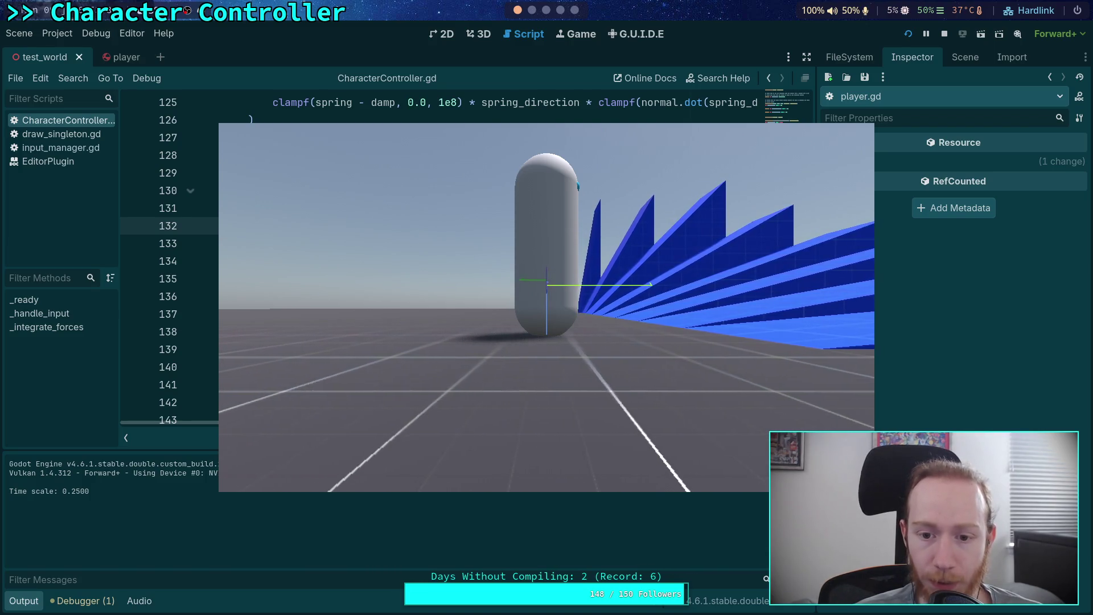
key(d)
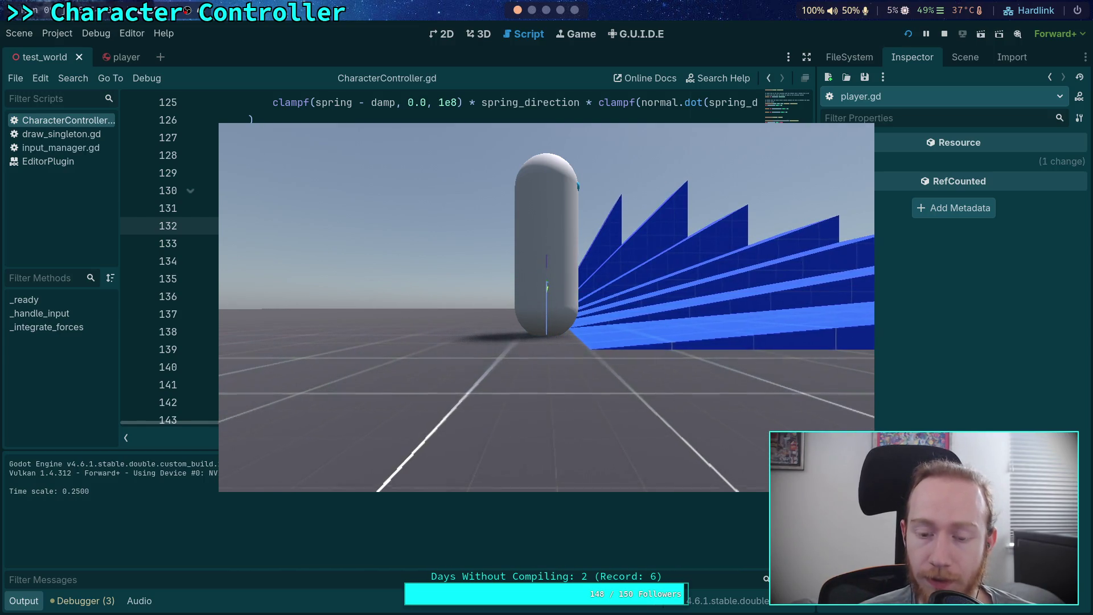
key(t)
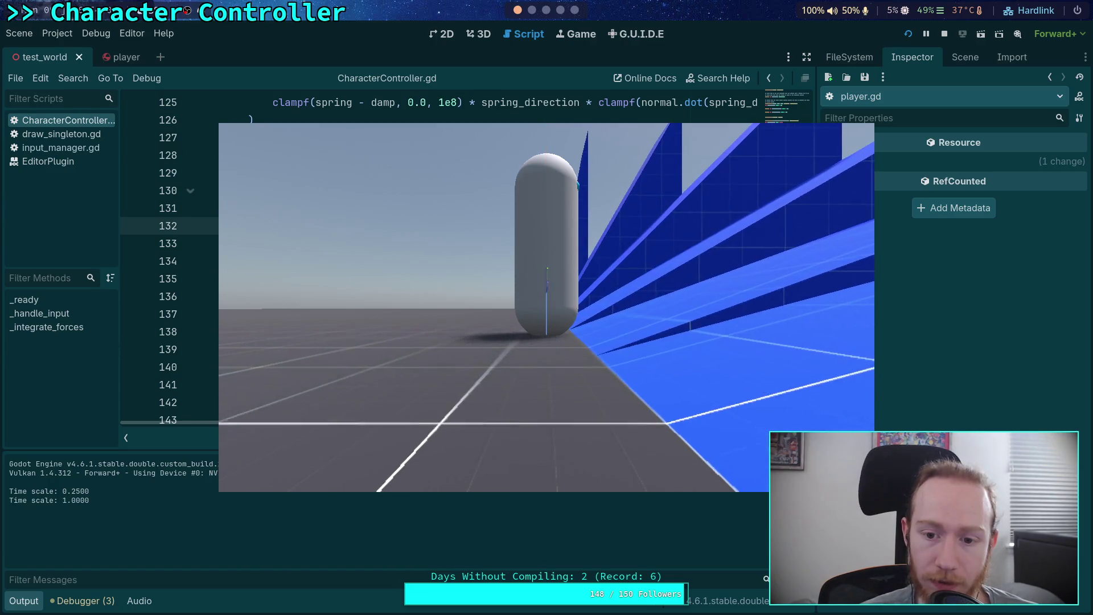
key(t)
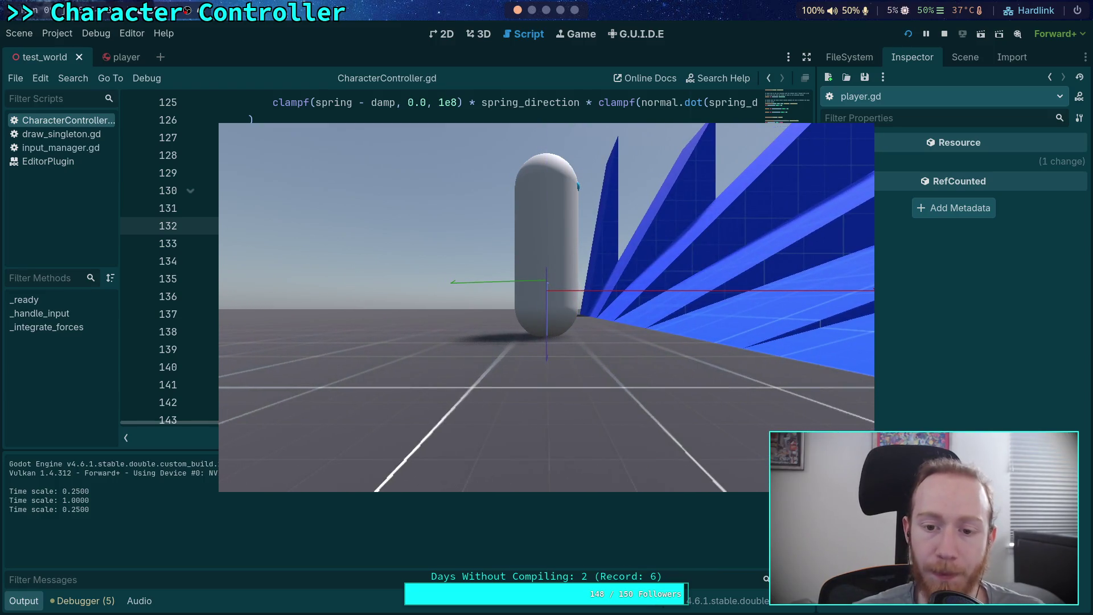
click(946, 35)
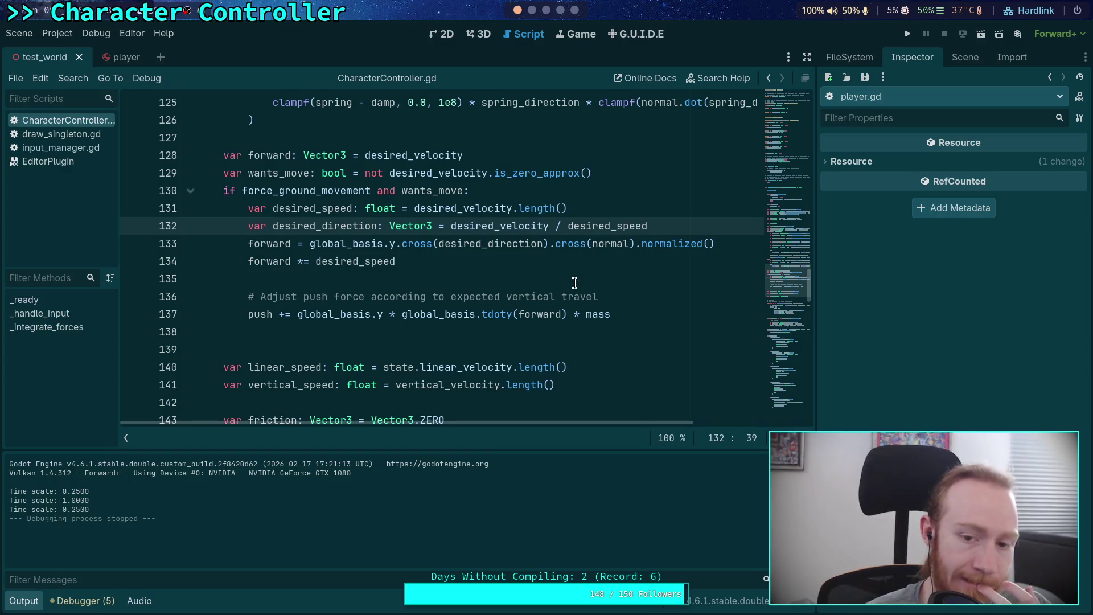
scroll(471, 316, down, 2)
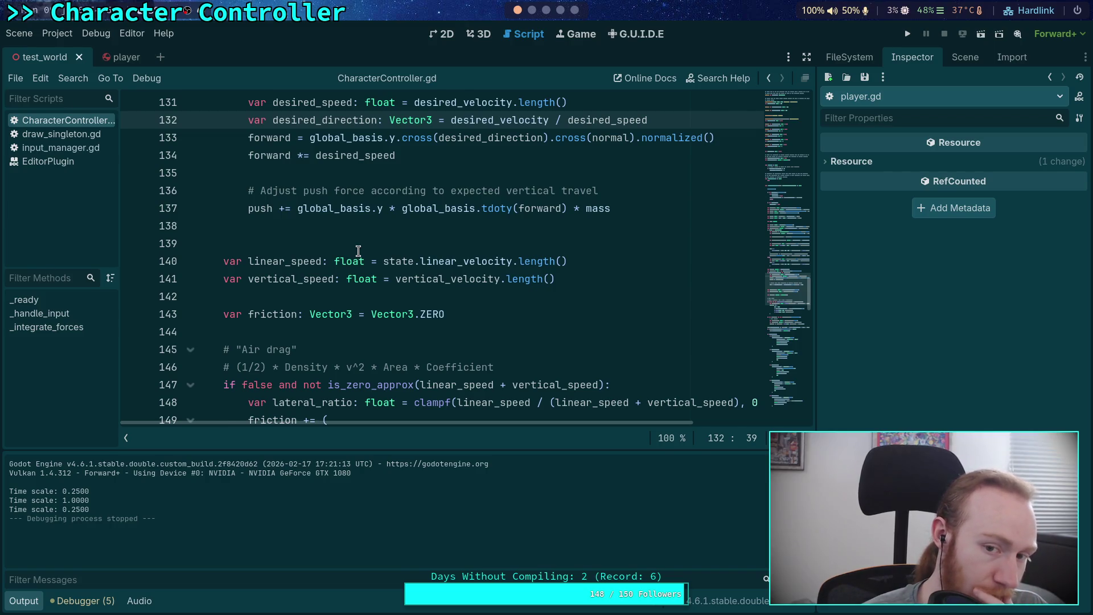
scroll(358, 251, down, 7)
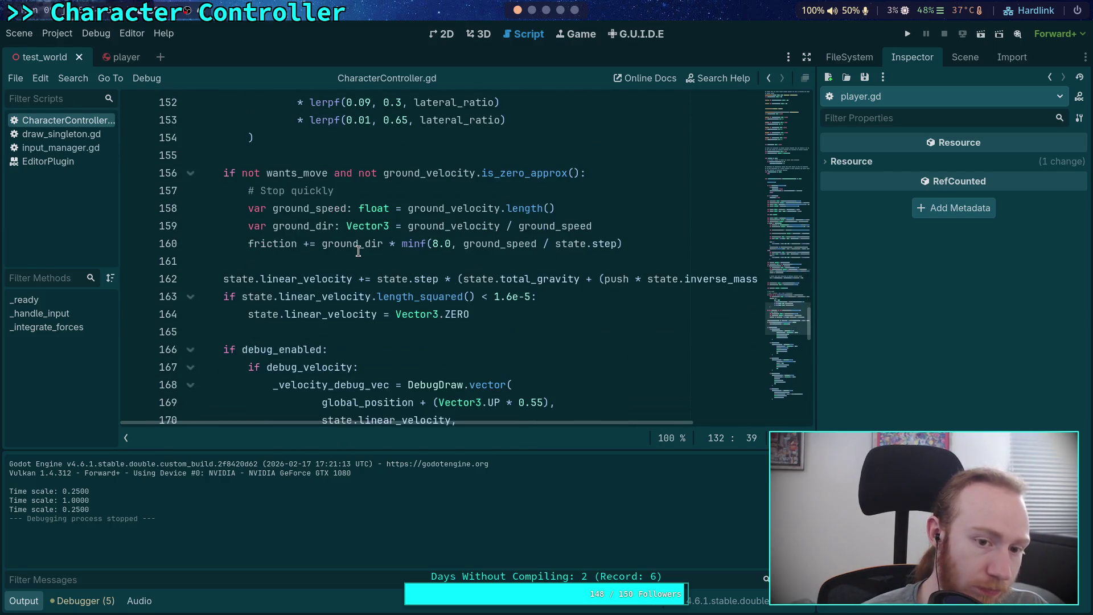
scroll(358, 251, up, 8)
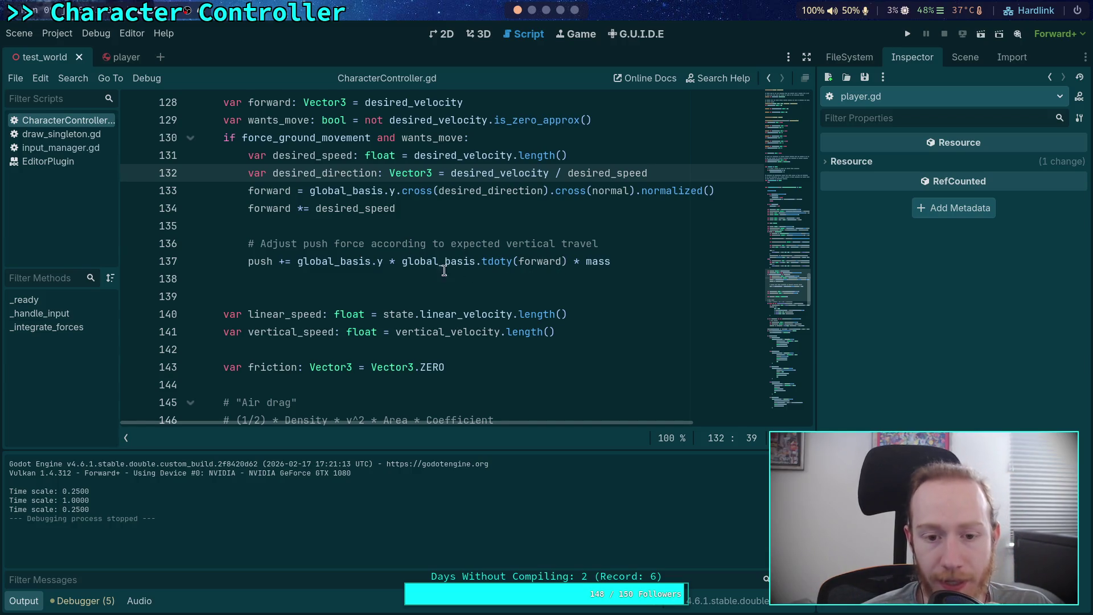
Try moving the push-force lines above the forward scaling, then undo it.
mouse_move(441, 258)
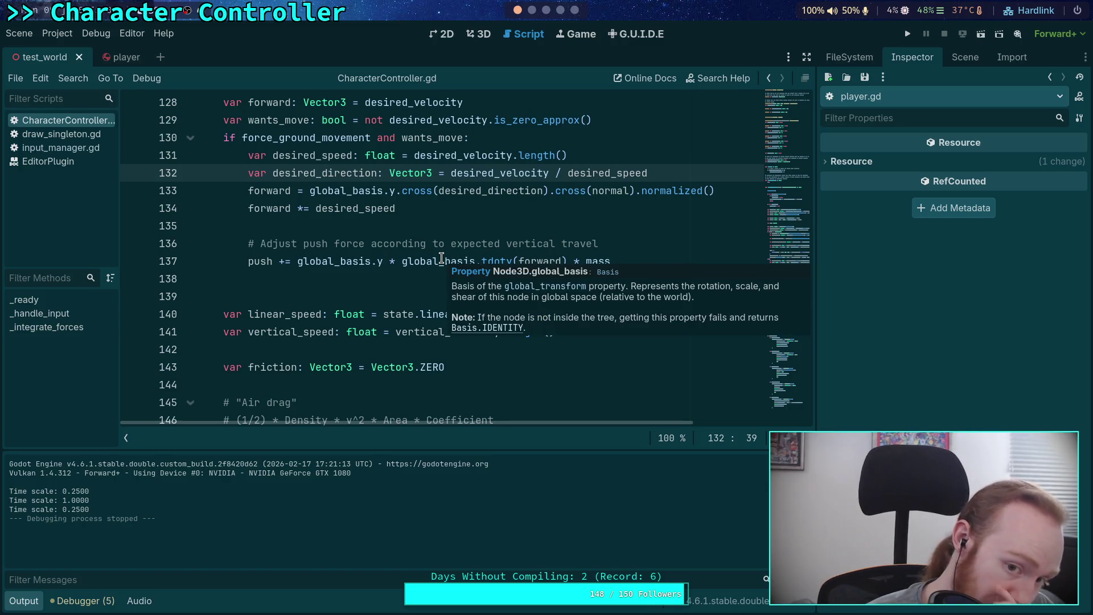
drag(365, 243, 370, 260)
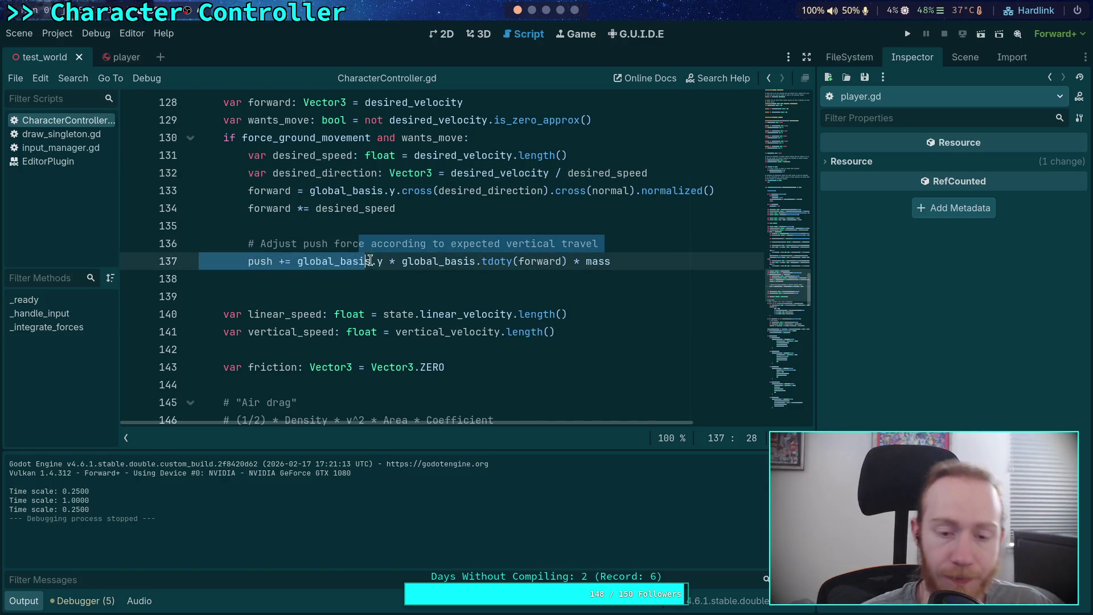
key(alt+Up)
key(alt+Up)
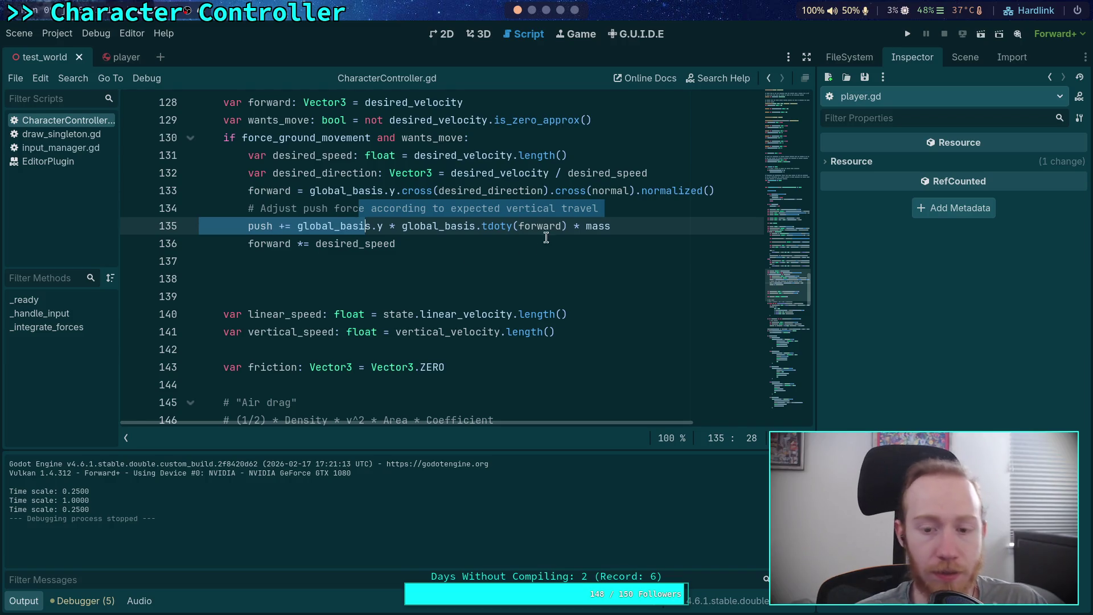
click(597, 215)
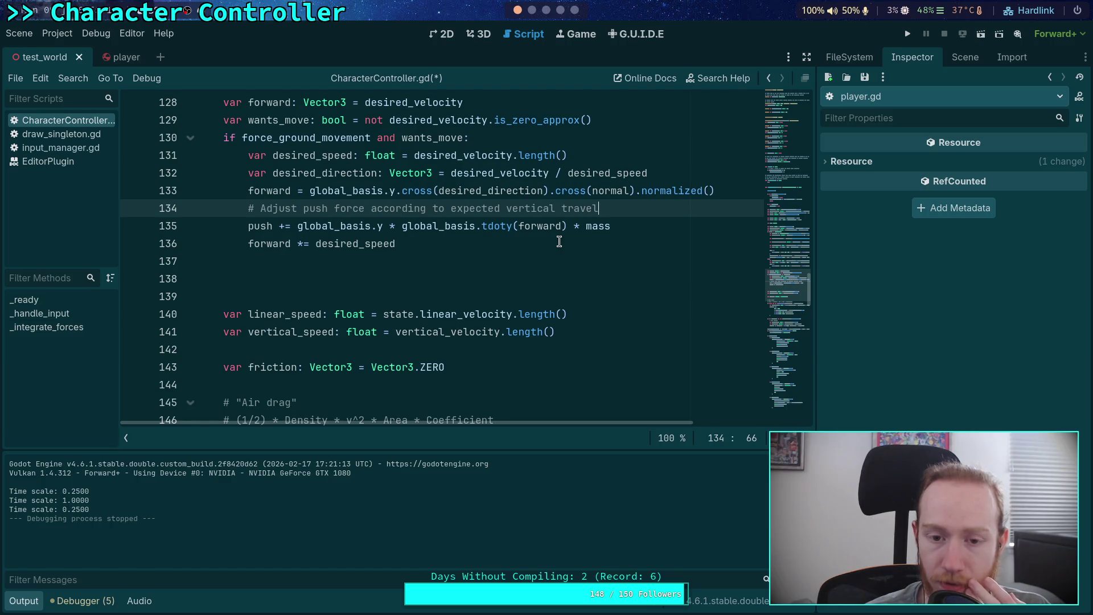
key(ctrl+z)
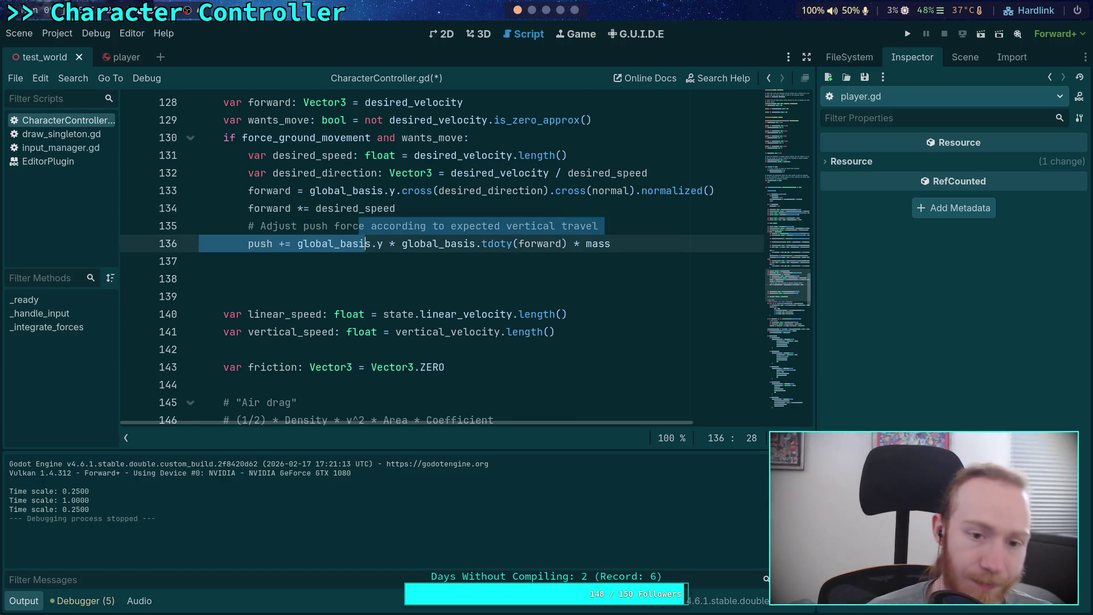
click(627, 259)
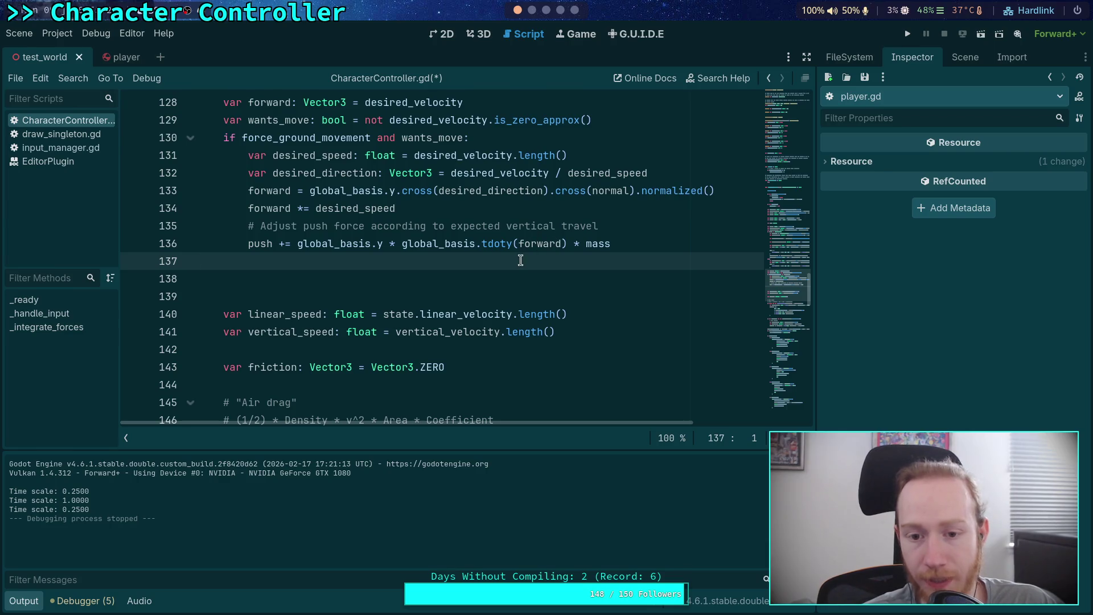
Insert print(global_basis.tdoty(forward)) above the push line and save the script.
drag(520, 260, 130, 226)
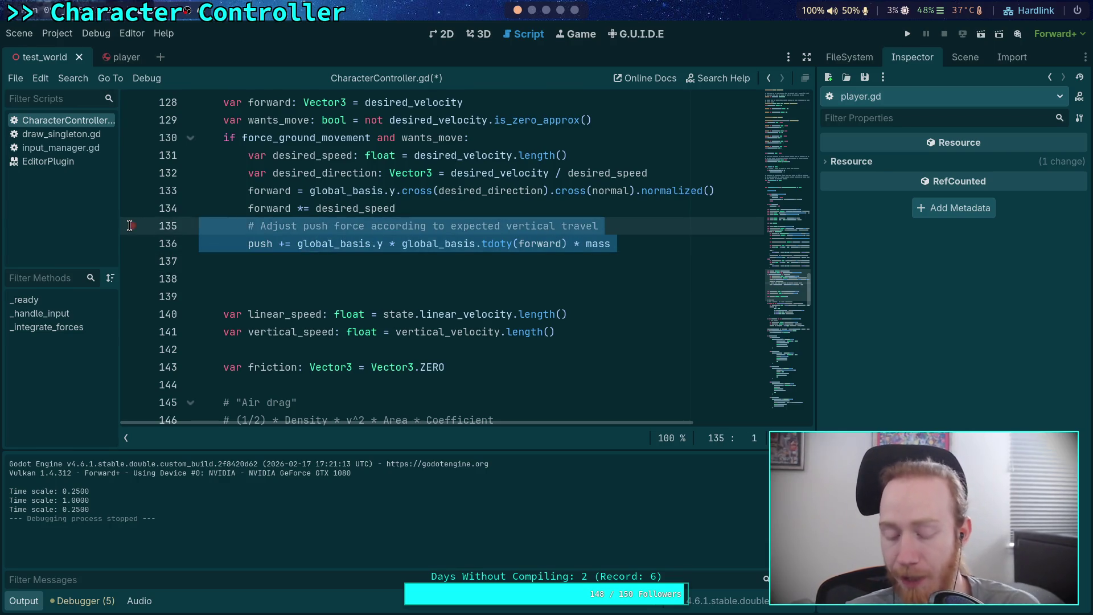
click(397, 212)
key(Return)
click(357, 278)
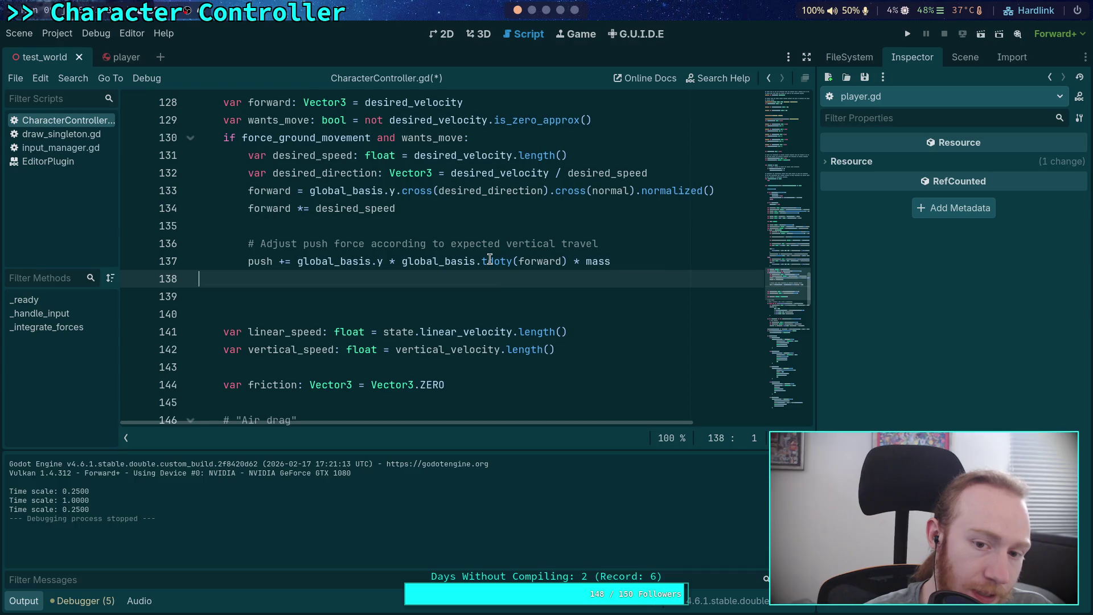
mouse_move(489, 260)
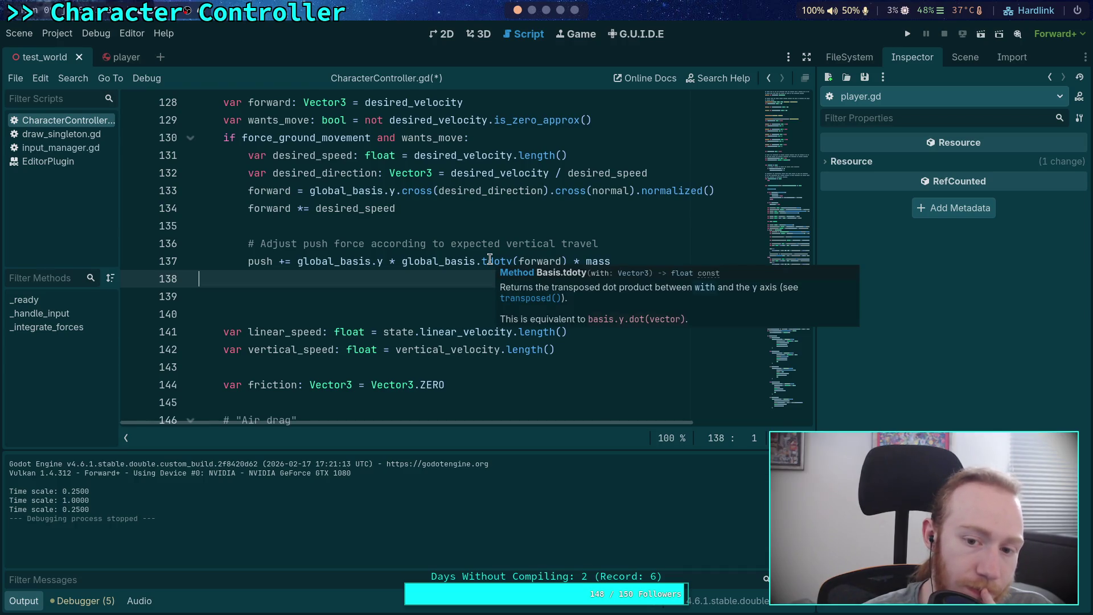
click(489, 260)
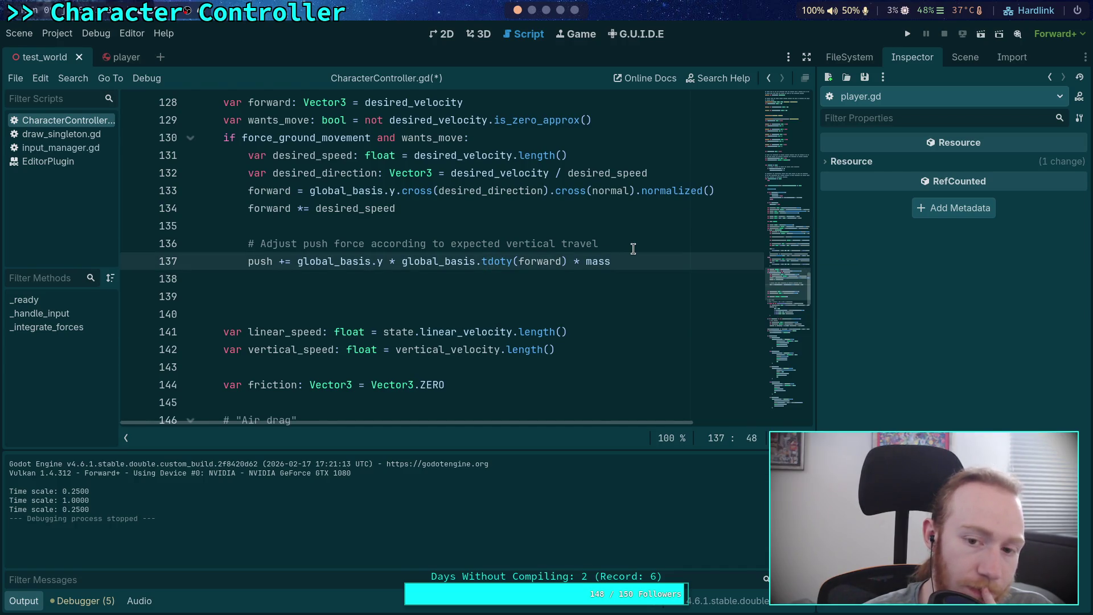
key(ctrl+shift+Return)
text(print()
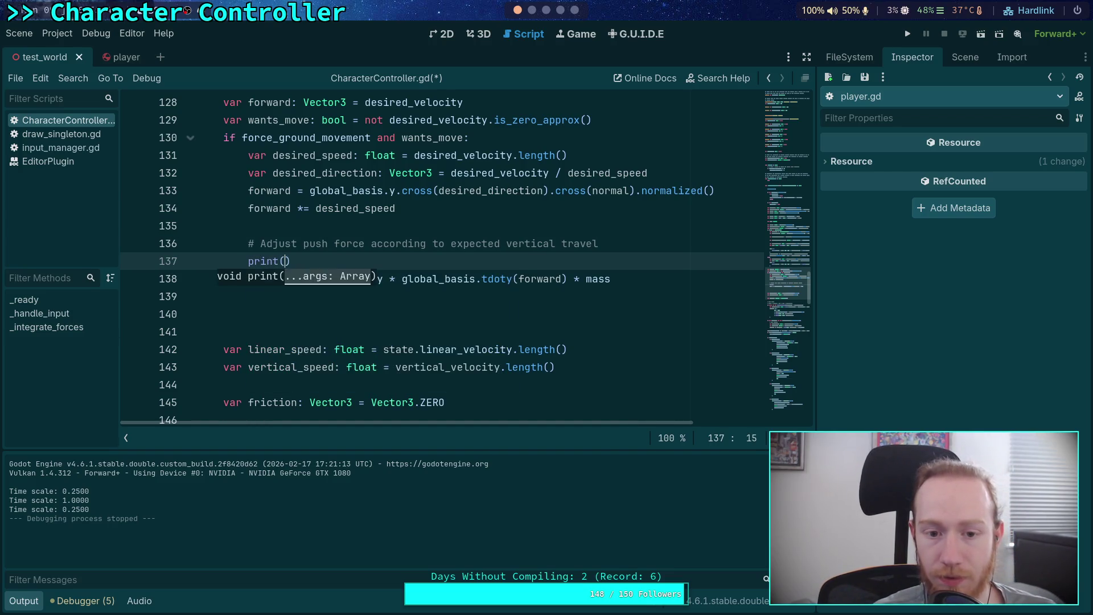
text(global_basis.)
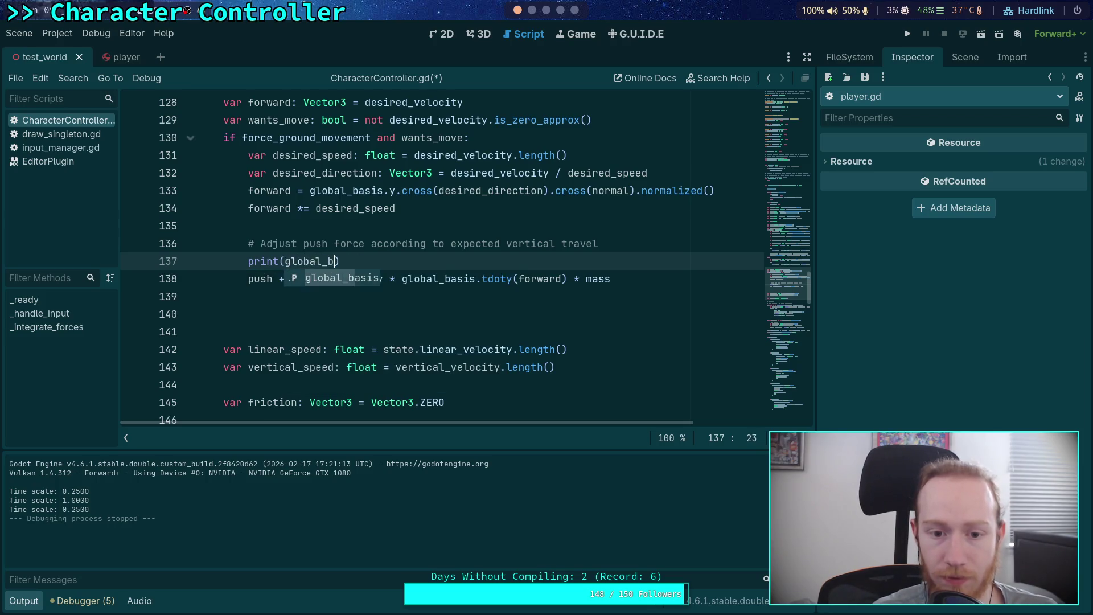
text(td)
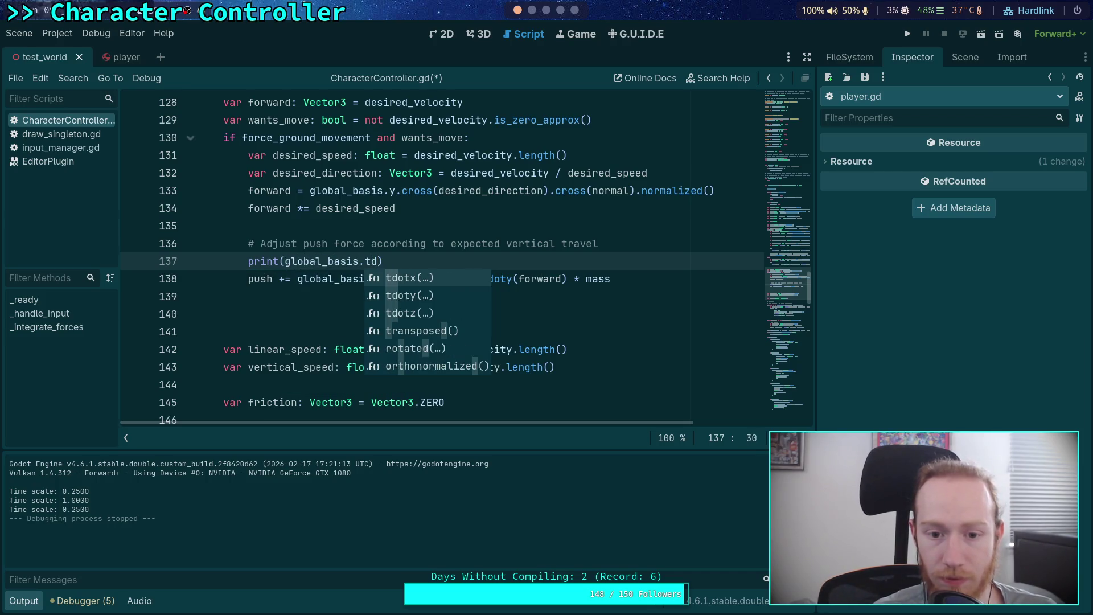
key(Down)
key(Return)
text(forw)
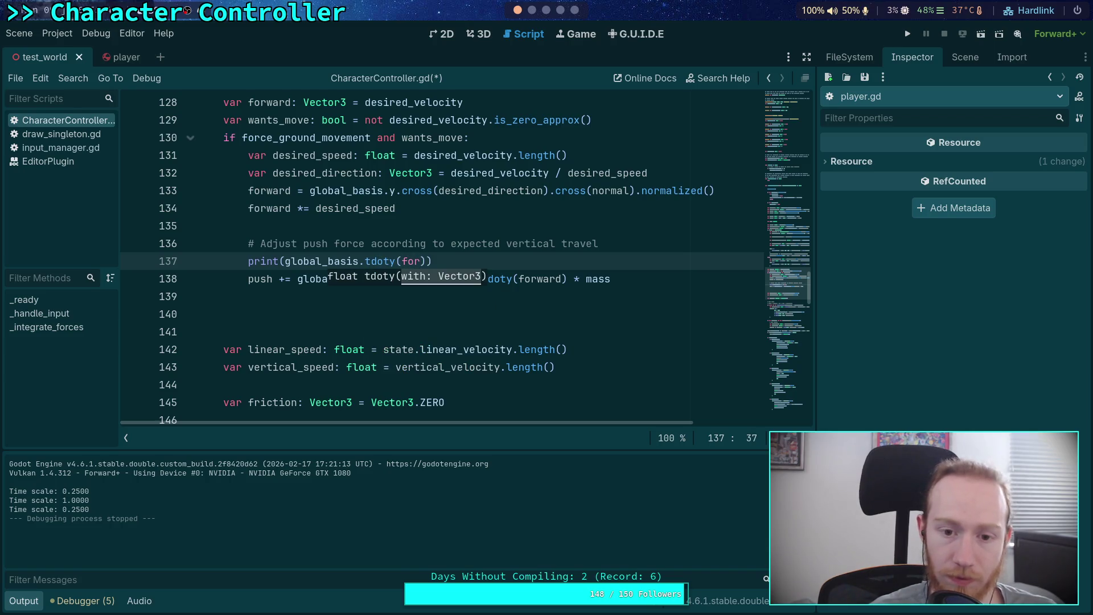
text(ard)
key(ctrl+s)
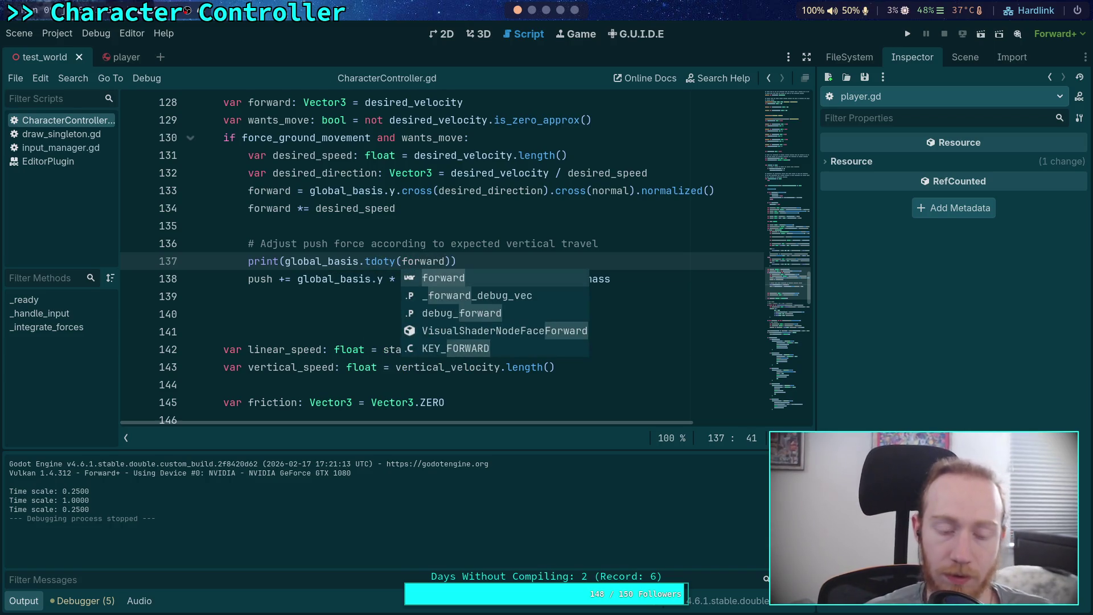
Switch to the 3D view and show the Player node's properties from the Scene dock.
click(607, 207)
click(473, 295)
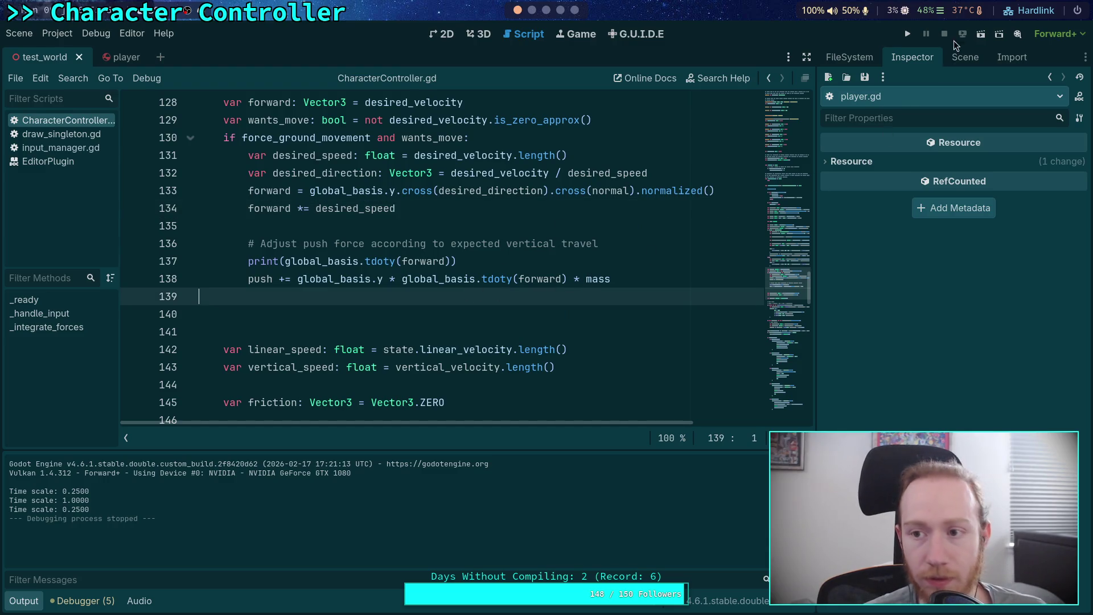
click(478, 37)
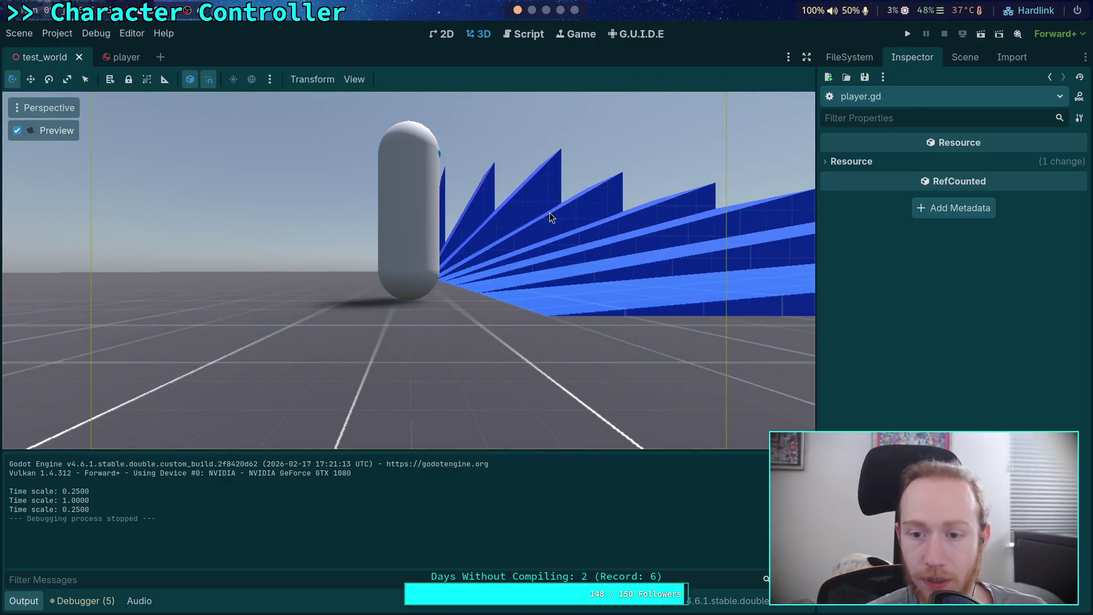
click(964, 57)
click(917, 60)
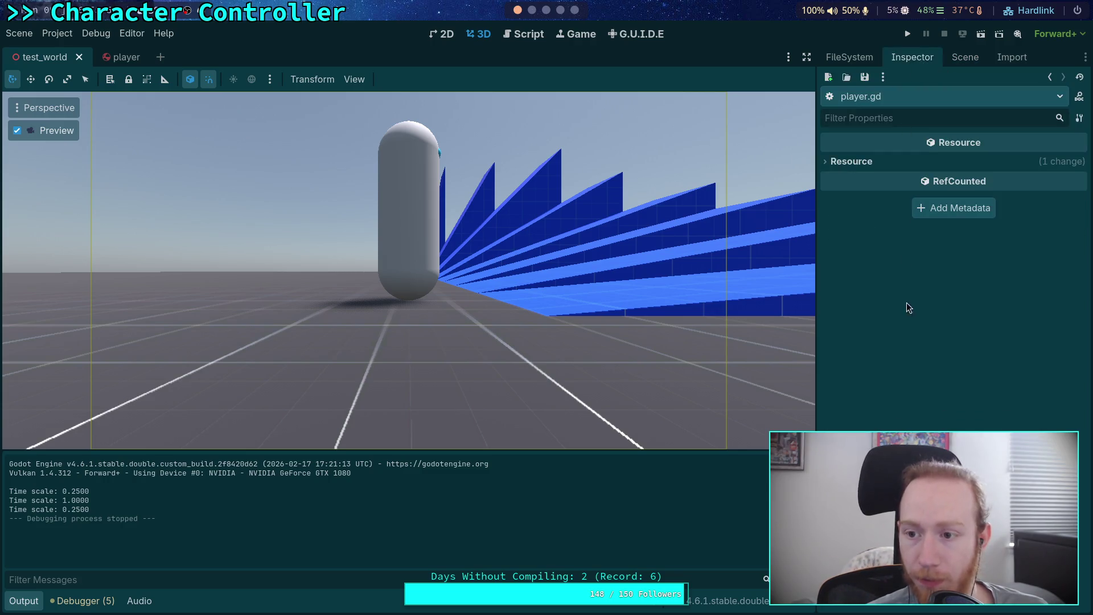
click(958, 57)
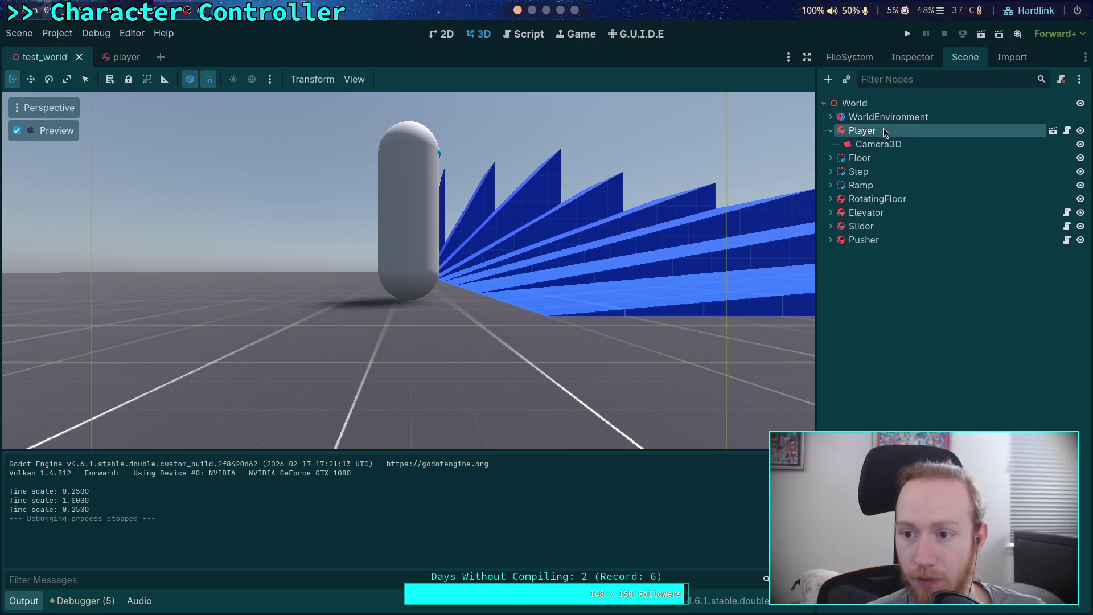
click(921, 60)
scroll(932, 422, down, 10)
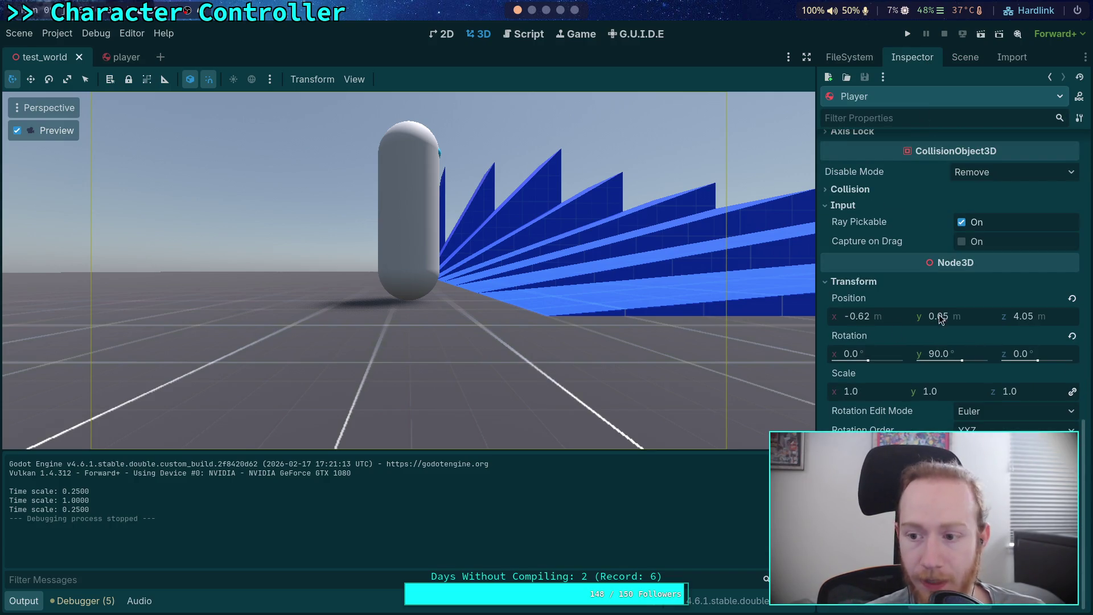
Drag the Player's Position z to 9.975, then save and run with F5.
drag(1025, 316, 1078, 316)
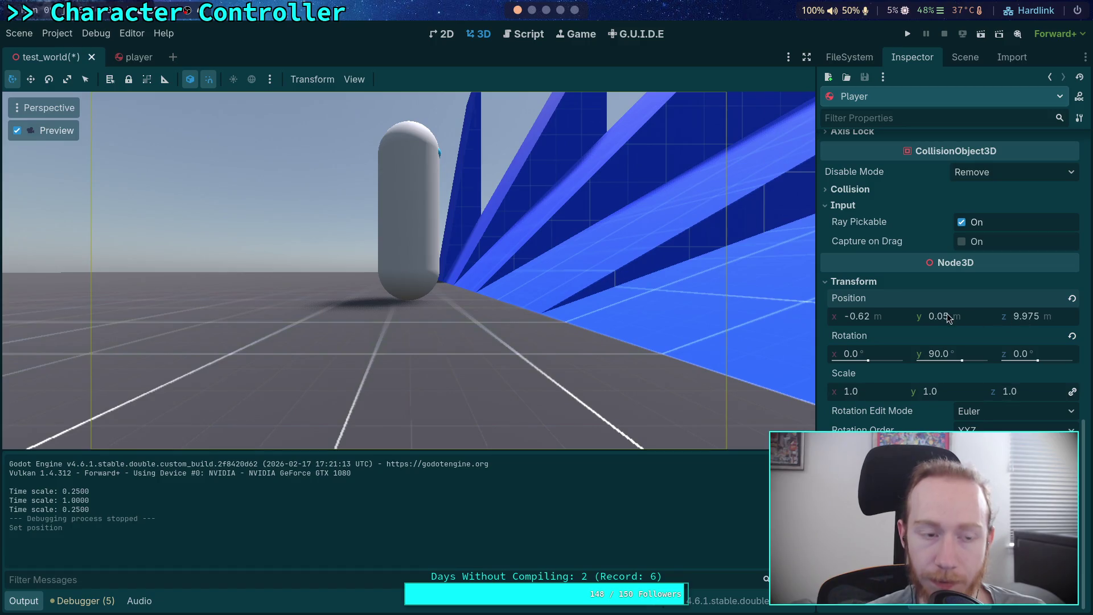
key(F5)
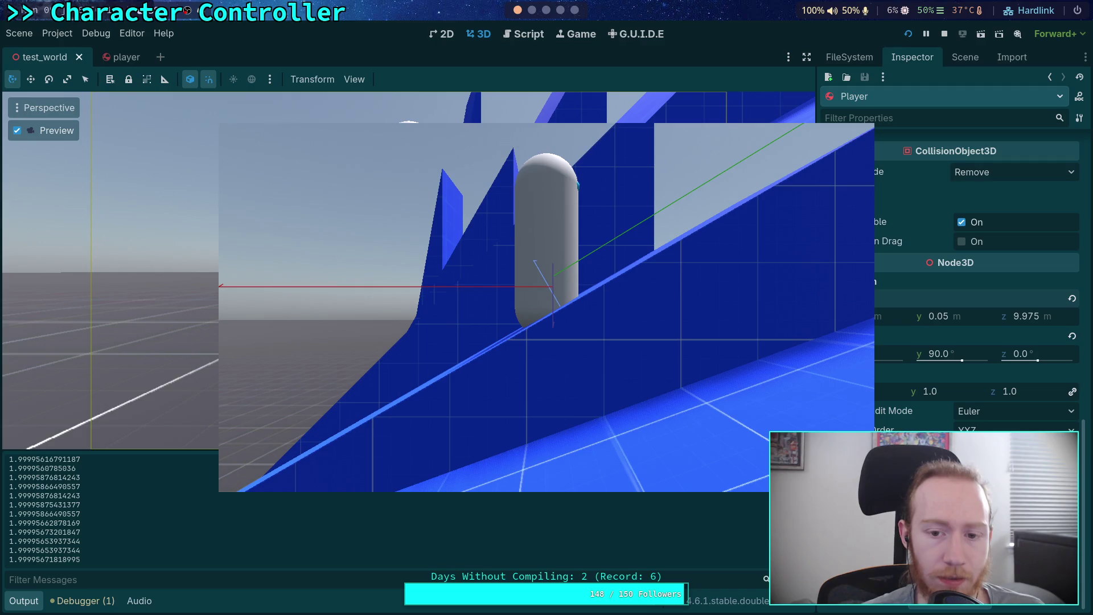
Walk the capsule up a ramp at 0.25 time scale, logging tdoty near ±2, then stop.
click(494, 353)
key(t)
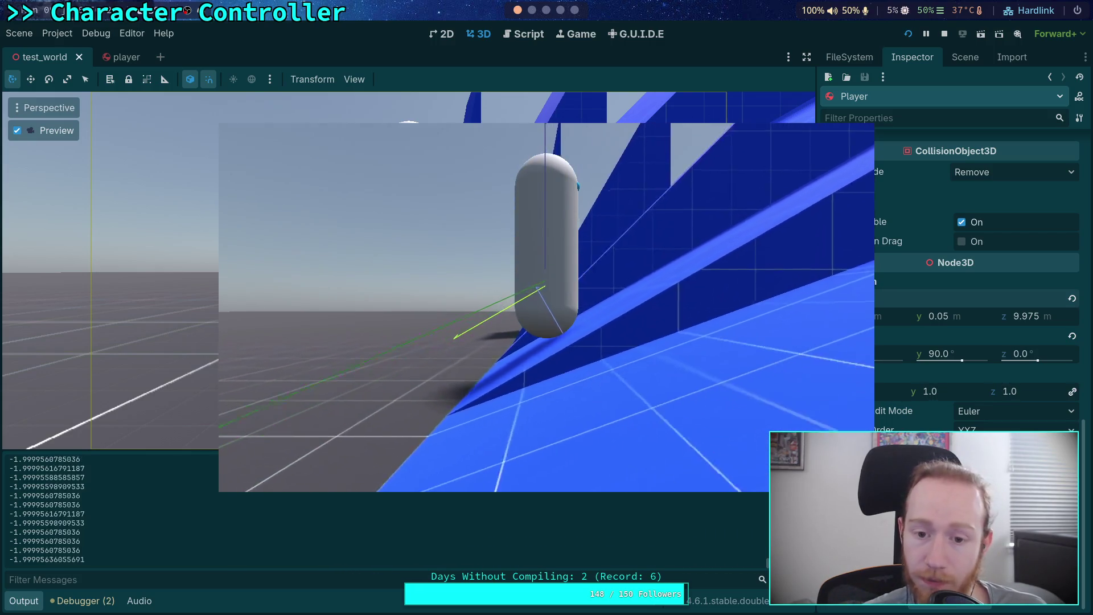
click(941, 37)
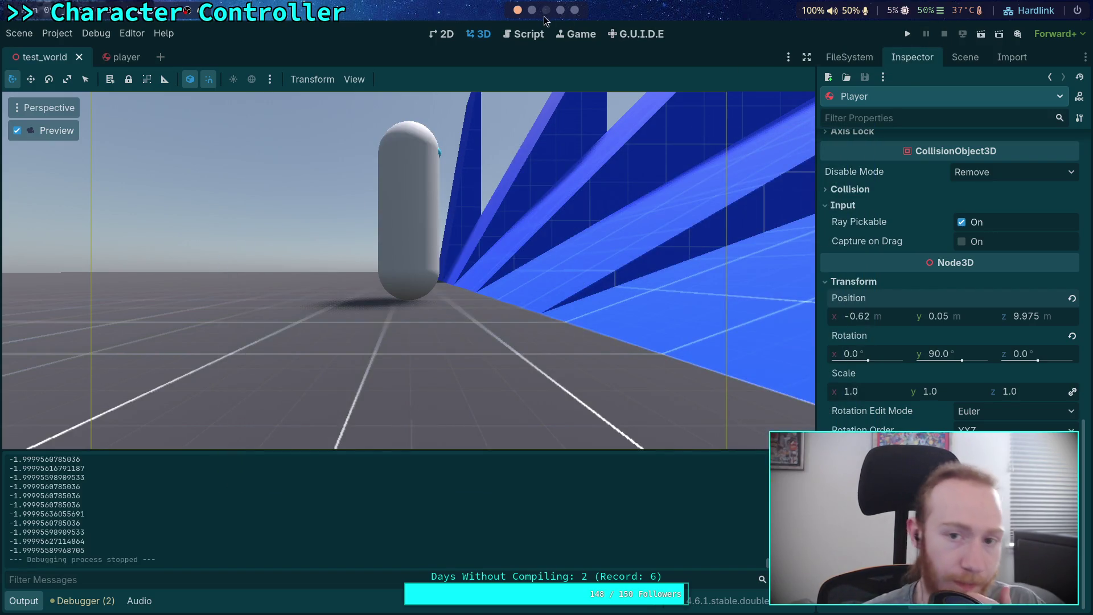
Return to CharacterController.gd at the forward *= desired_speed line, with the Scene dock showing.
click(522, 34)
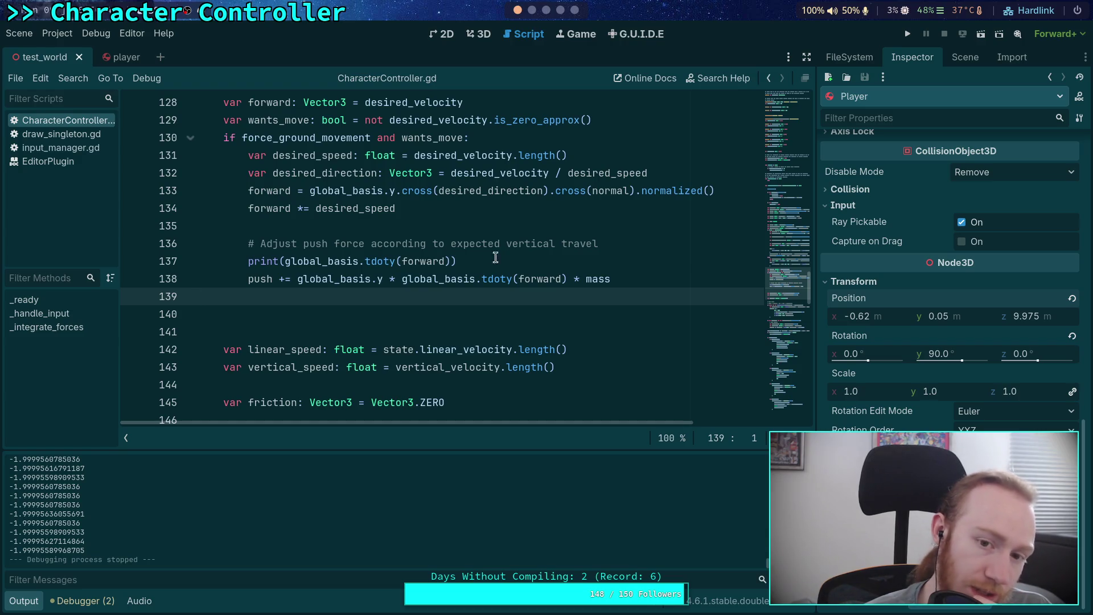
click(348, 210)
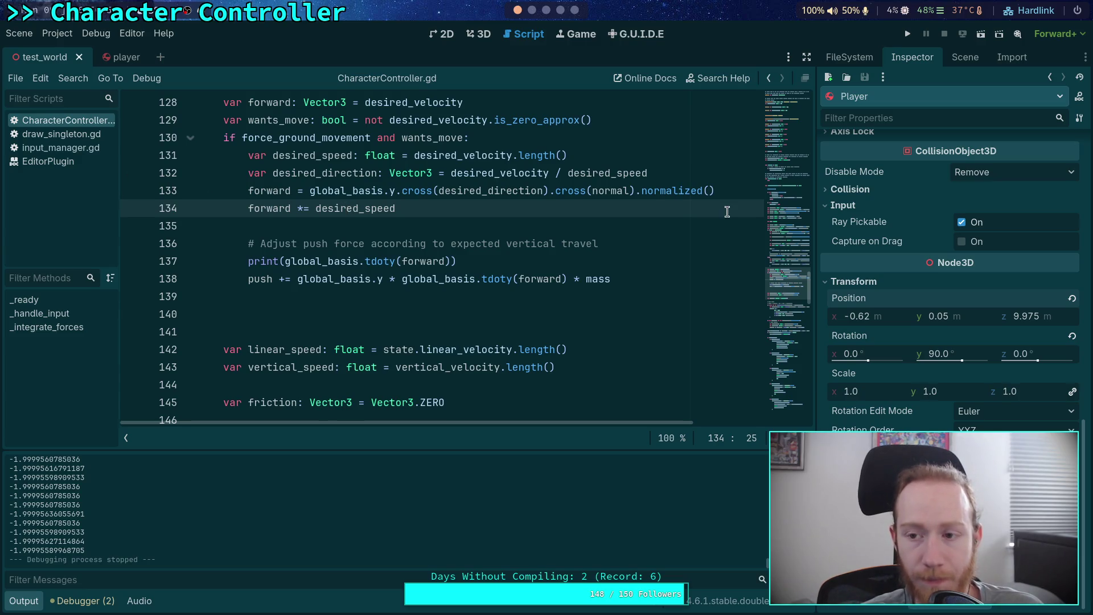
click(964, 57)
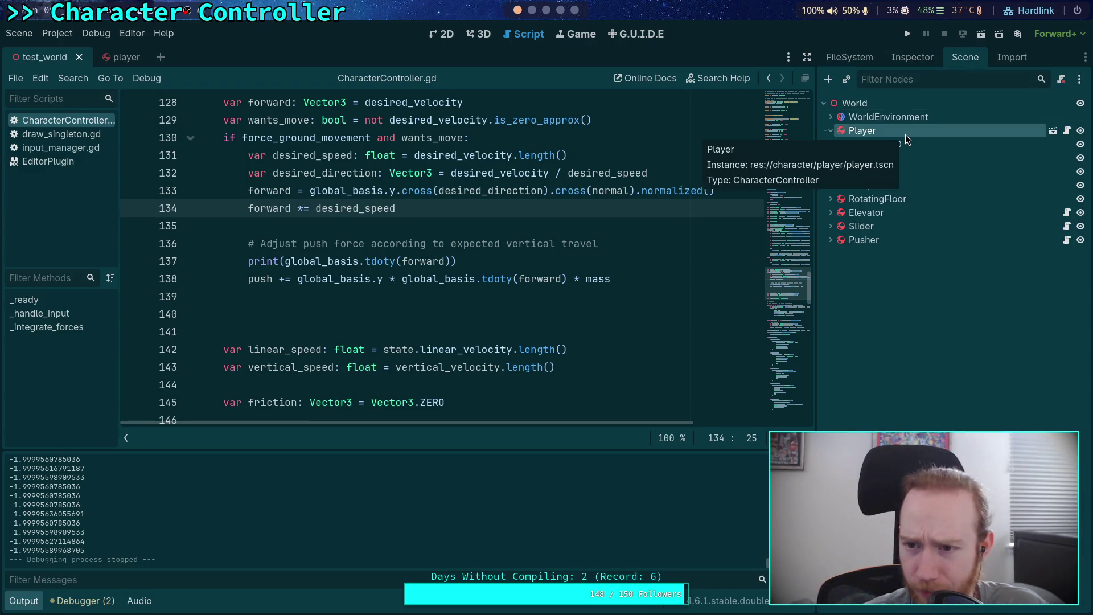
Open the Player's player.gd from Camera3D, review _handle_input's 4.0 velocity scaling, then return to 3D.
click(849, 57)
click(954, 58)
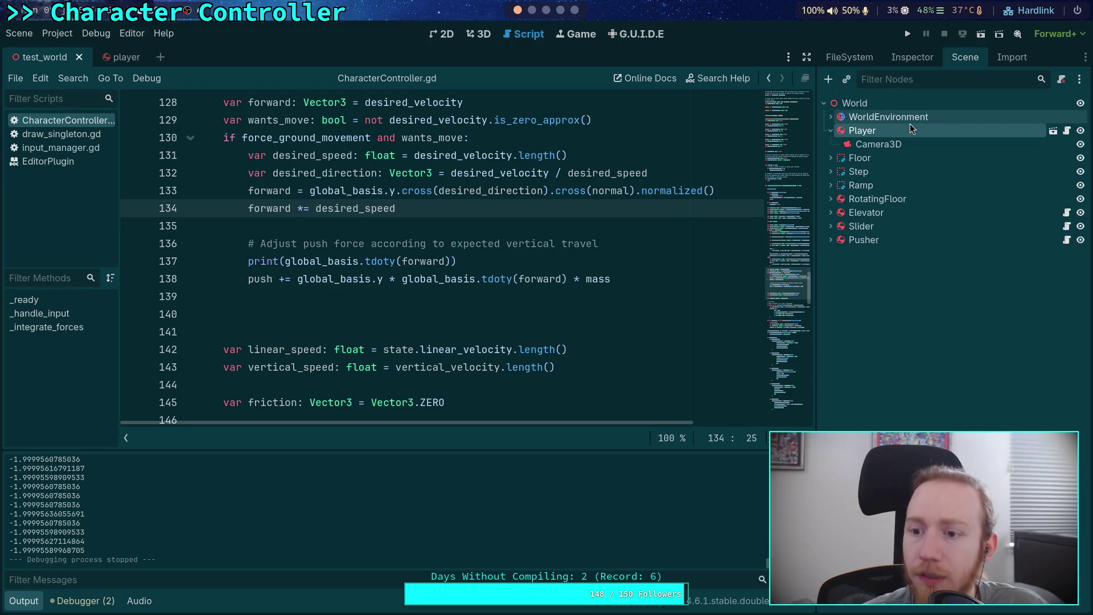
click(886, 145)
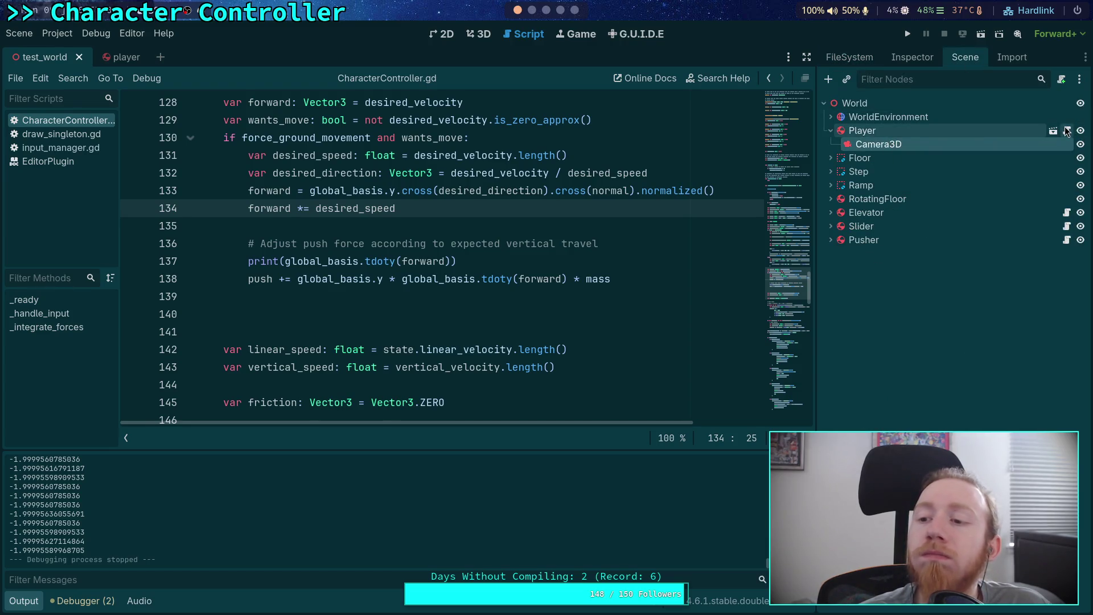
click(1067, 130)
scroll(612, 213, down, 10)
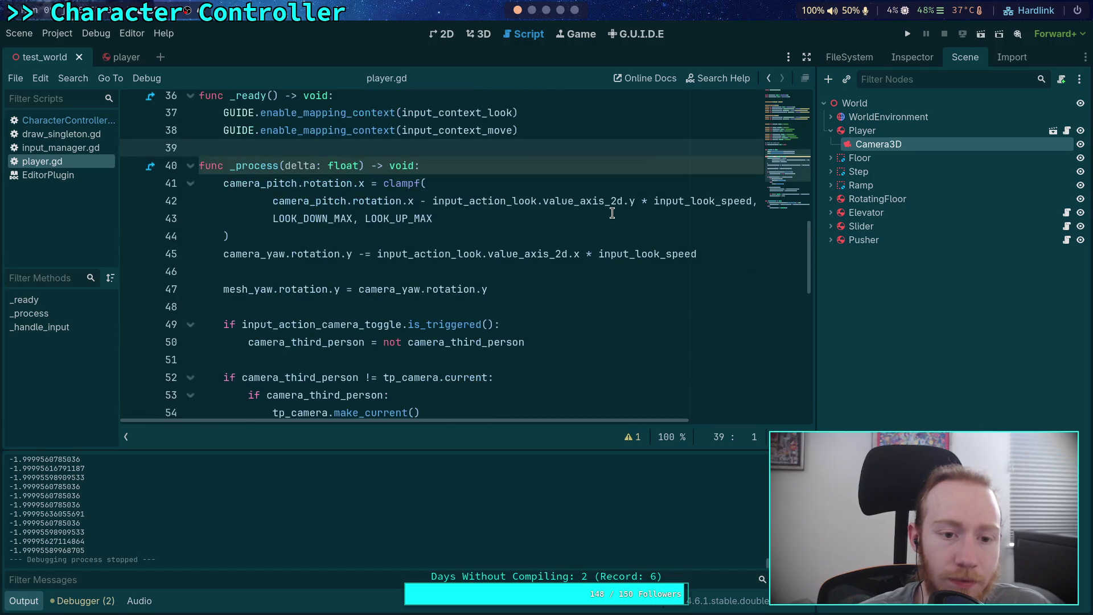
scroll(611, 213, down, 2)
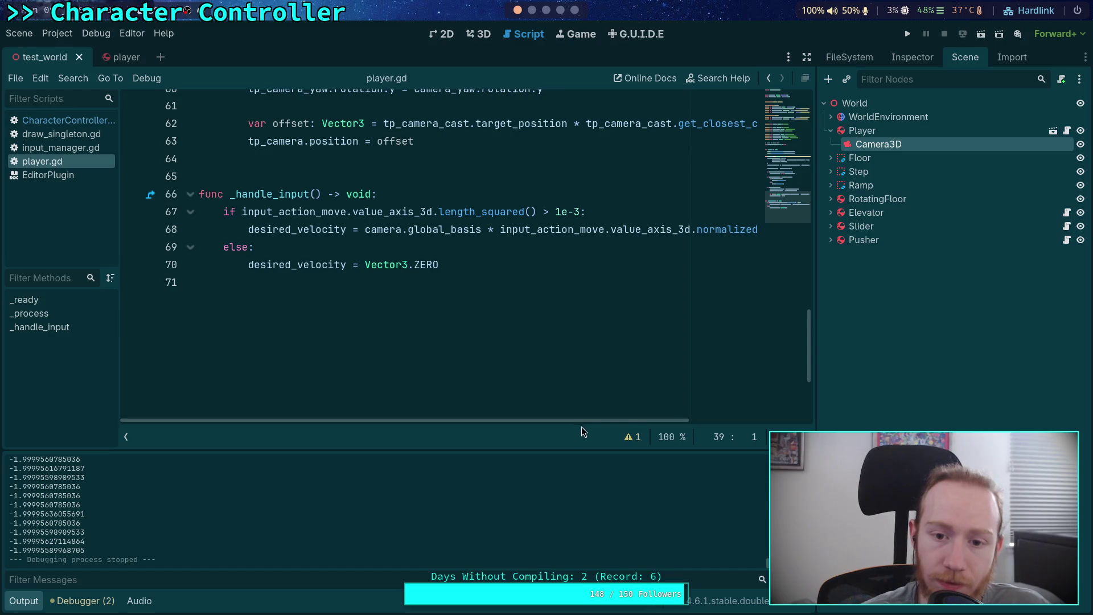
mouse_move(582, 421)
mouse_down()
mouse_move(775, 424)
mouse_move(672, 419)
mouse_up()
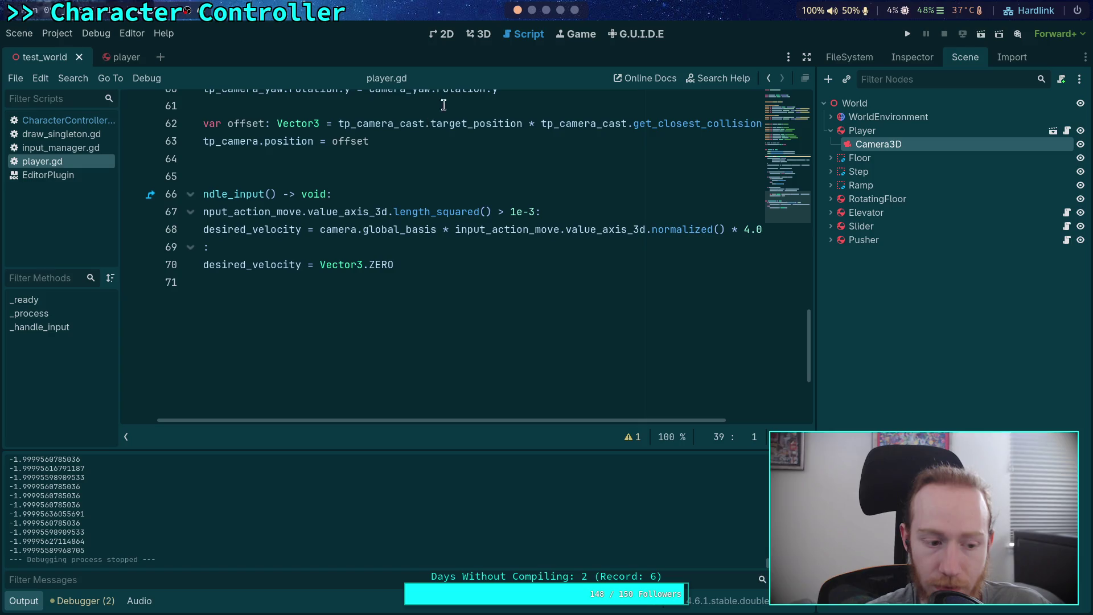
click(486, 34)
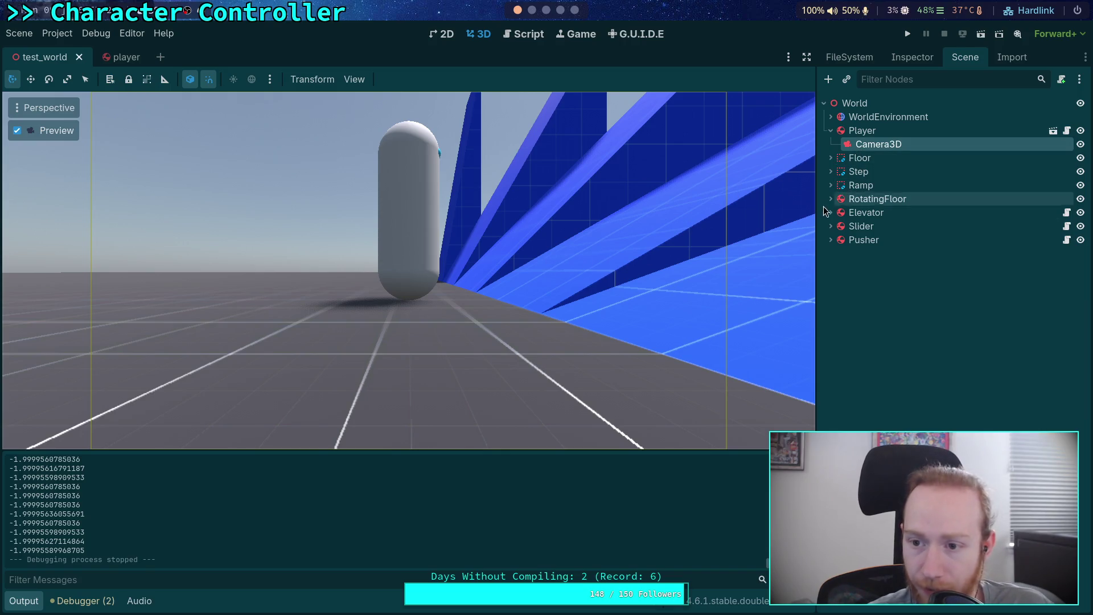
View the 45_deg and 30_deg ramps from the side in the editor camera, then reopen player.gd.
click(830, 186)
click(877, 267)
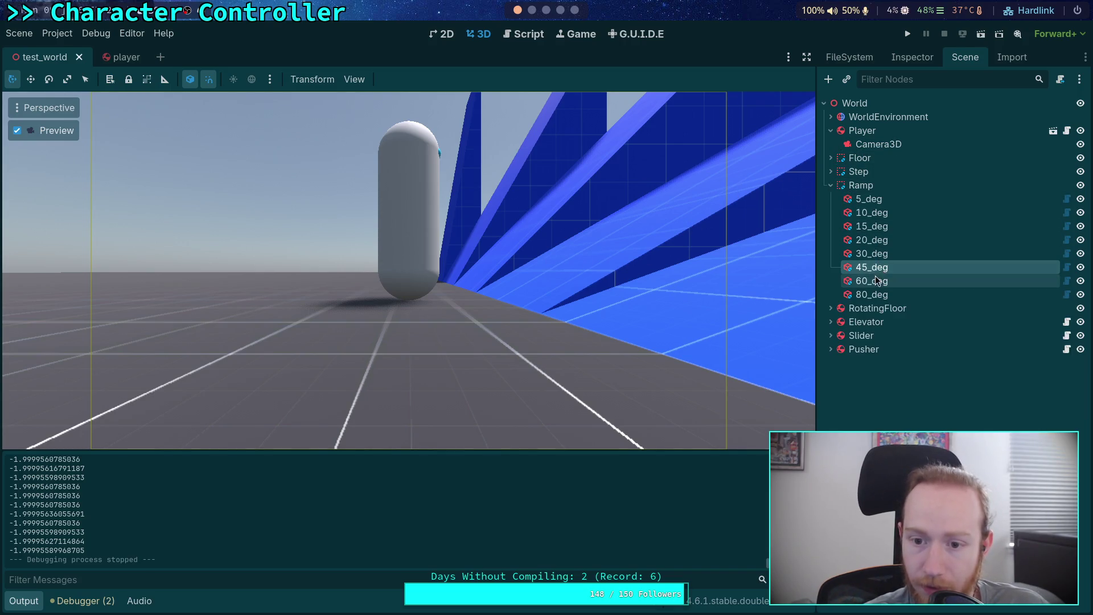
click(18, 132)
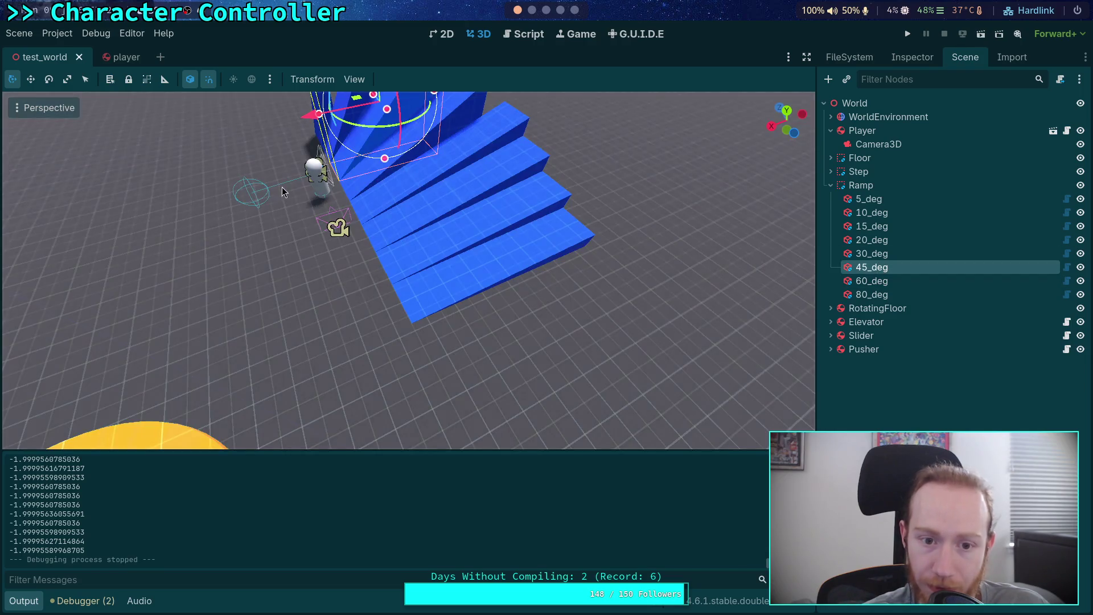
mouse_move(344, 206)
mouse_down()
mouse_move(521, 173)
mouse_move(436, 121)
mouse_move(626, 182)
mouse_move(523, 214)
mouse_move(443, 211)
mouse_up()
click(891, 254)
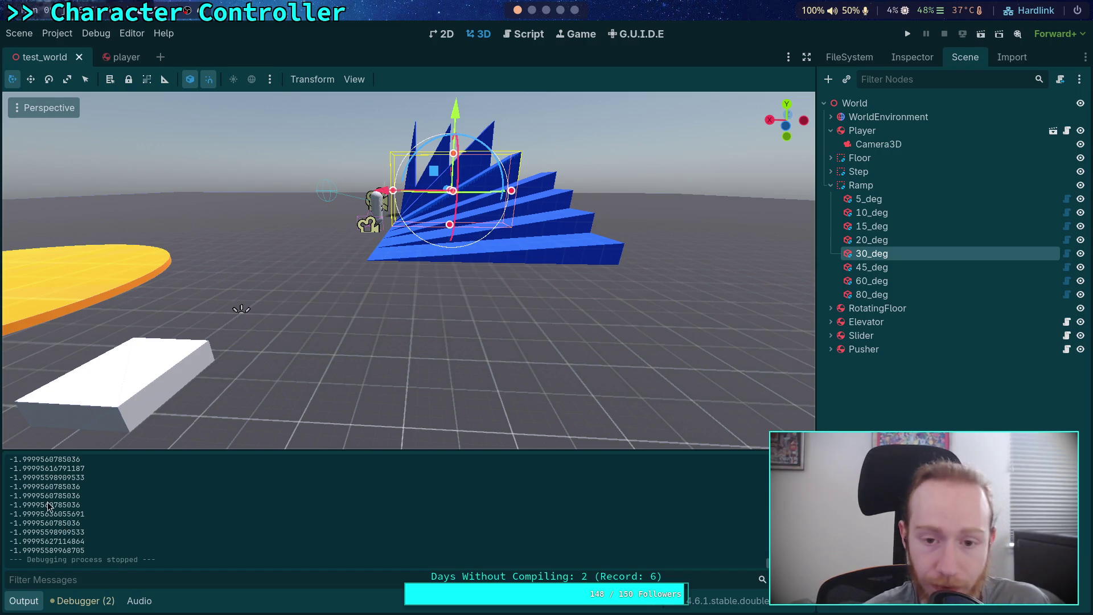
click(522, 34)
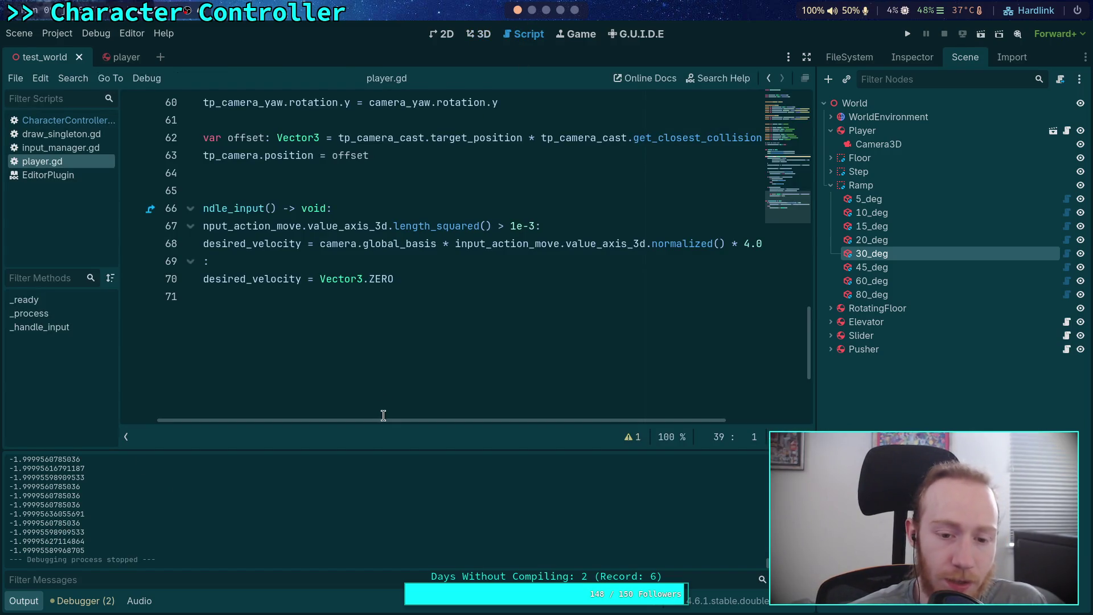
In CharacterController.gd, move the comment, print and push lines above forward *= desired_speed.
click(52, 135)
click(85, 119)
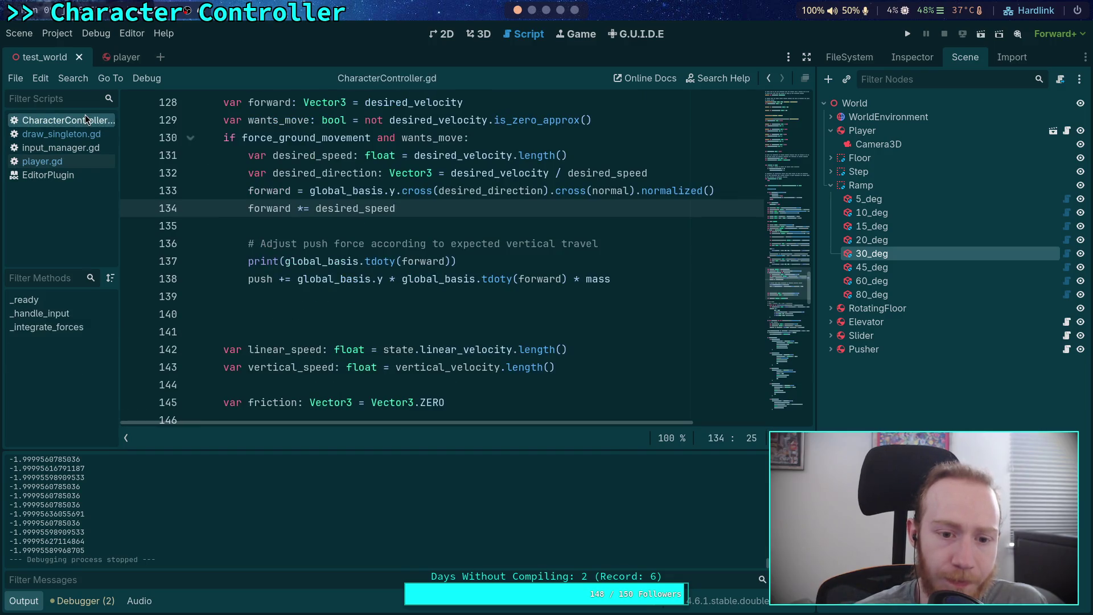
click(380, 219)
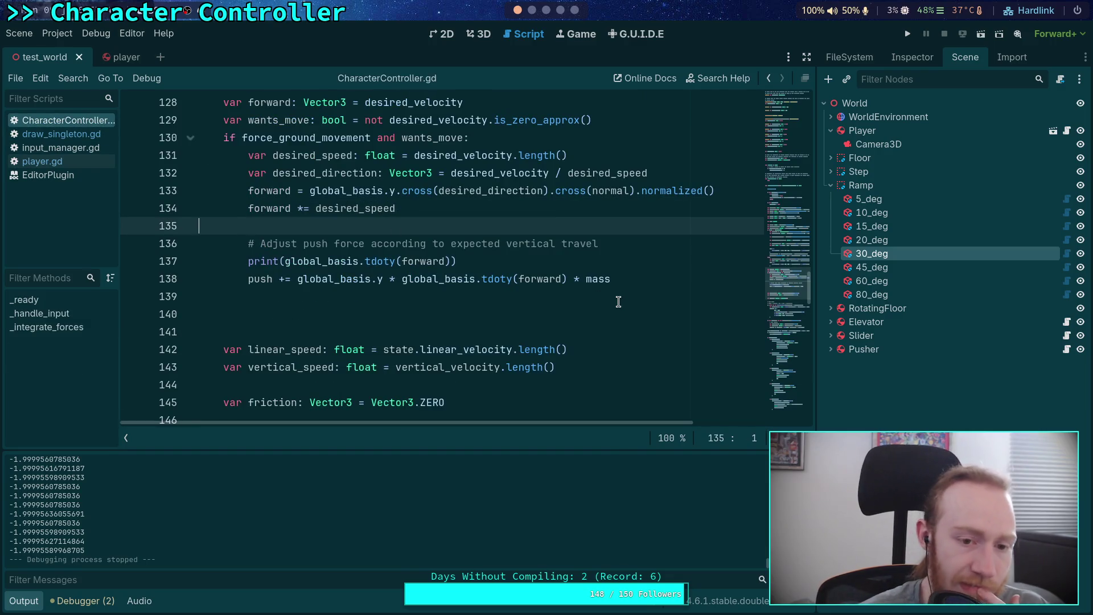
drag(622, 278, 298, 278)
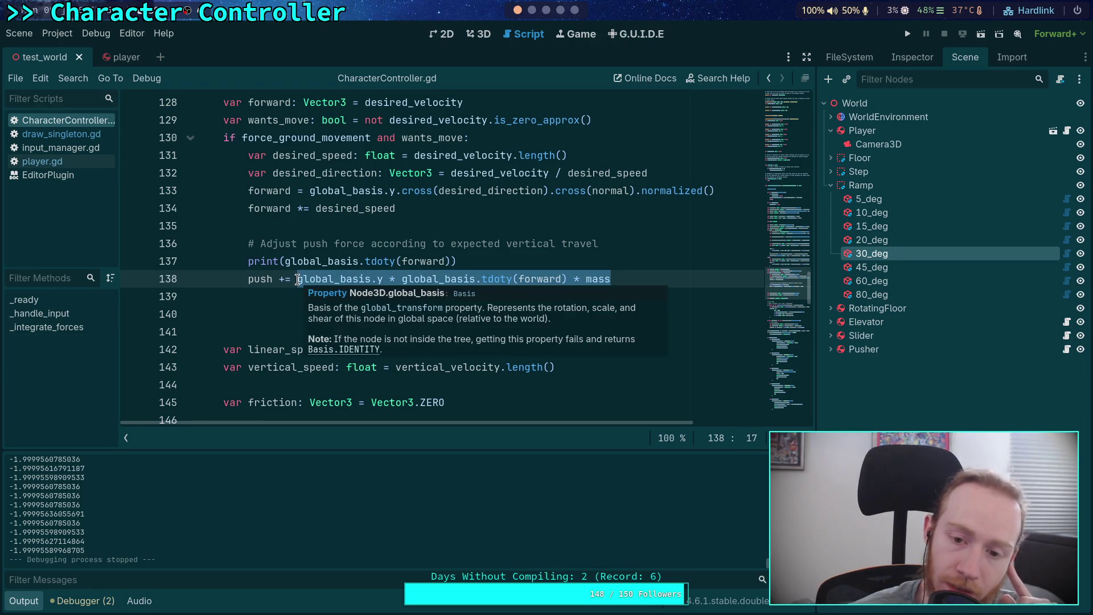
drag(297, 278, 569, 278)
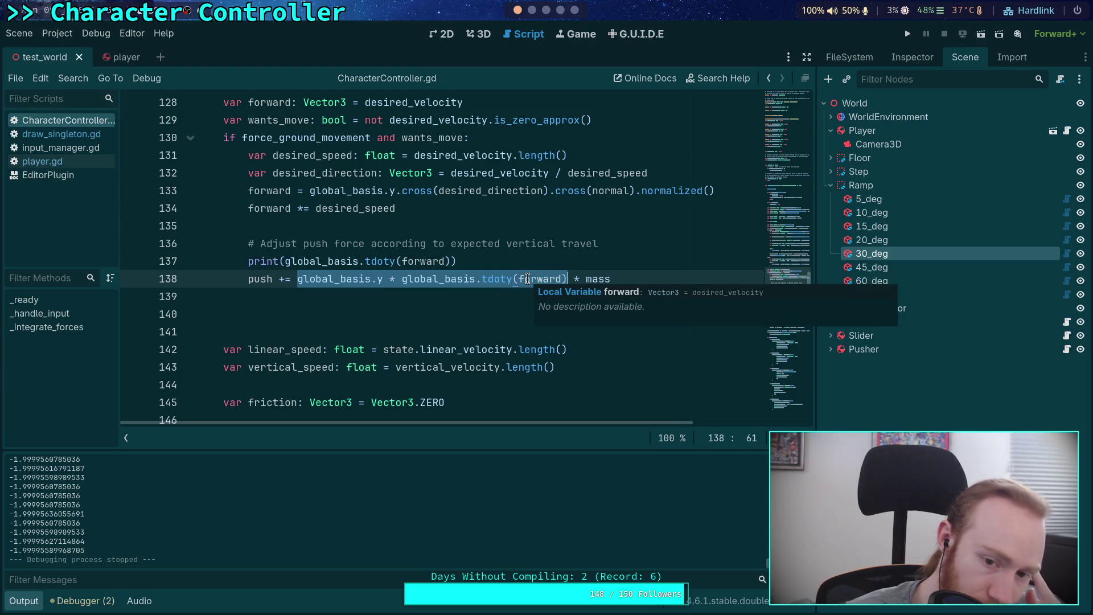
click(558, 275)
mouse_move(407, 279)
mouse_down()
mouse_move(395, 233)
mouse_move(410, 271)
mouse_up()
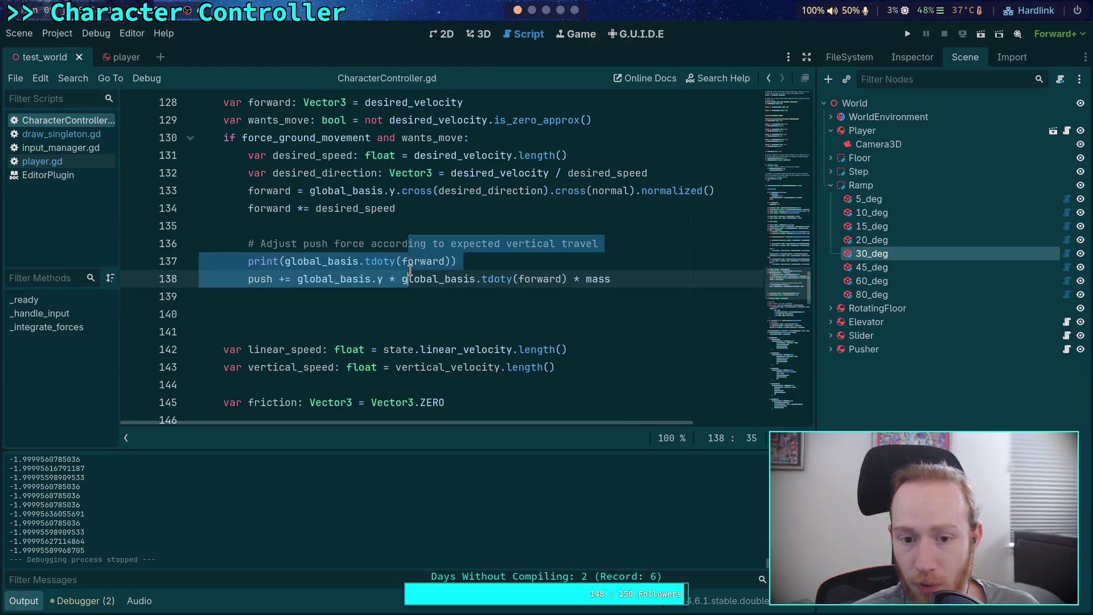
key(alt+Up)
key(alt+Up)
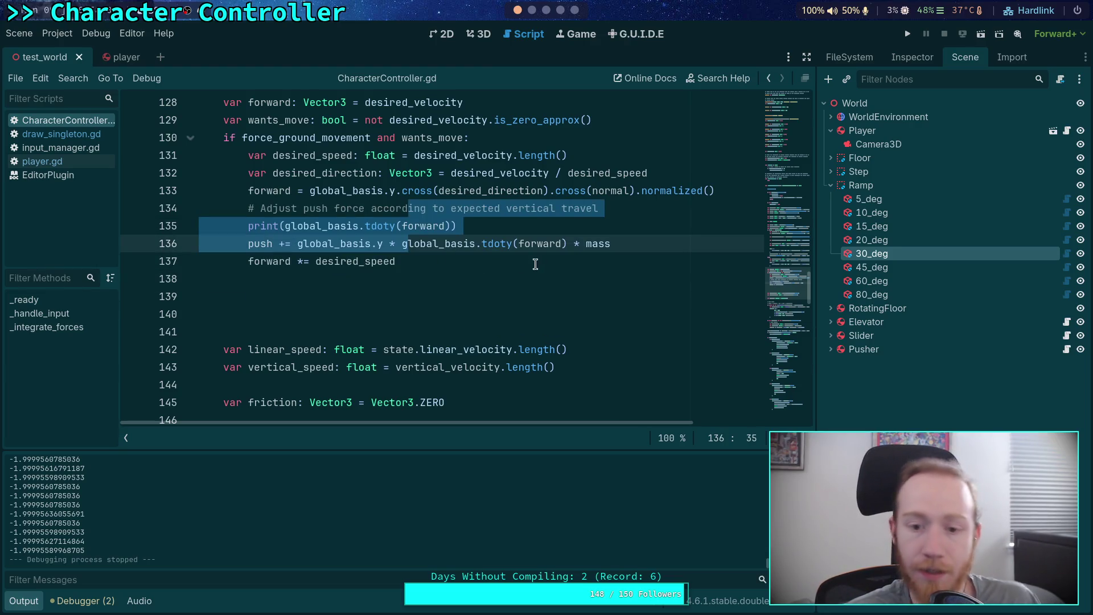
Append * state.total_gravity to the push line, save, and run the project.
click(638, 244)
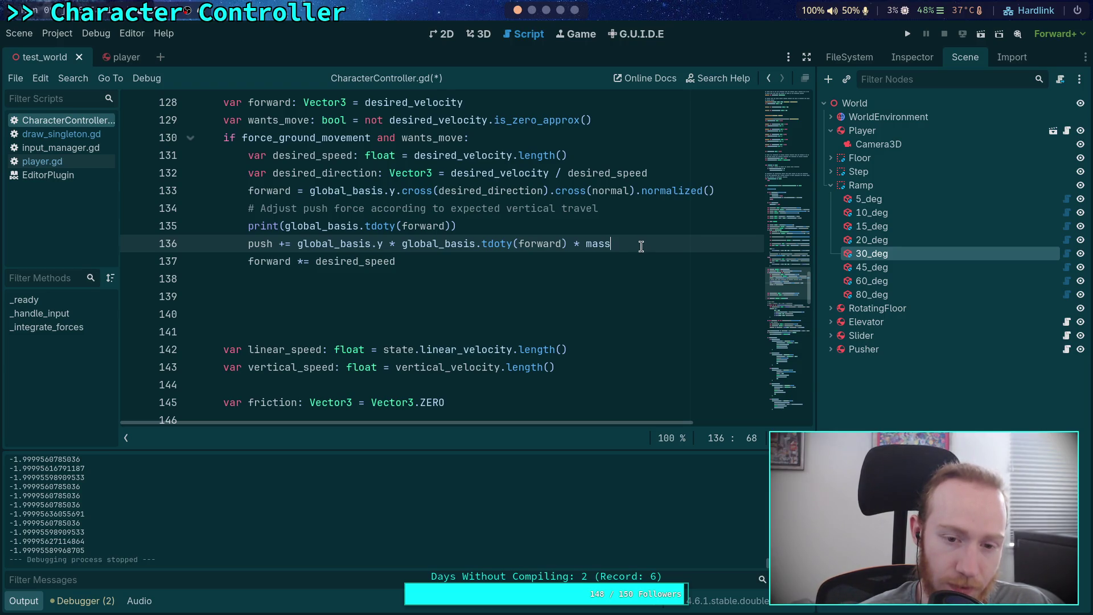
text( * state.)
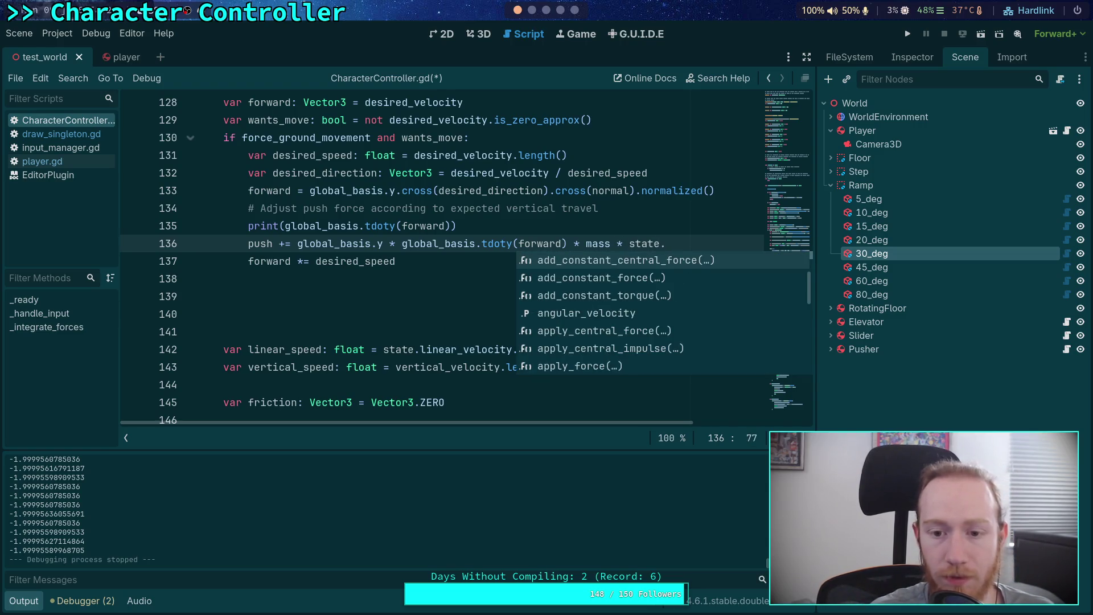
text(gr)
key(Down)
key(Return)
key(ctrl+s)
click(908, 34)
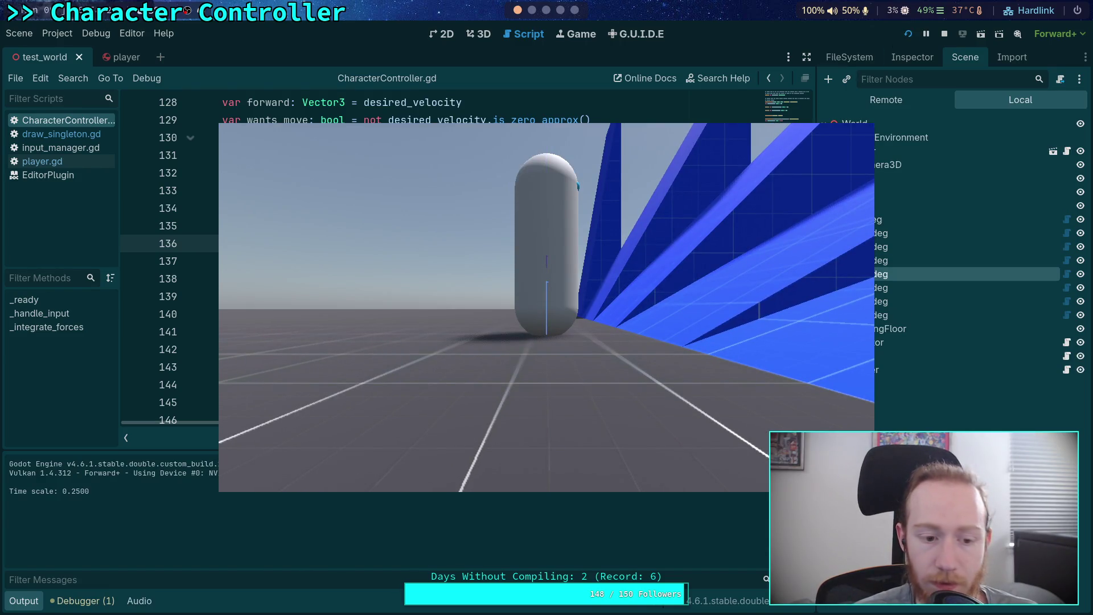
Stop the test run, change line 136's 'push +=' to 'push -=', and rerun the game.
key(d)
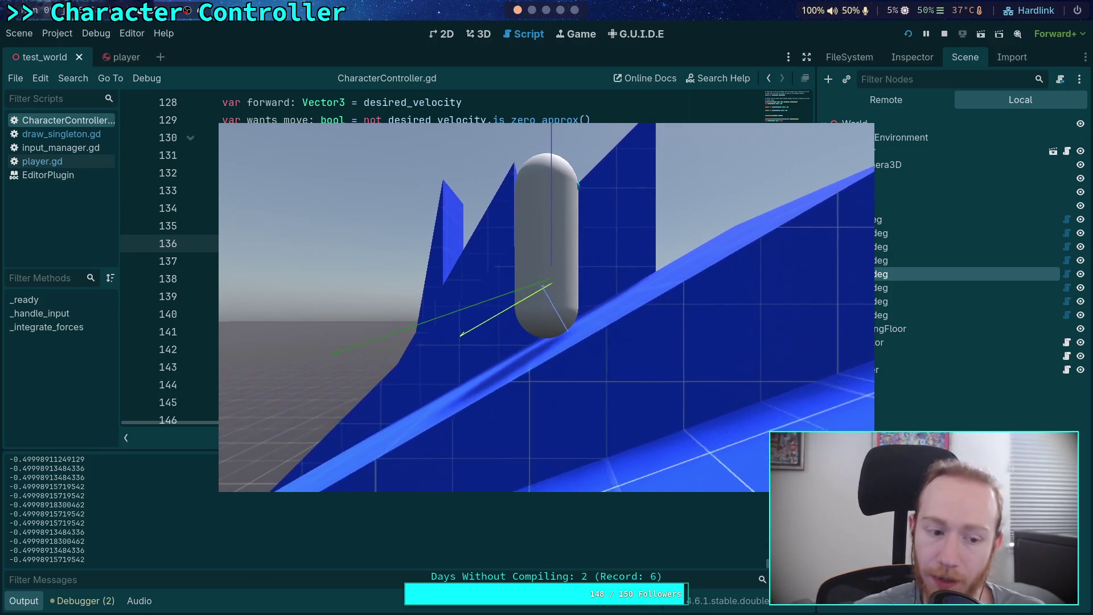
click(944, 34)
click(284, 244)
key(BackSpace)
text(-)
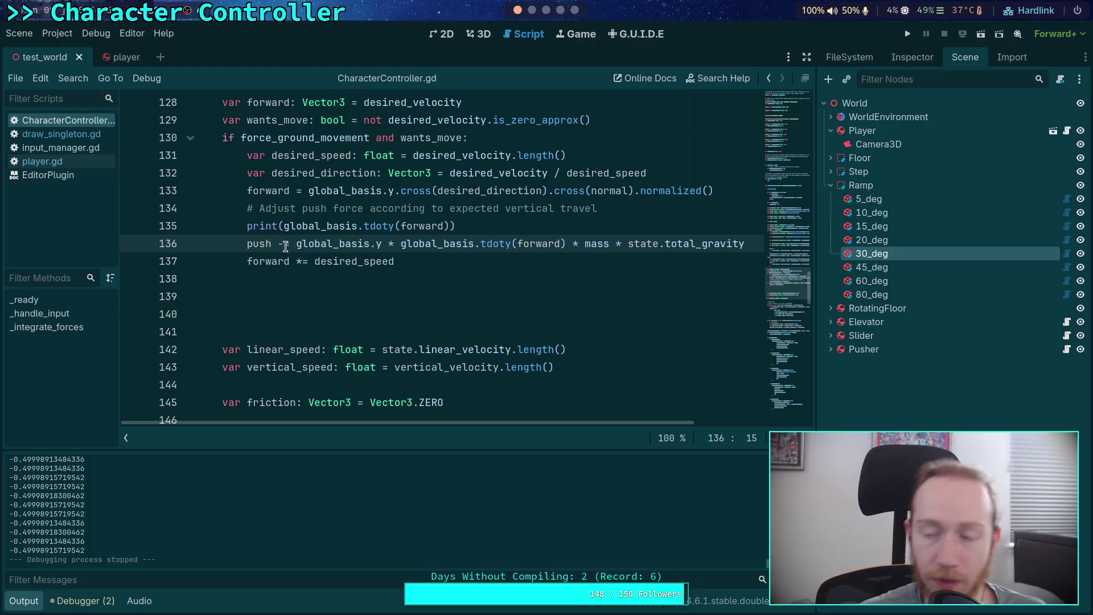
click(907, 33)
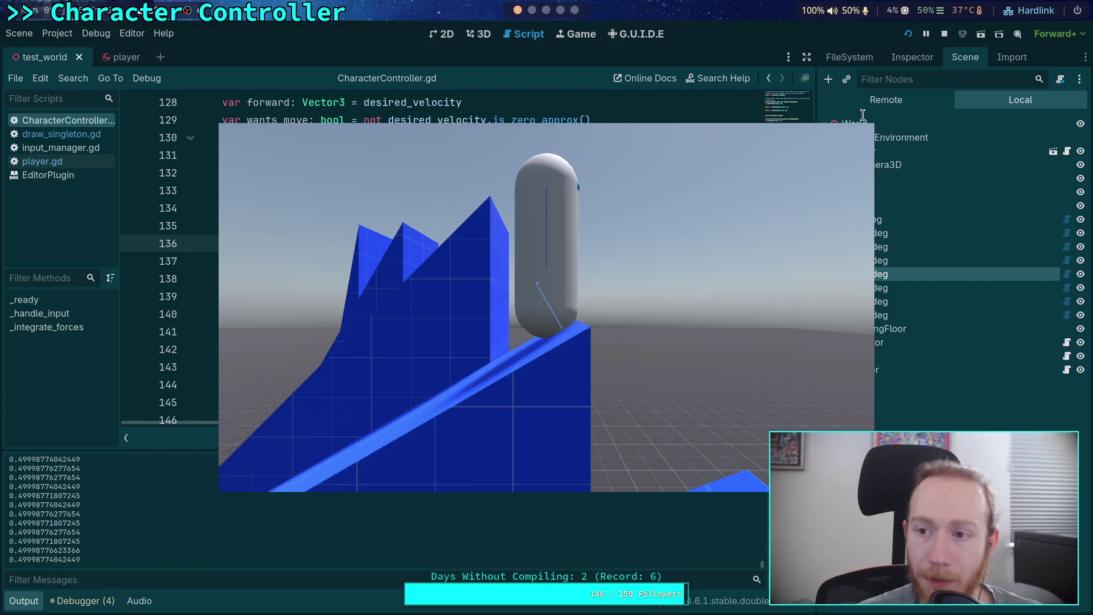
click(944, 34)
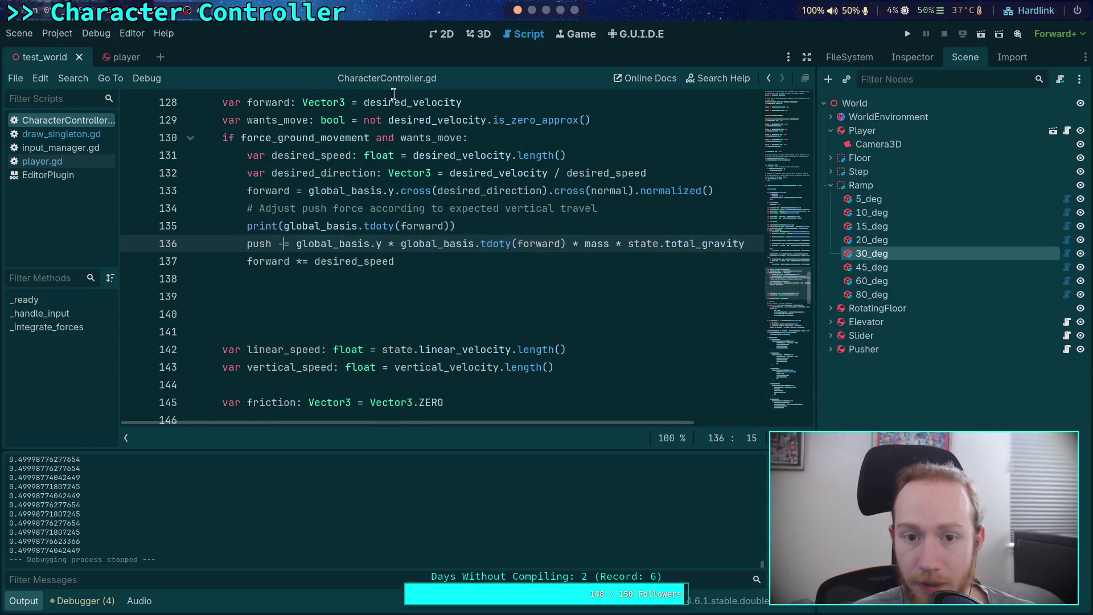
In the 3D view, move the Player along Z toward the ramps.
key(ctrl+F2)
click(870, 267)
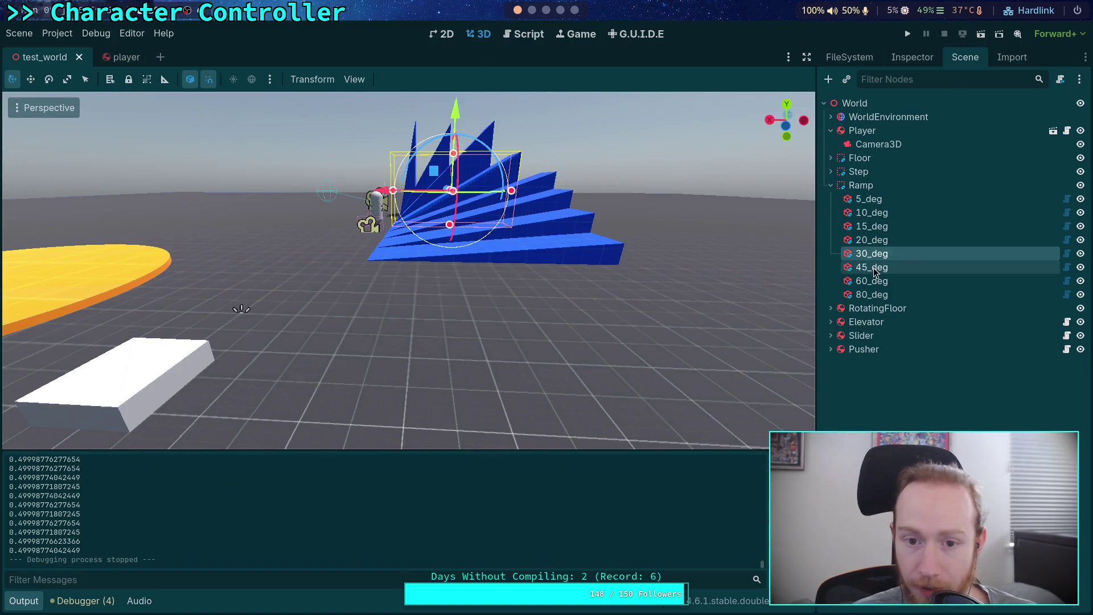
key(f)
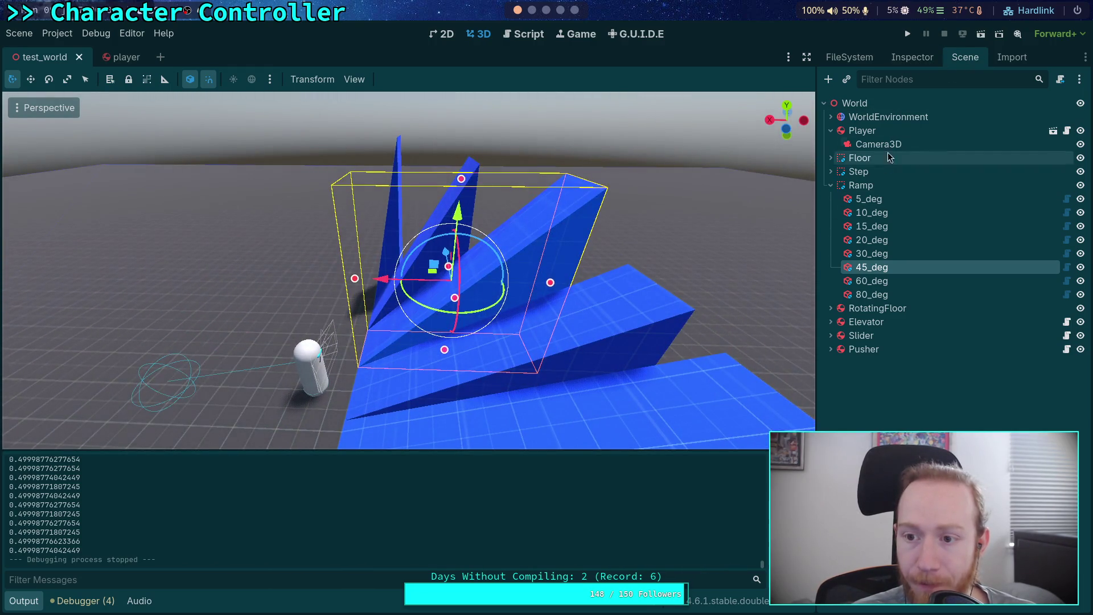
click(862, 130)
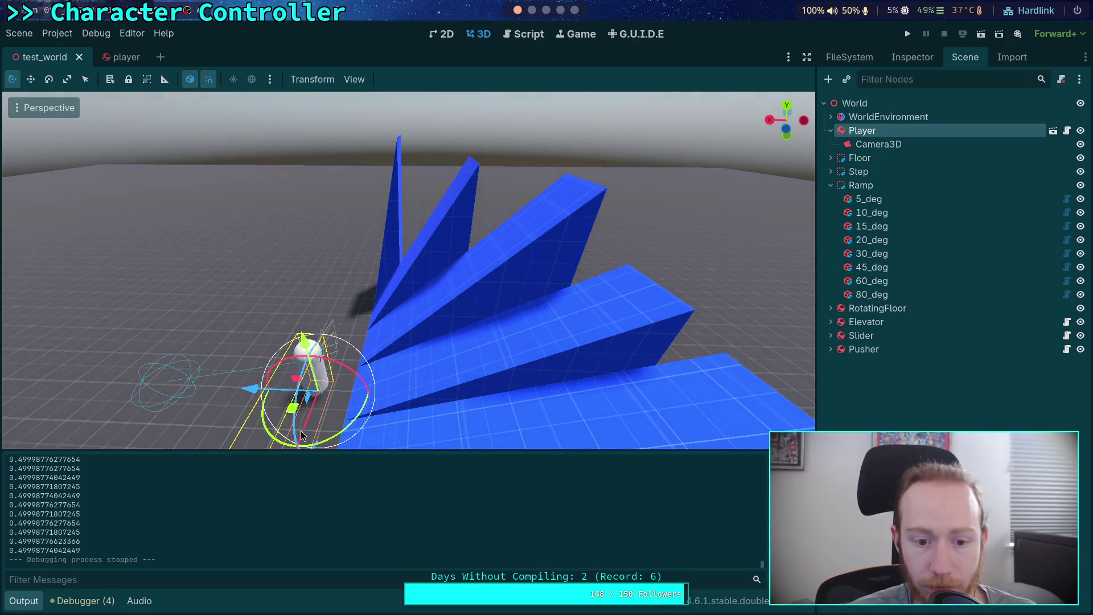
key(f)
key(g)
key(z)
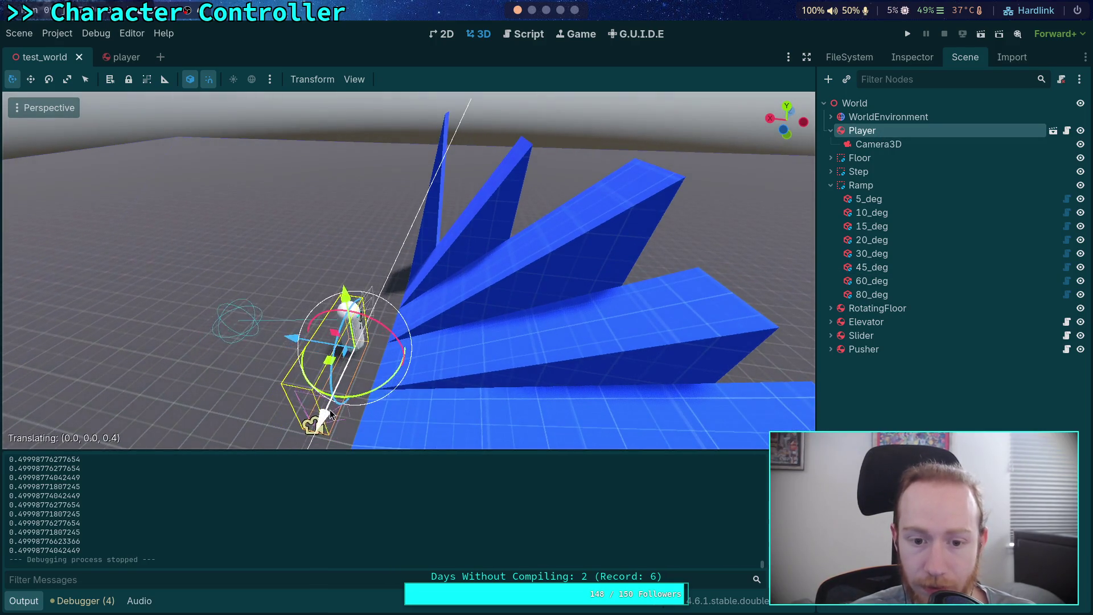
click(342, 387)
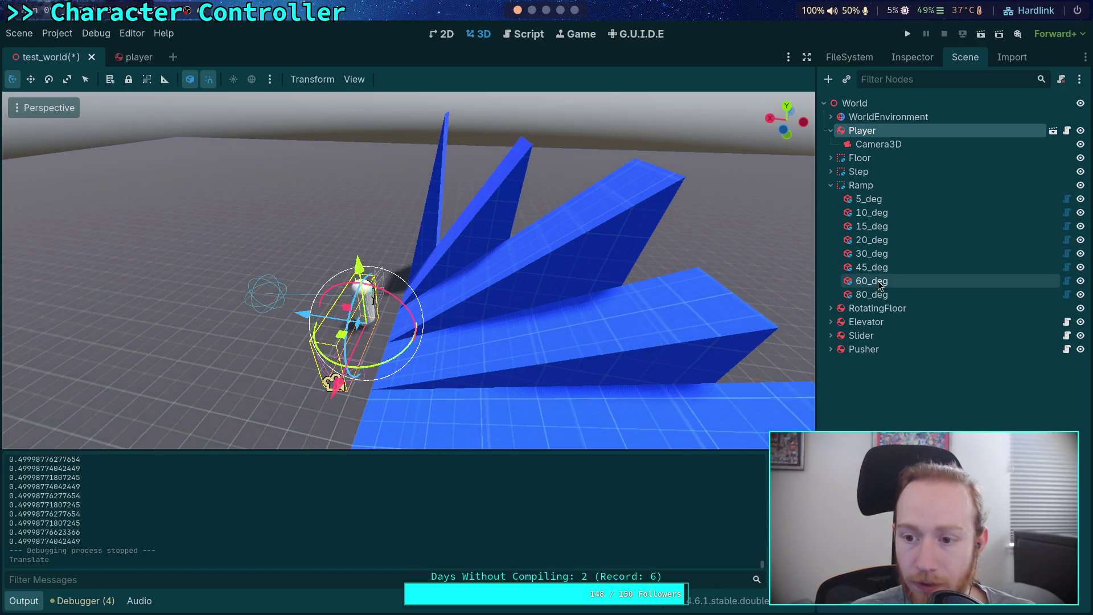
Resize the 45_deg ramp to 20 × 20 and raise it to position y 10.
click(887, 267)
click(912, 56)
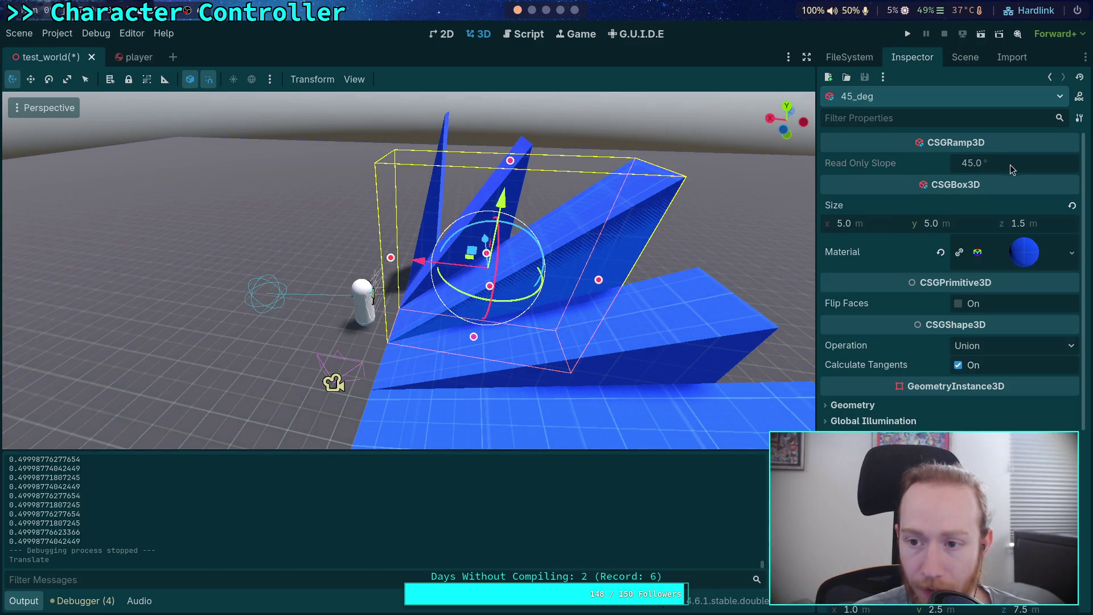
click(868, 225)
text(20)
key(Return)
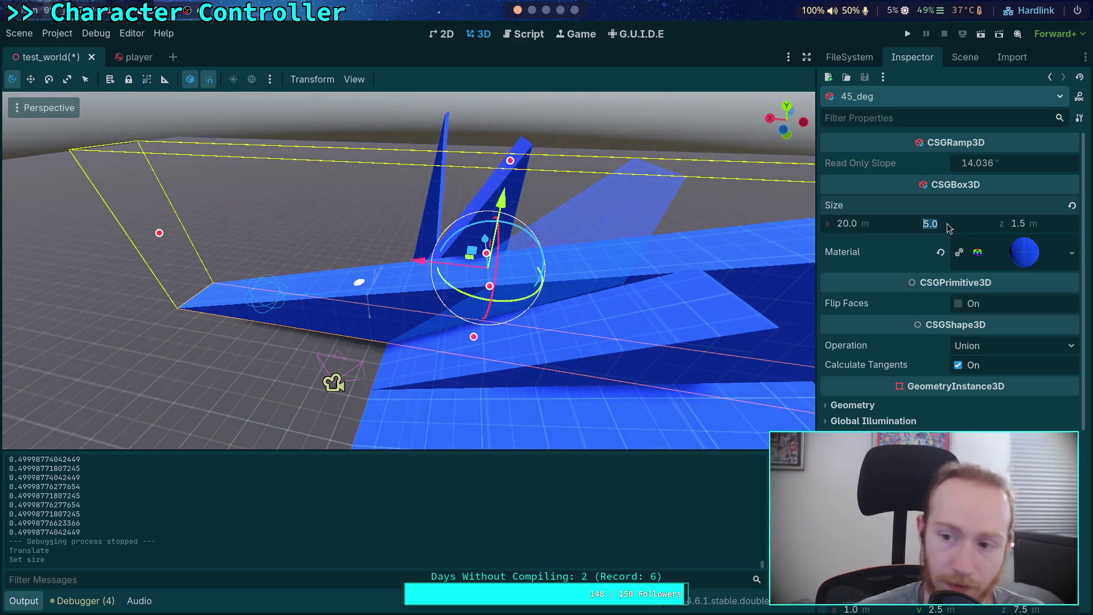
text(20)
key(Return)
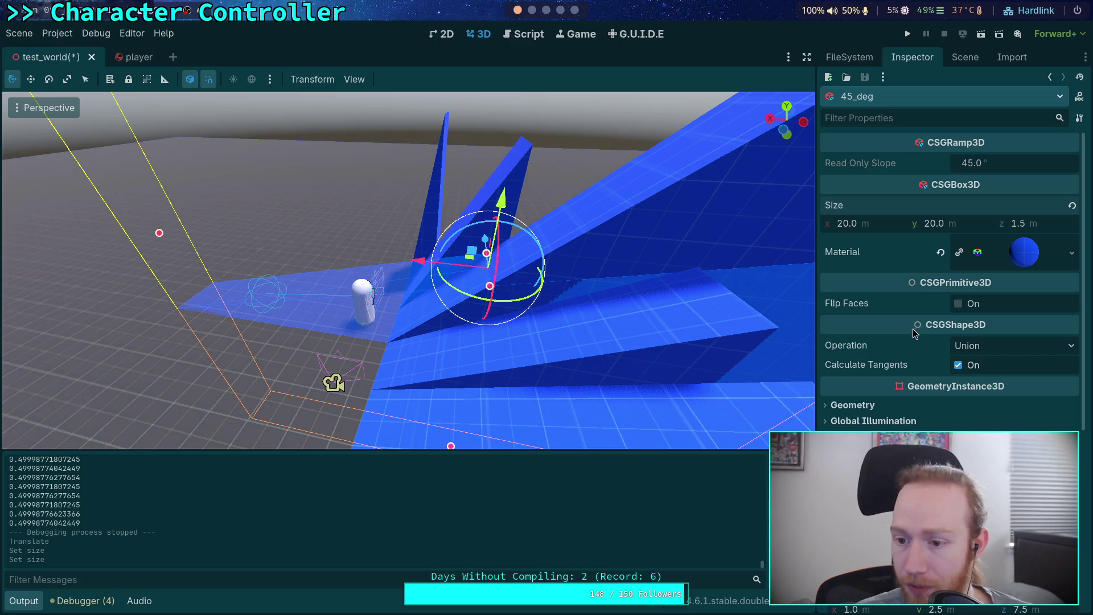
scroll(912, 333, down, 5)
text(10)
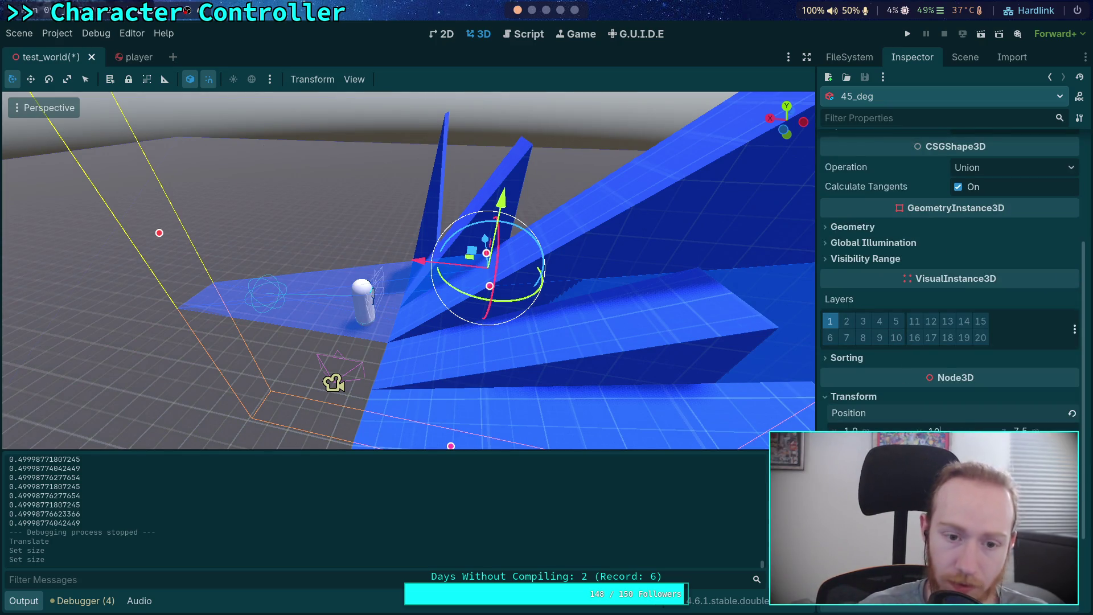
key(Return)
Slide the 45_deg ramp along X to 6.5, save test_world, and run it.
drag(639, 378, 469, 337)
mouse_move(364, 183)
mouse_down()
mouse_move(544, 189)
mouse_move(534, 256)
mouse_up()
key(ctrl+s)
click(908, 34)
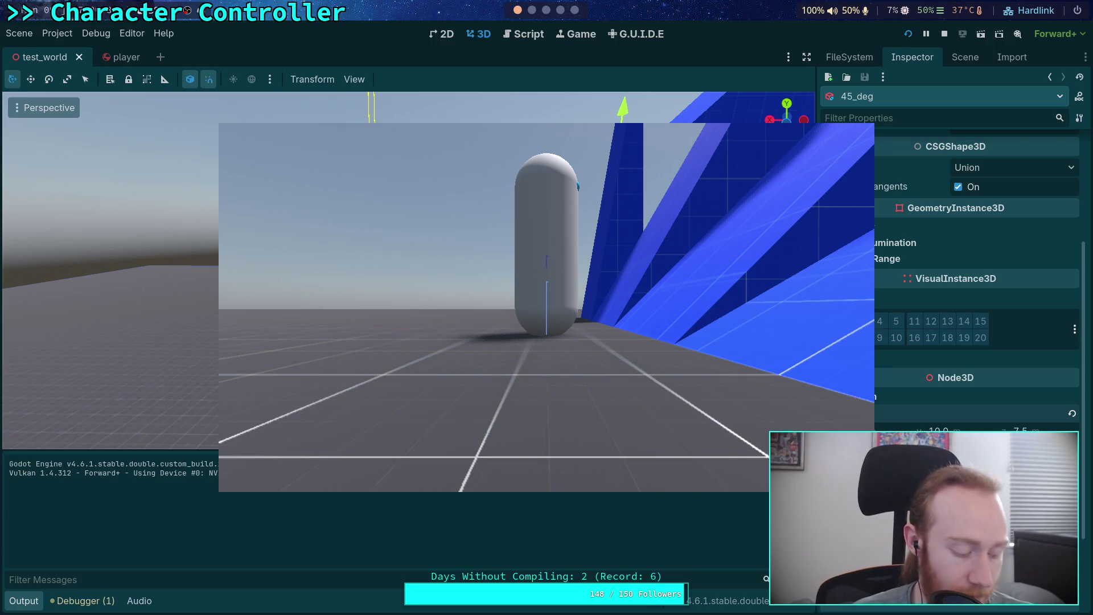
key(d)
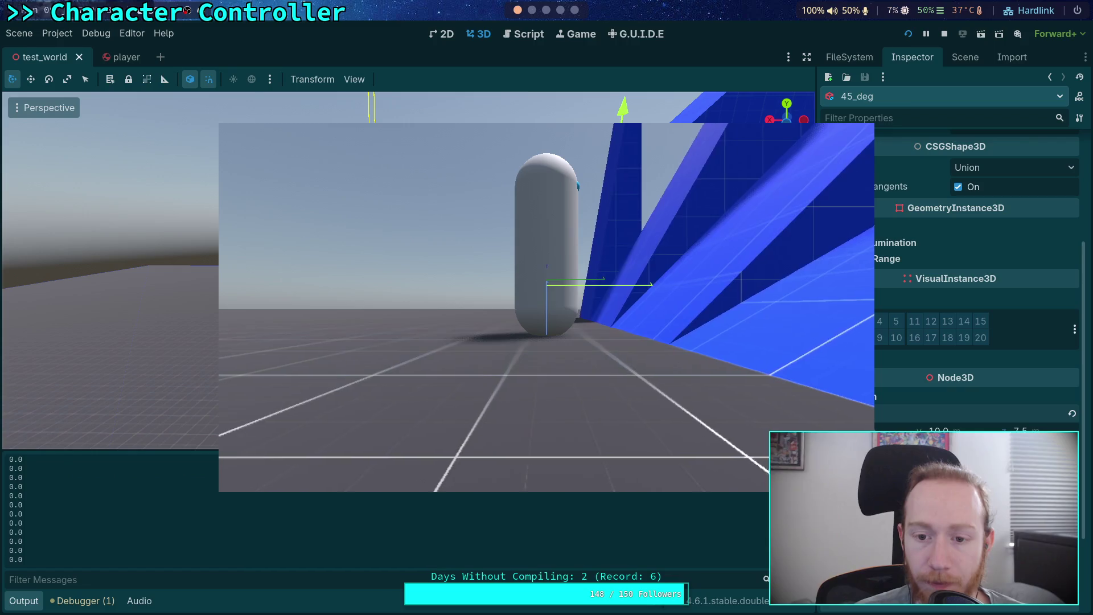
key(d)
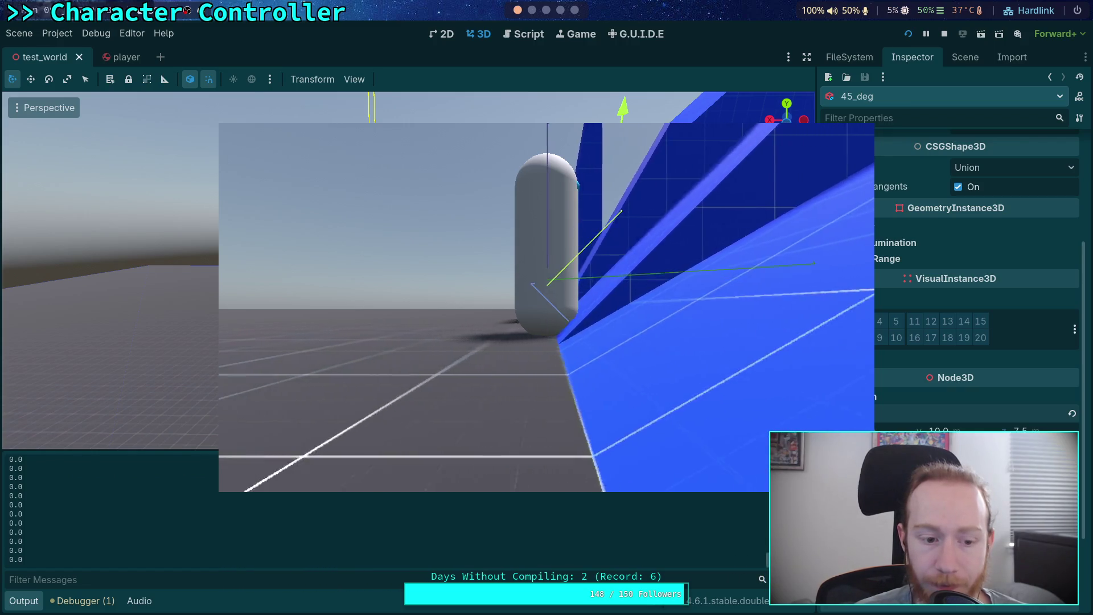
key(d)
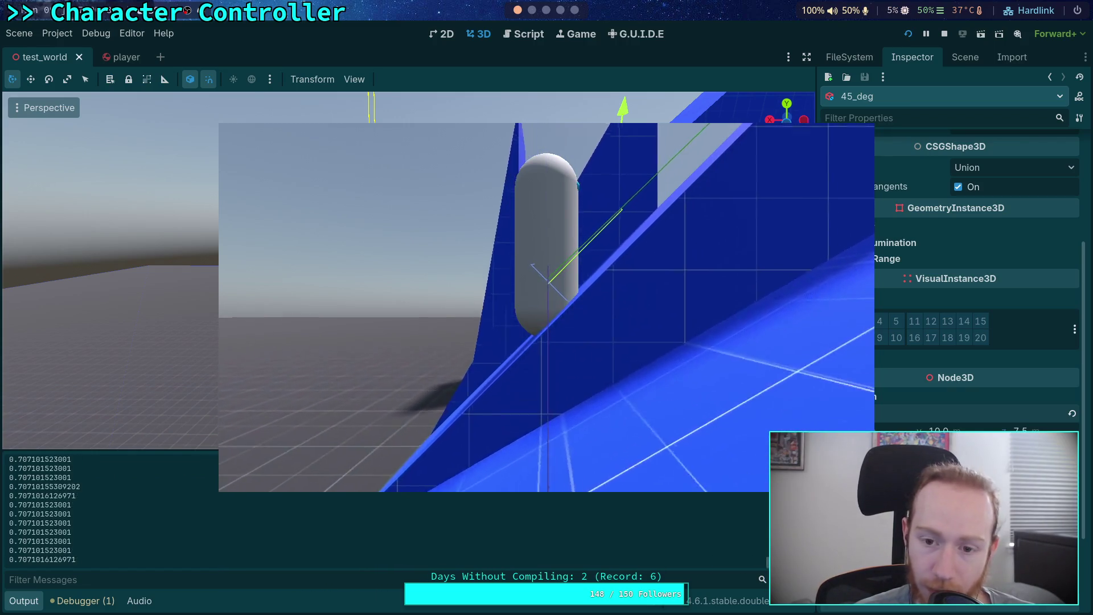
key(d)
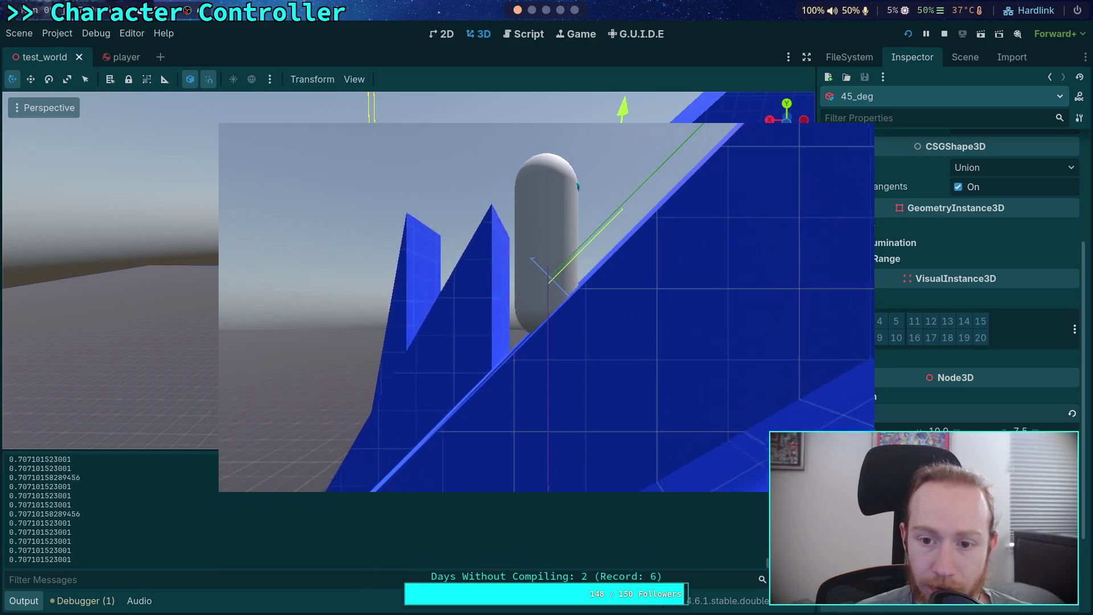
key(d)
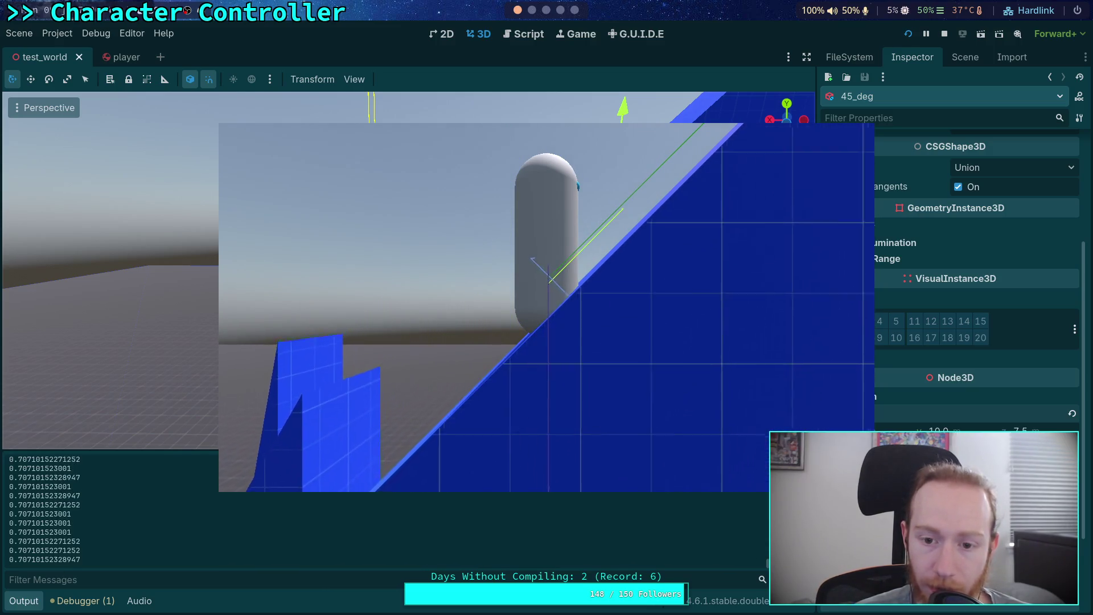
key(d)
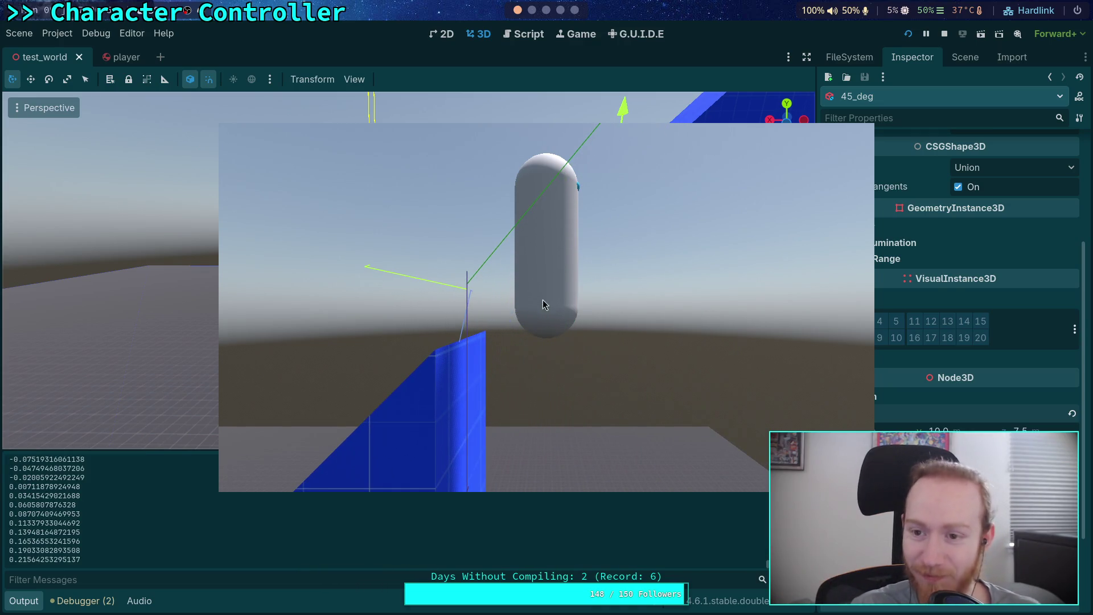
click(943, 33)
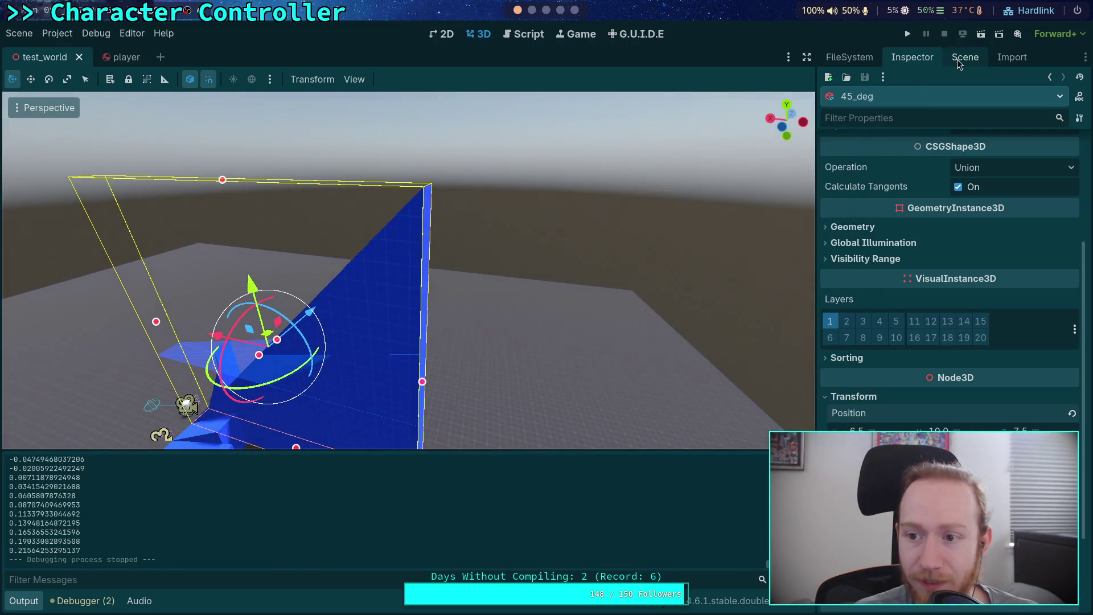
Duplicate the Step node and rename the copy TopRampWall.
click(962, 58)
right_click(869, 268)
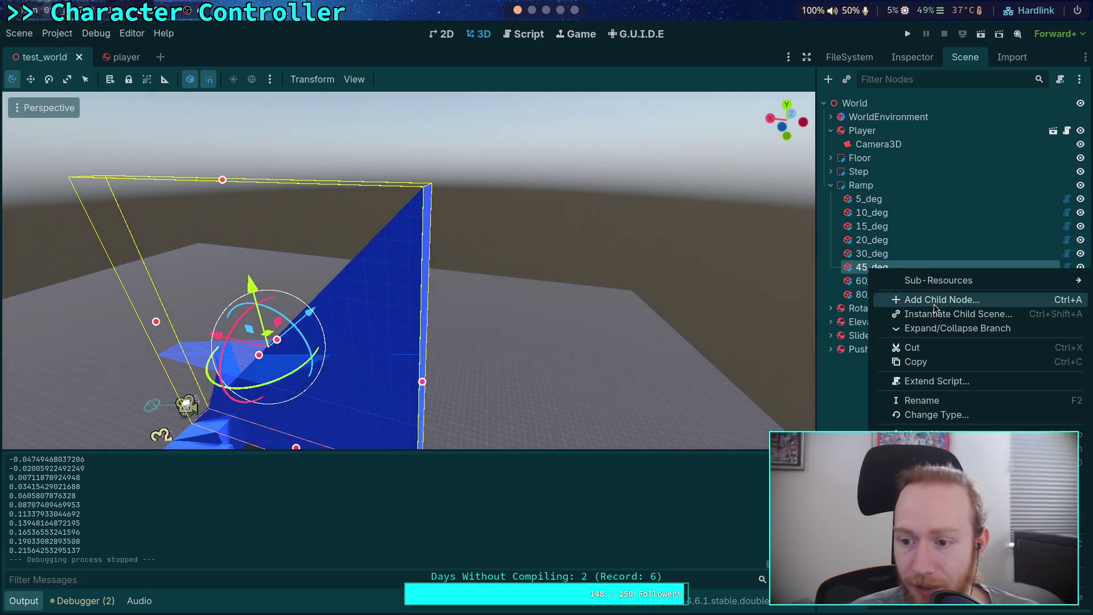
click(848, 401)
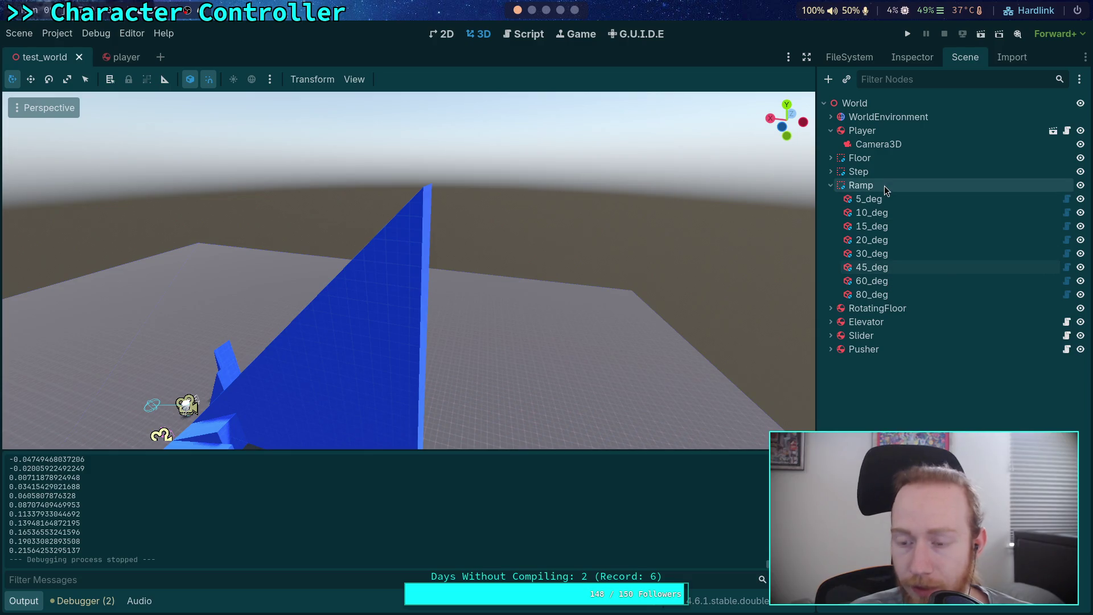
click(832, 186)
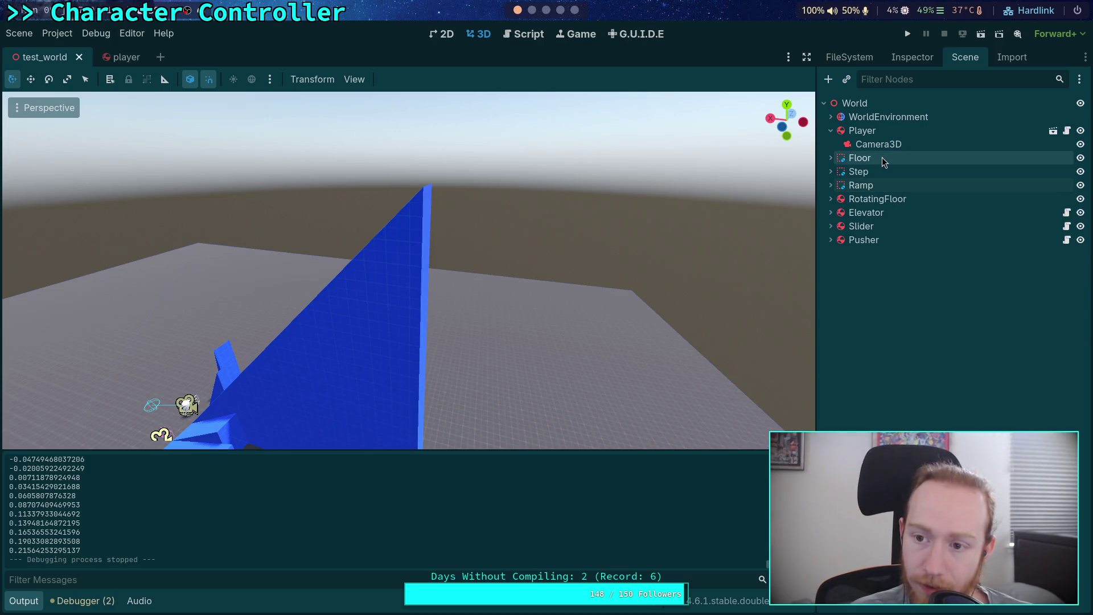
click(871, 173)
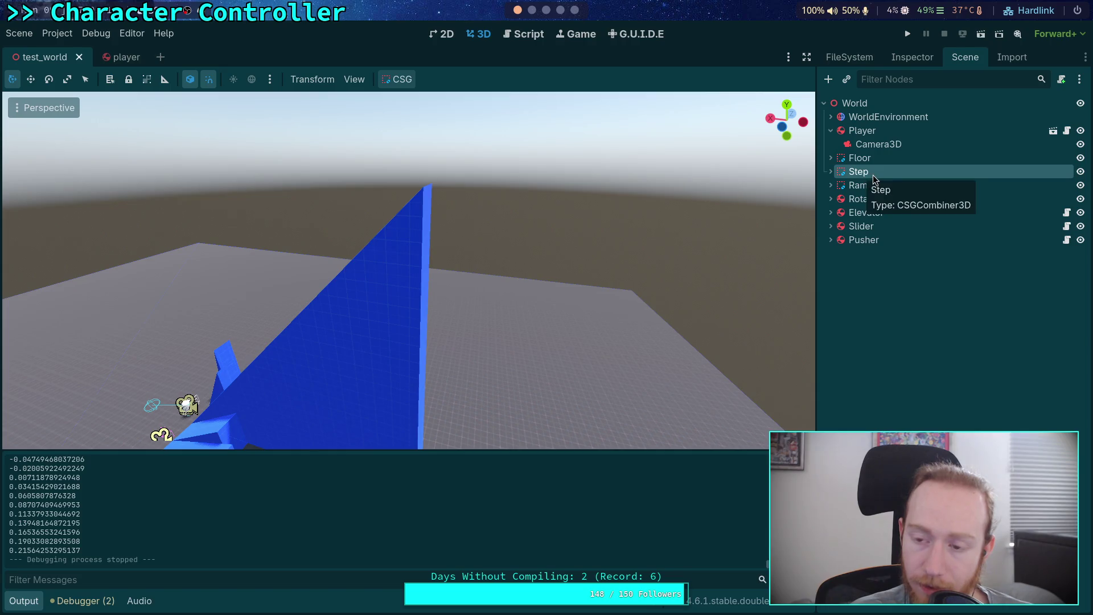
right_click(864, 177)
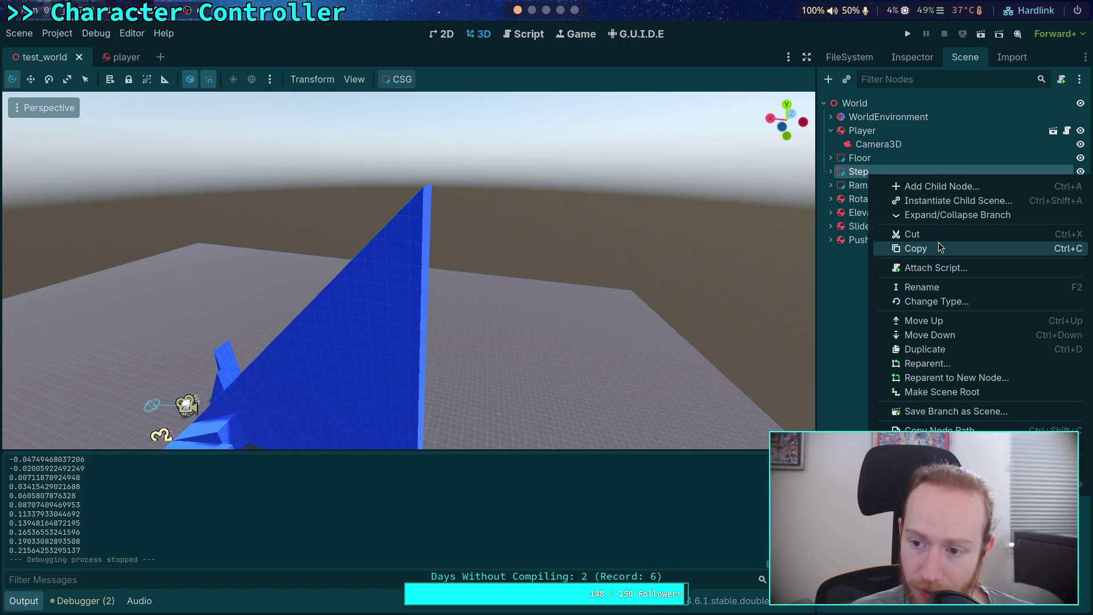
click(940, 350)
double_click(873, 188)
text(TopRampWall)
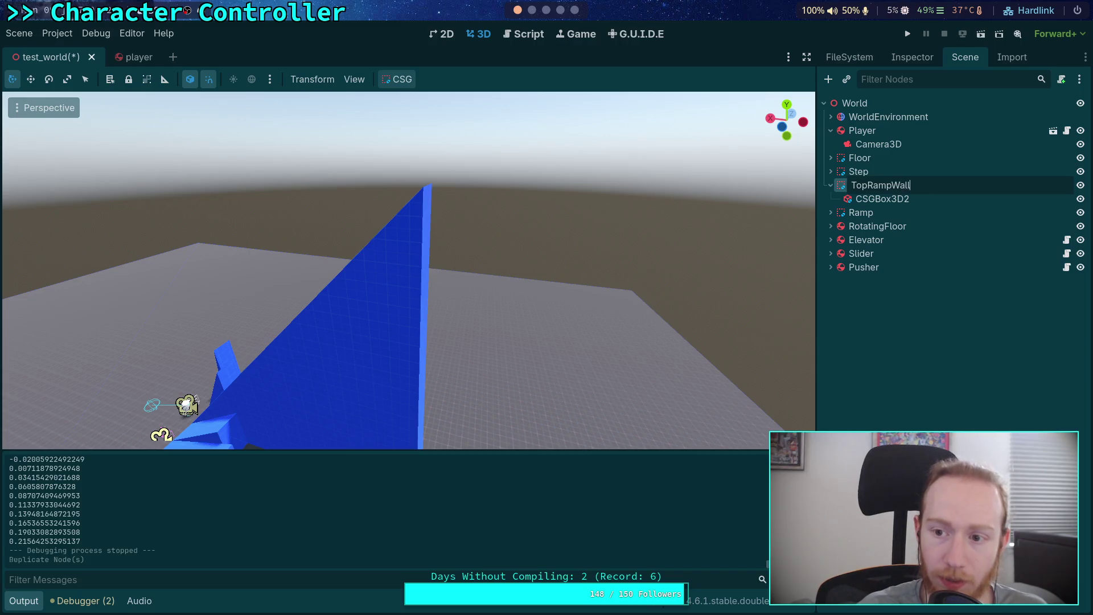
key(Return)
Move TopRampWall's box along and up against the ramp wall.
click(874, 198)
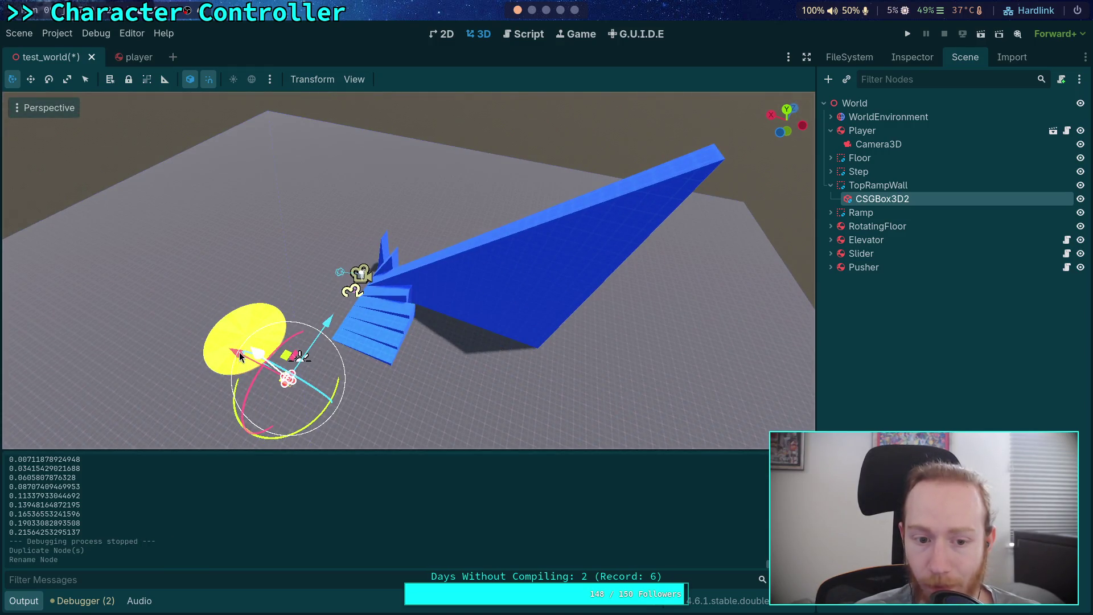
drag(231, 365, 356, 405)
mouse_move(433, 374)
mouse_down()
mouse_move(495, 193)
mouse_move(472, 251)
mouse_up()
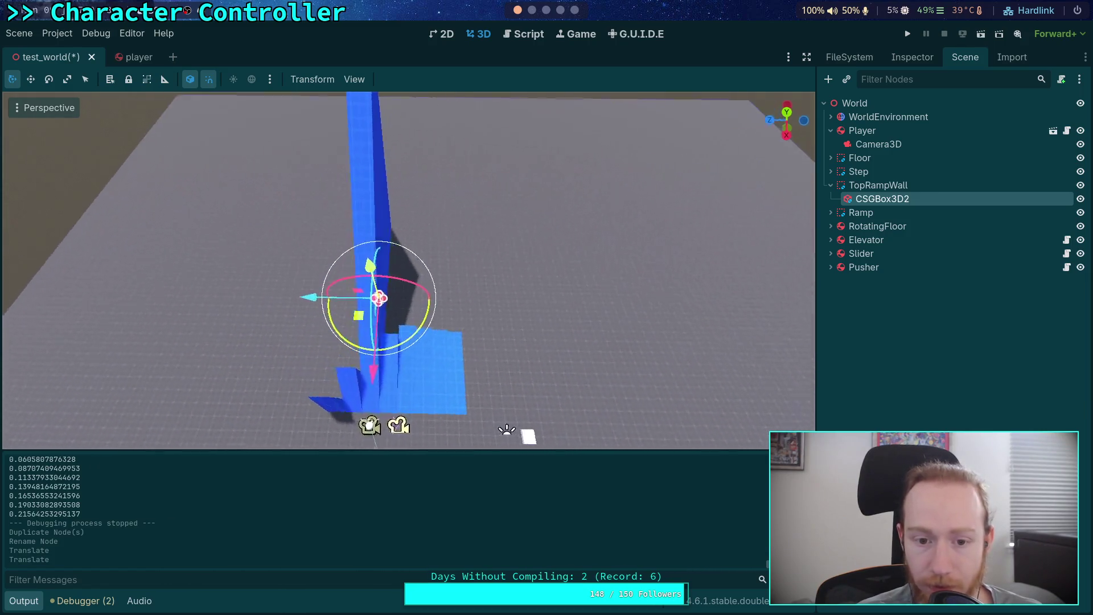
drag(343, 312, 346, 305)
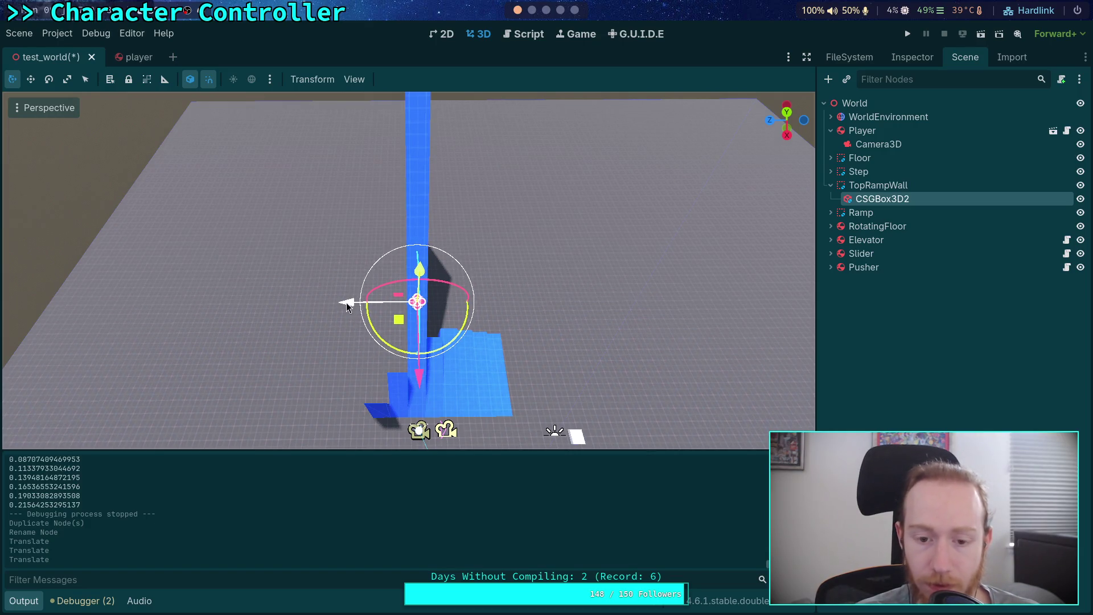
drag(535, 364, 582, 377)
drag(293, 366, 398, 364)
drag(472, 331, 498, 228)
Undo the box moves, the rename and the TopRampWall duplicate.
click(878, 185)
key(ctrl+z)
key(ctrl+z)
key(ctrl+z)
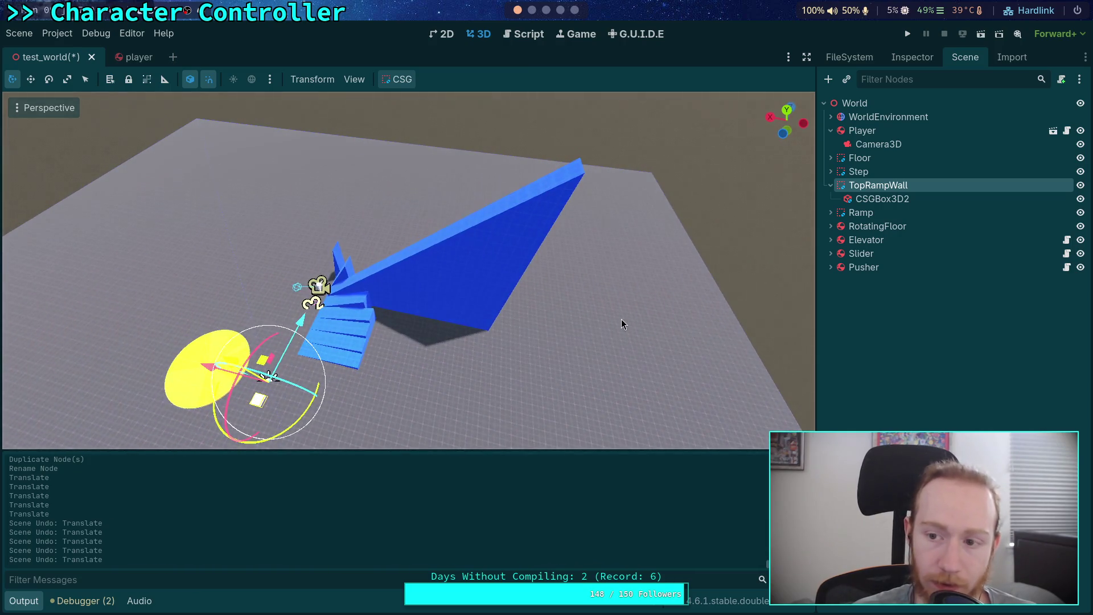
key(ctrl+z)
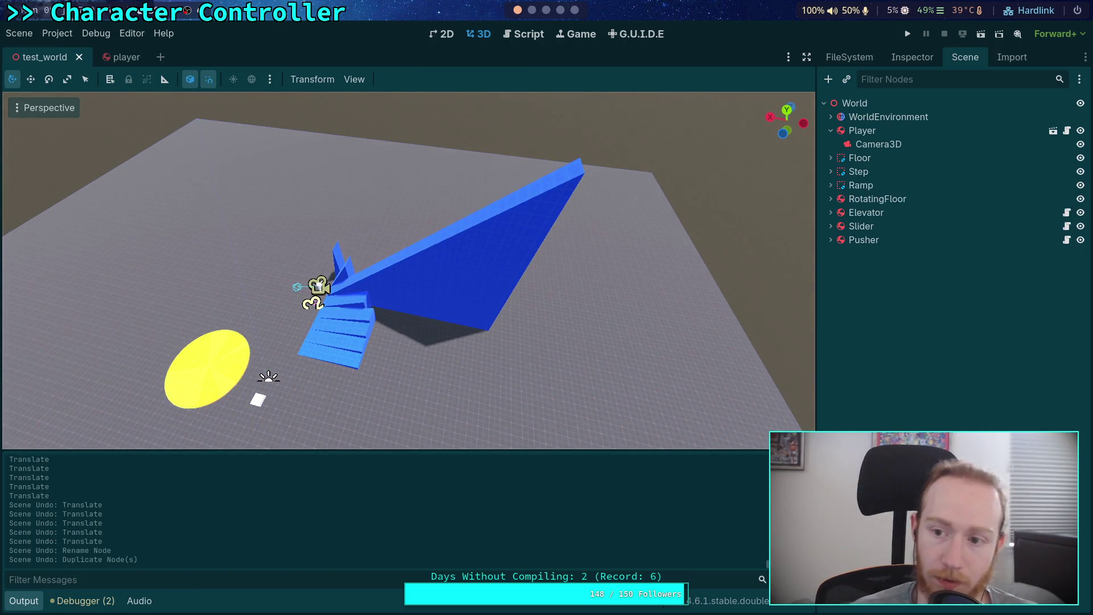
Duplicate the Step node into a new Step2.
click(875, 172)
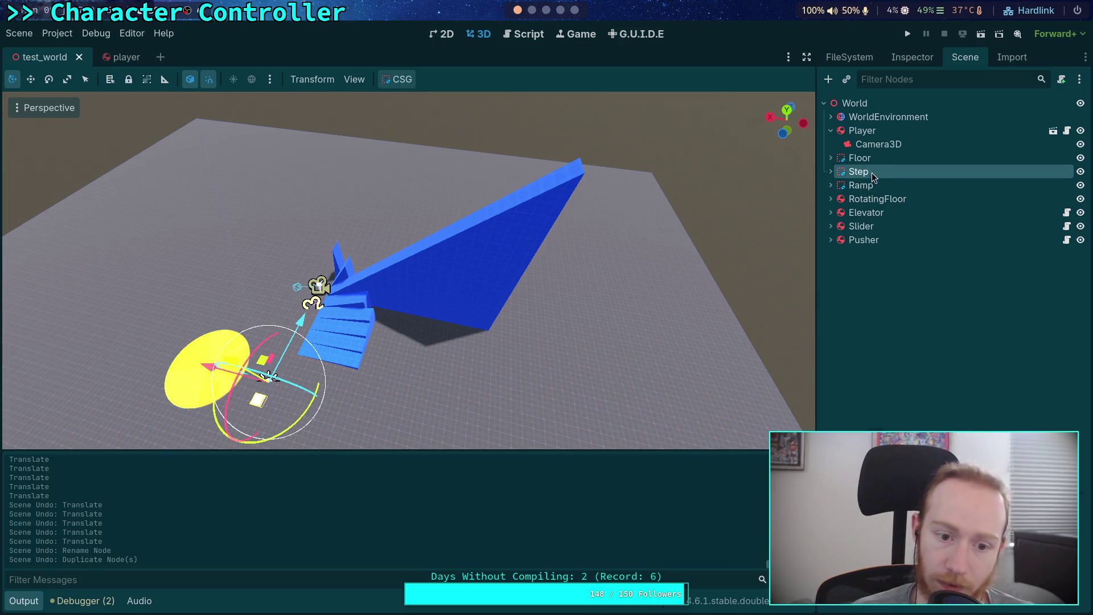
right_click(874, 177)
click(956, 349)
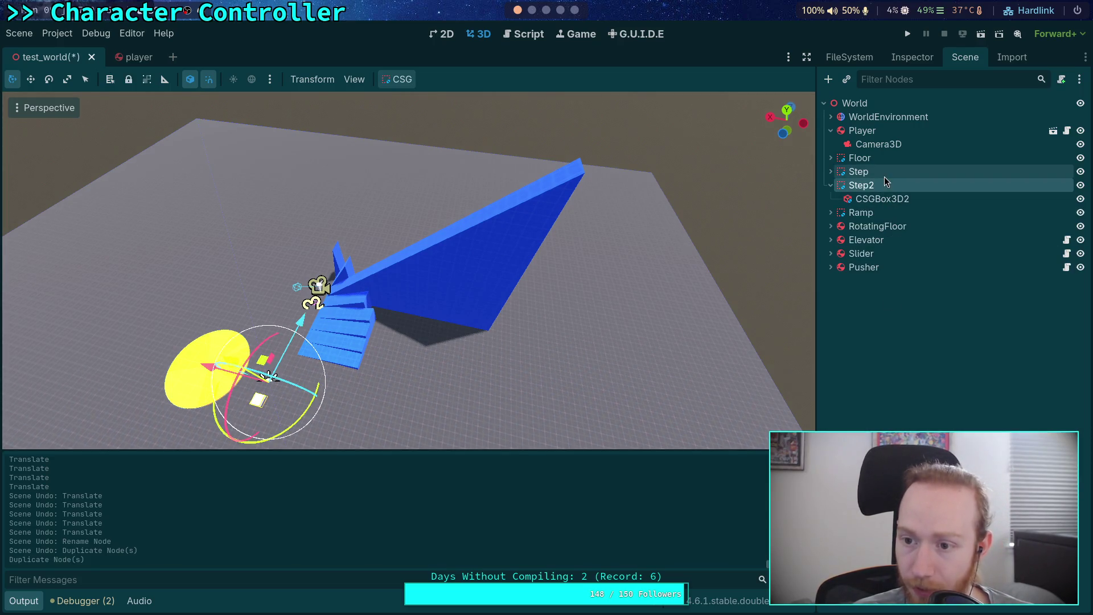
click(882, 199)
click(922, 63)
scroll(968, 392, down, 2)
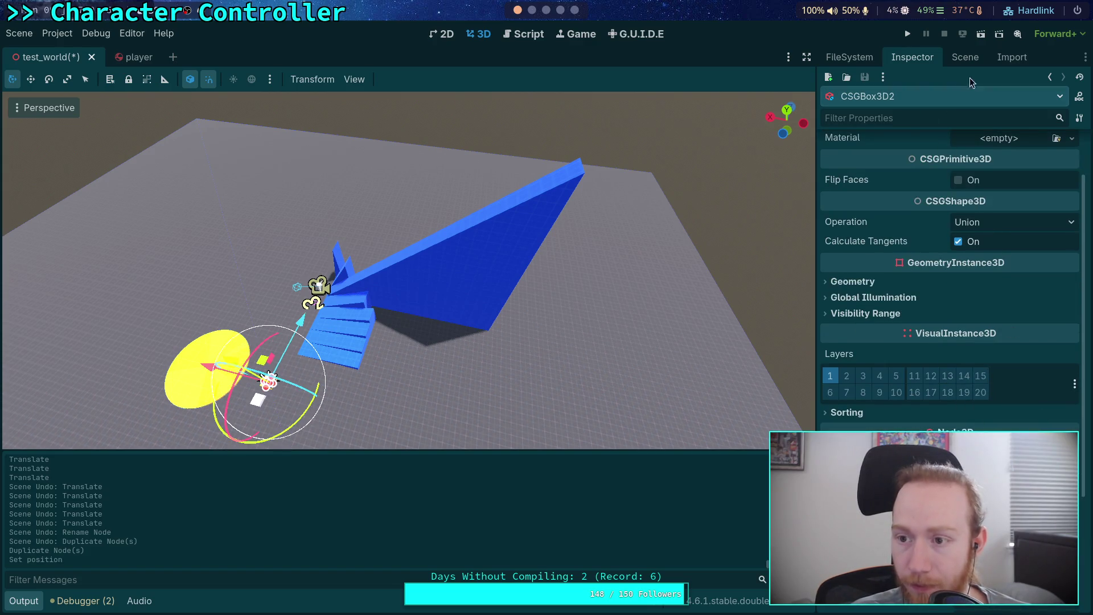
click(965, 57)
click(865, 183)
click(912, 57)
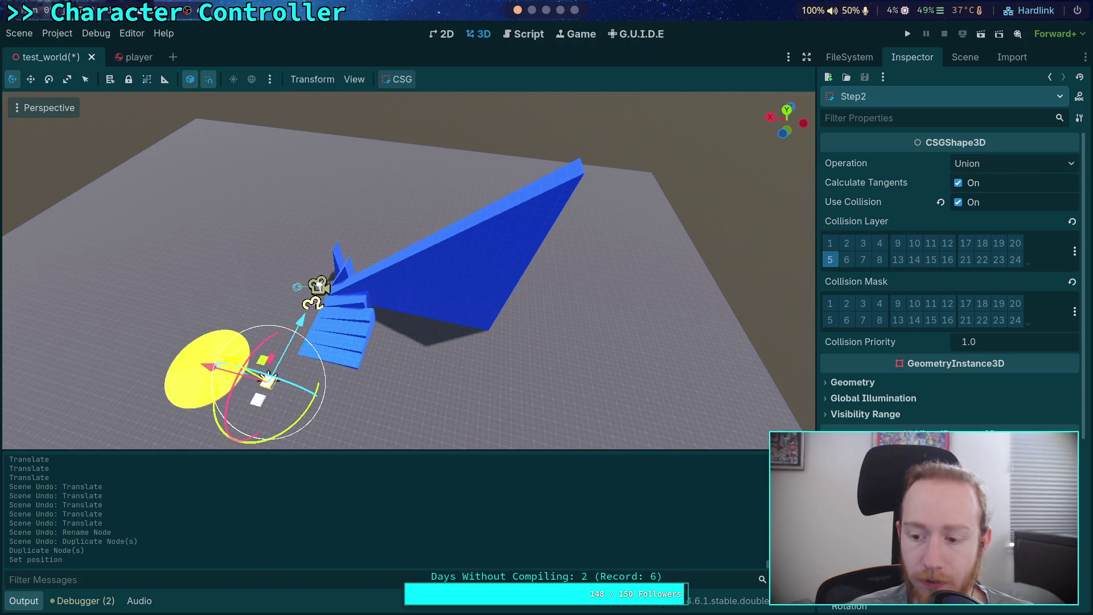
Move Step2 toward the ramp's end and shift it 0.6 m along Z.
drag(265, 355, 490, 299)
click(786, 112)
mouse_move(591, 299)
mouse_down()
mouse_move(544, 261)
mouse_move(500, 254)
mouse_move(380, 291)
mouse_up()
key(f)
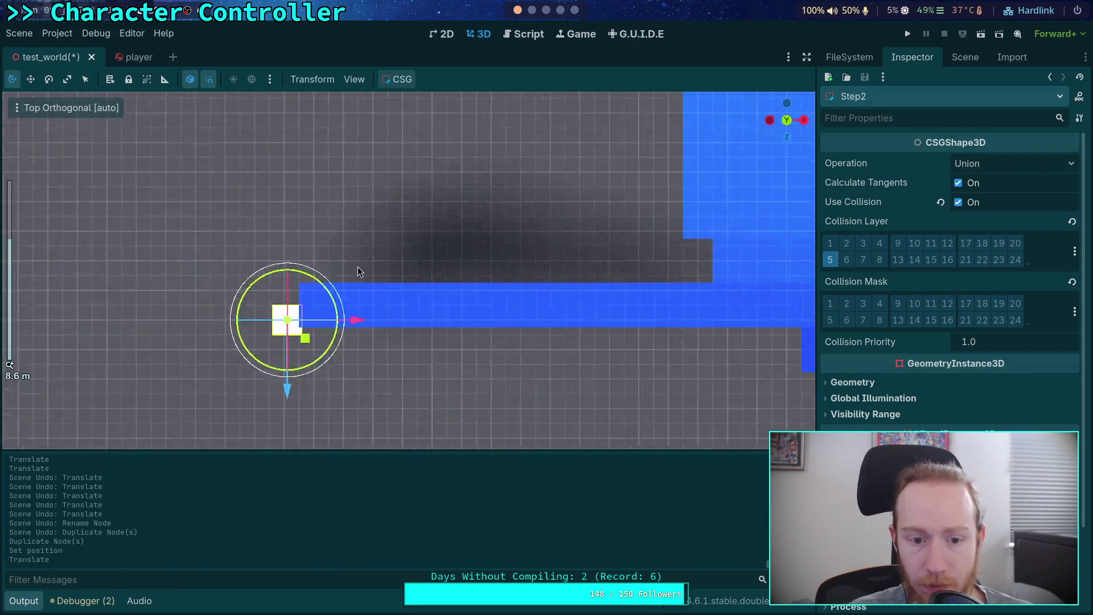
drag(414, 382, 410, 369)
Narrow Step2's CSGBox3D width to 0.3 m.
click(965, 57)
click(836, 182)
click(877, 197)
click(912, 57)
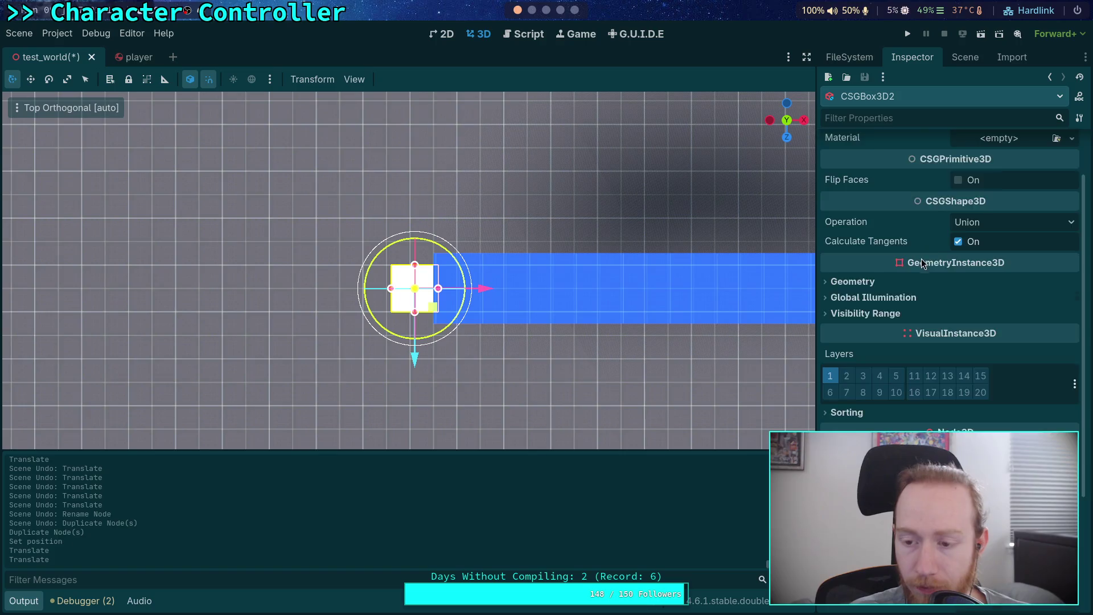
scroll(896, 215, up, 3)
drag(1034, 185, 1001, 185)
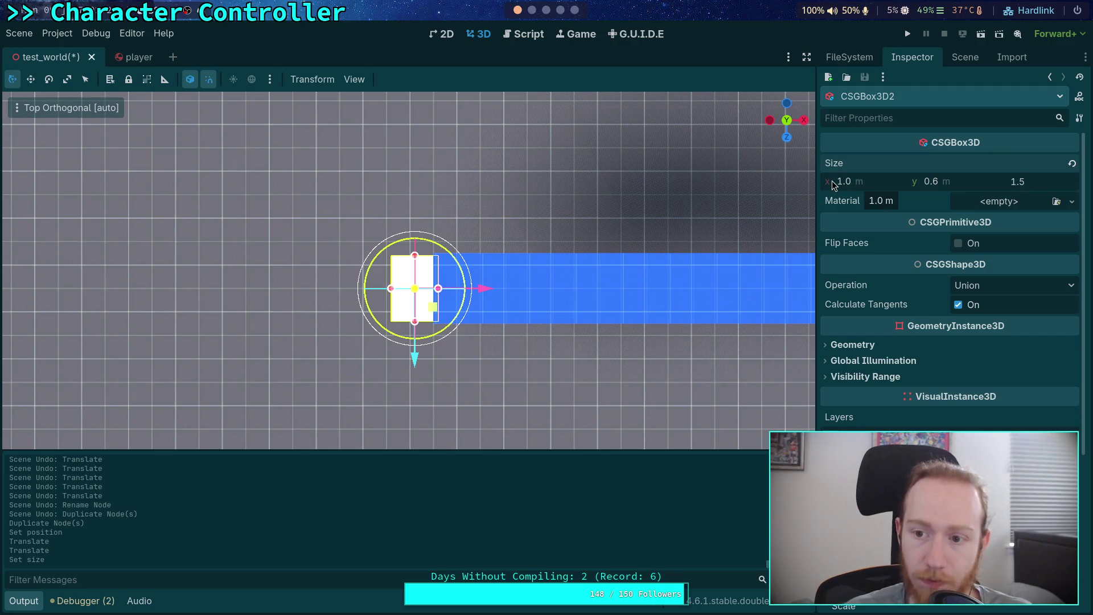
drag(858, 183, 825, 183)
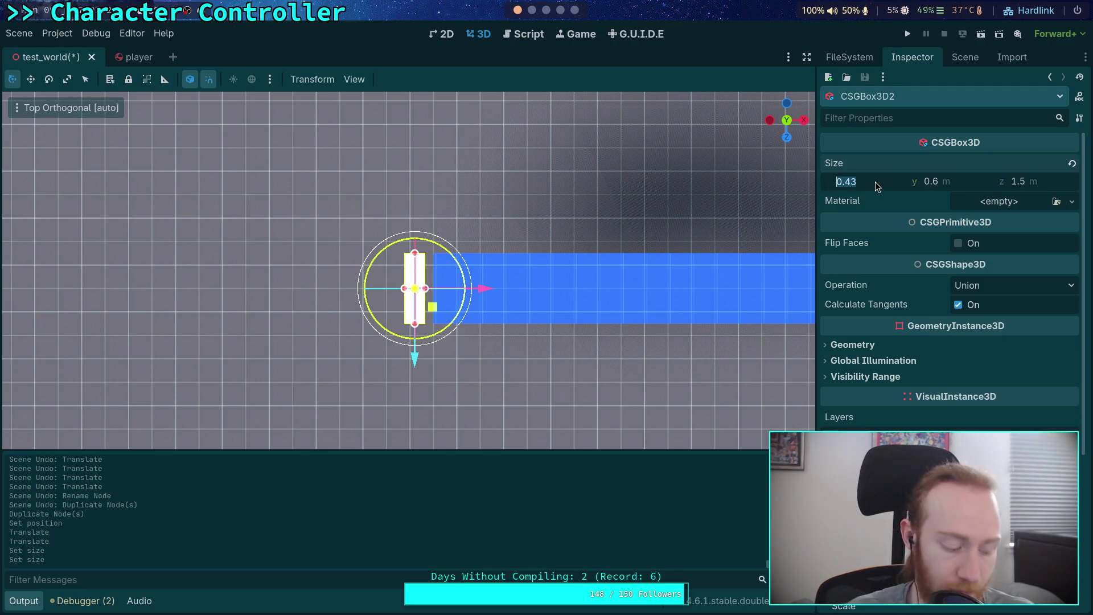
text(0.3)
key(Return)
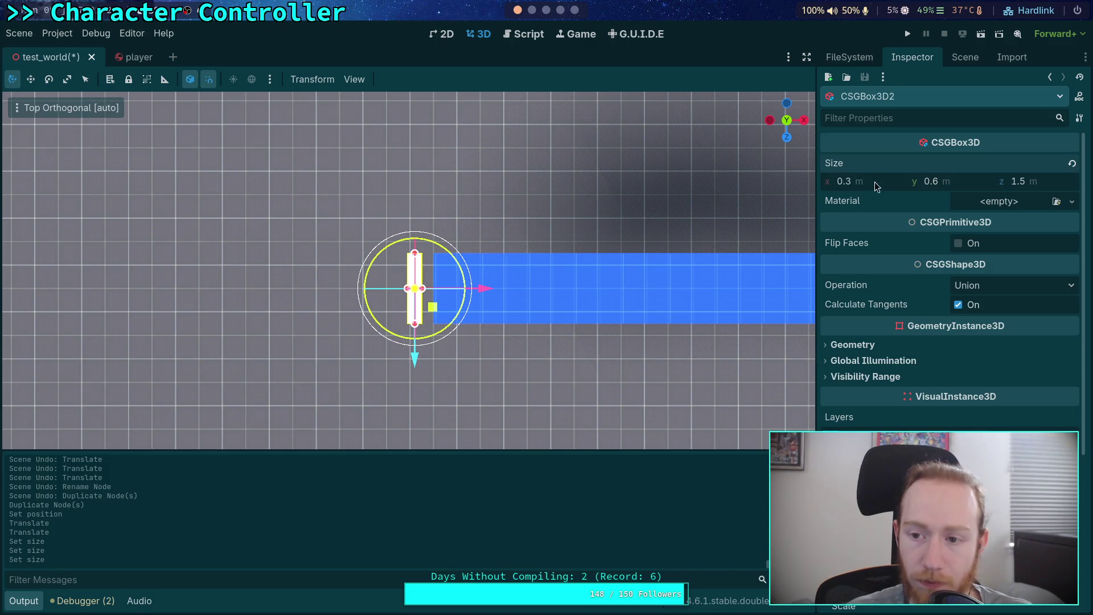
Push Step2 against the ramp, raise it to the ramp top, and lift the box 0.4 m.
click(965, 57)
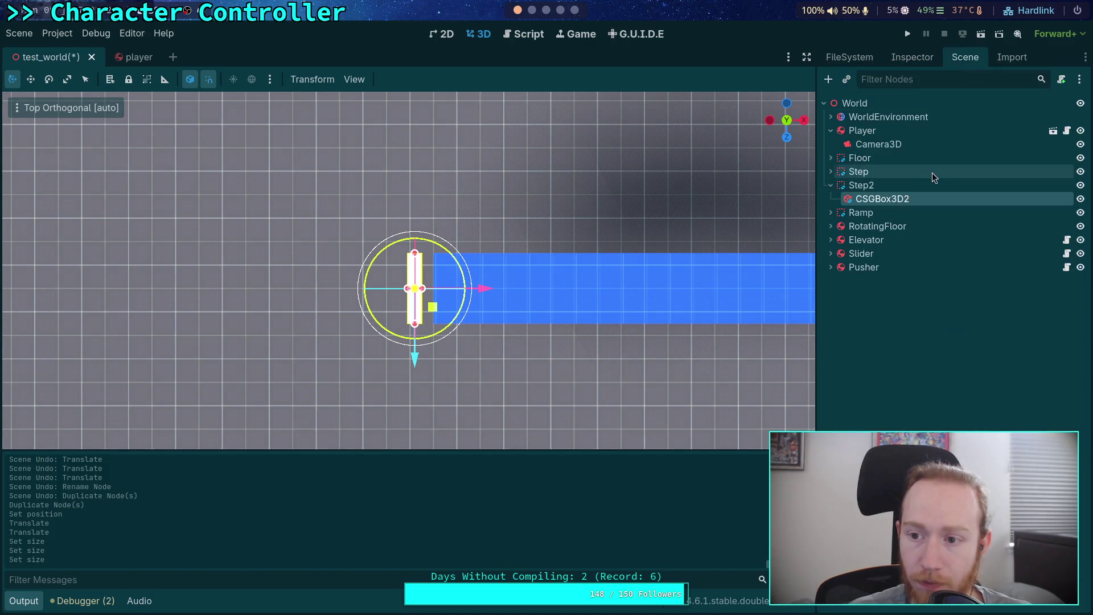
click(892, 185)
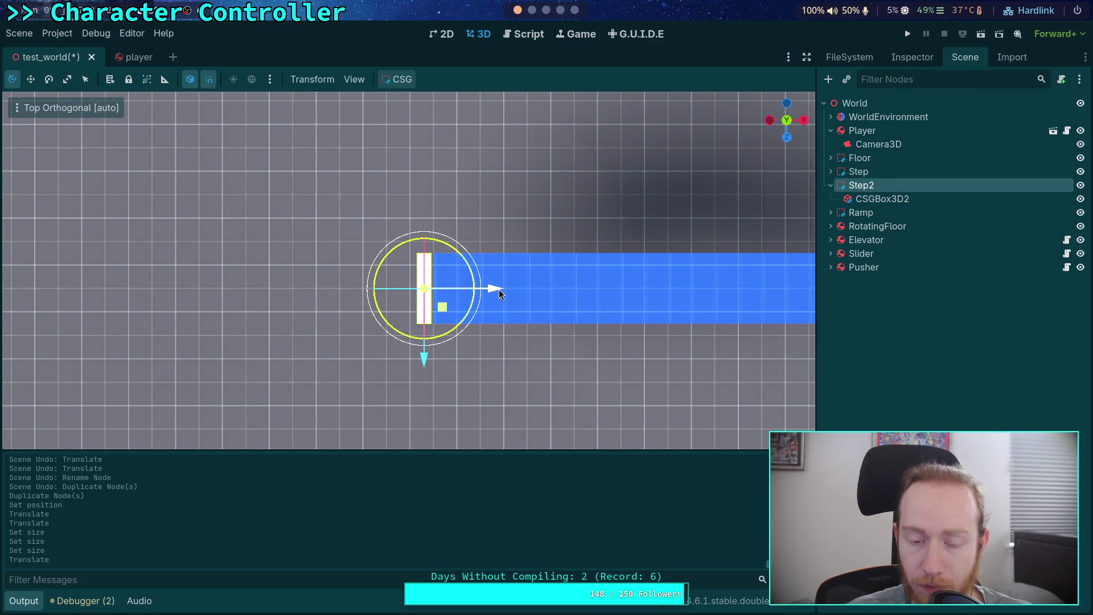
scroll(500, 299, up, 4)
click(510, 305)
drag(510, 306, 519, 304)
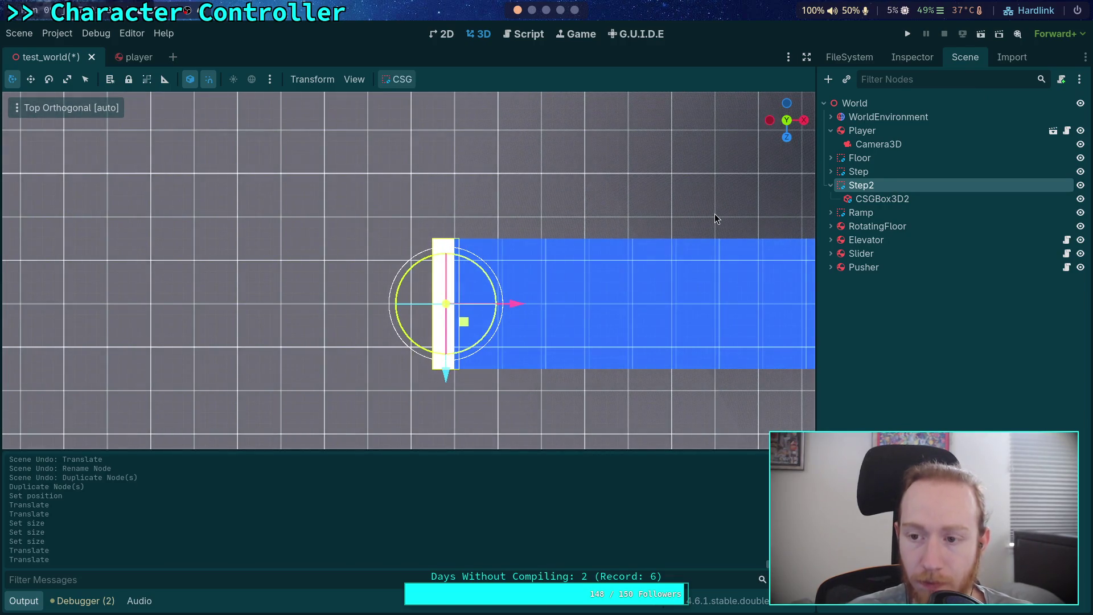
click(787, 140)
scroll(476, 203, up, 5)
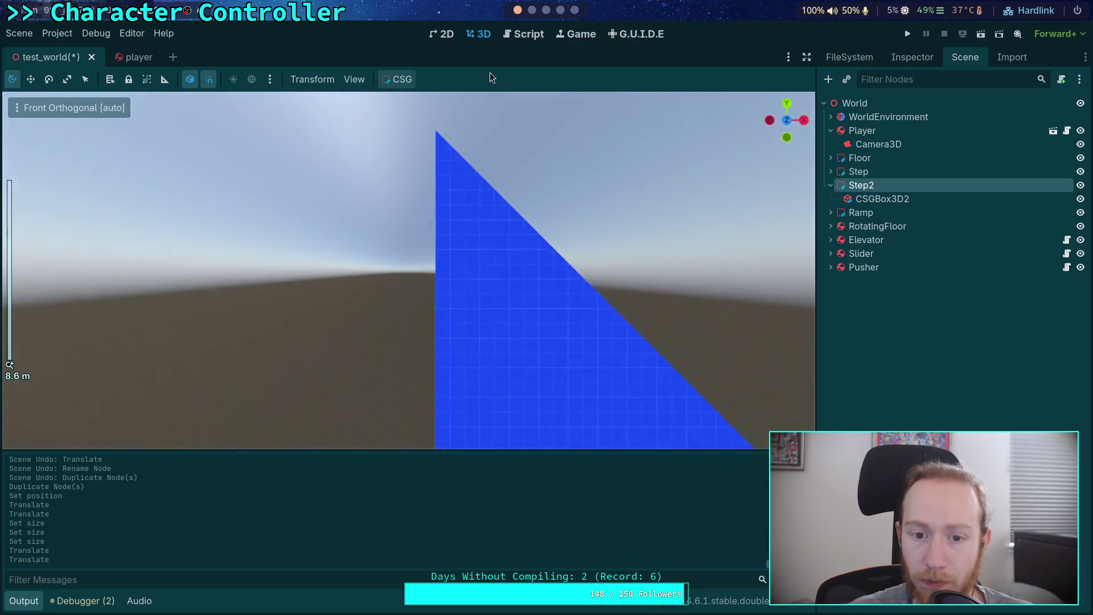
drag(420, 282, 420, 165)
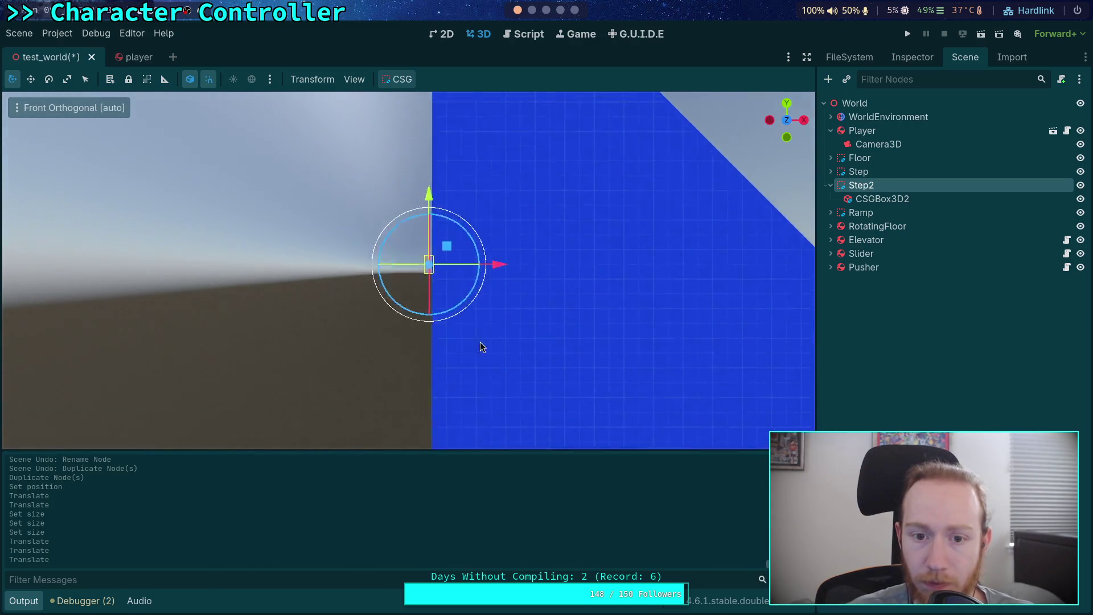
mouse_move(437, 256)
mouse_down()
mouse_move(439, 132)
mouse_move(454, 278)
mouse_move(474, 107)
mouse_move(476, 334)
mouse_move(440, 259)
mouse_move(442, 136)
mouse_up()
click(926, 59)
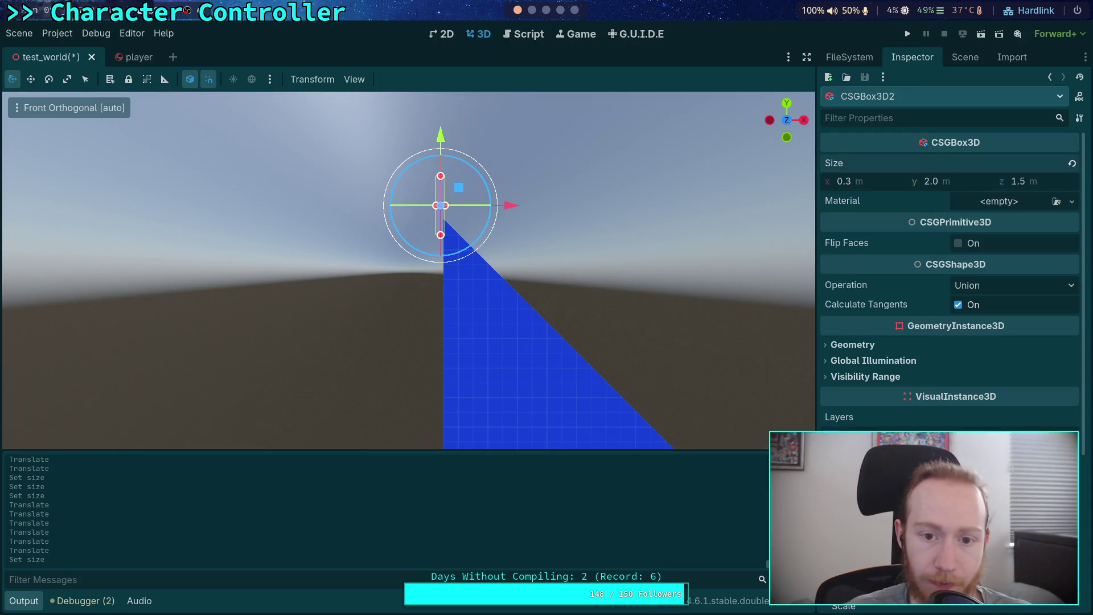
scroll(640, 181, up, 5)
drag(441, 195, 439, 175)
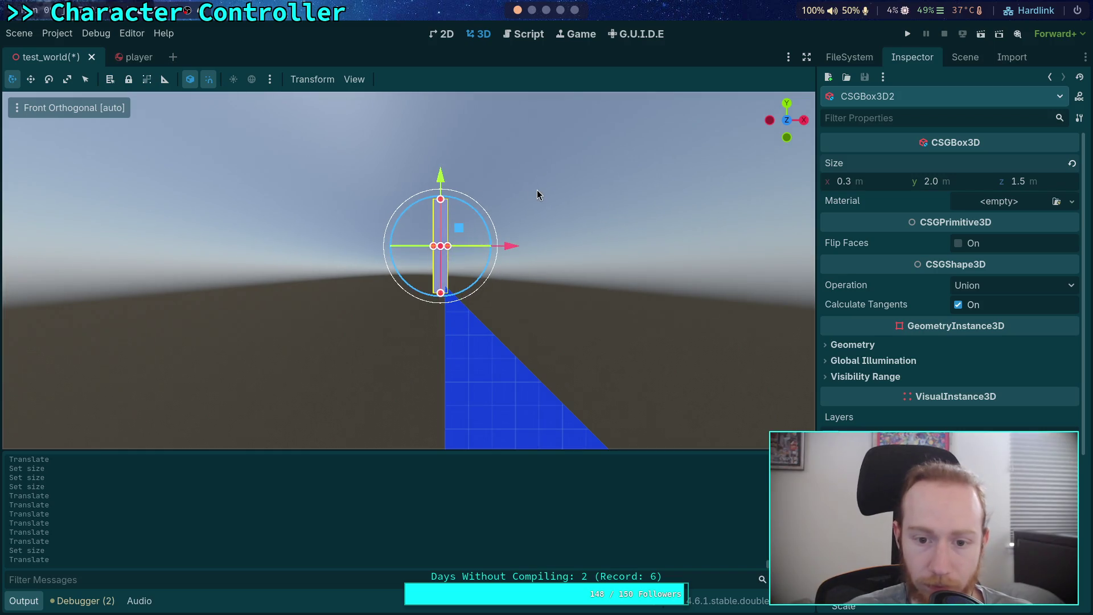
Run the game, walk the capsule up the ramp with W until 0.7071 logs, then stop.
click(908, 35)
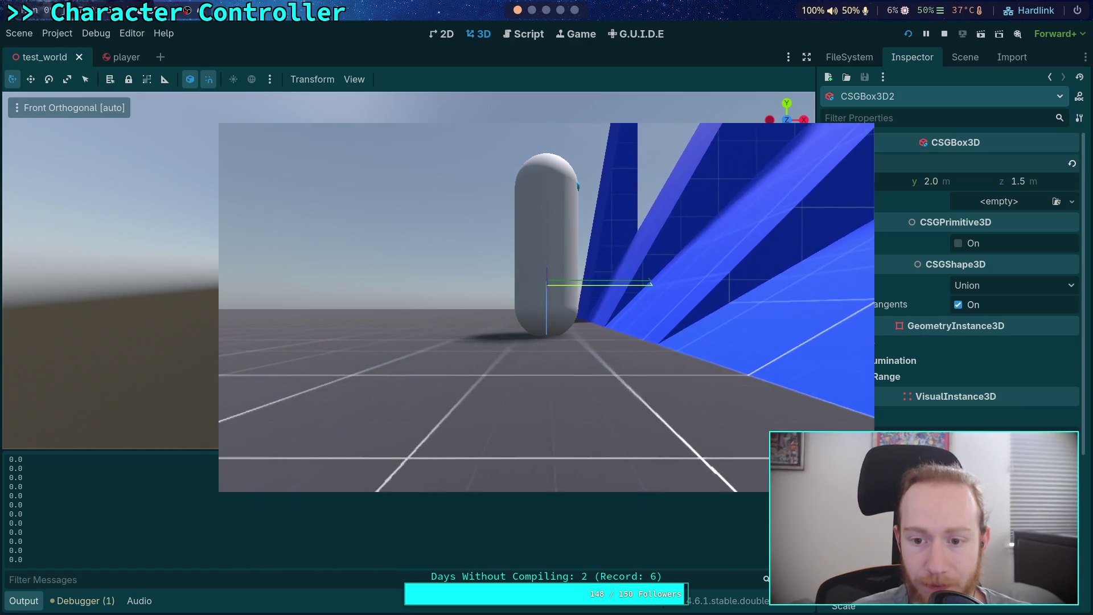
key(w)
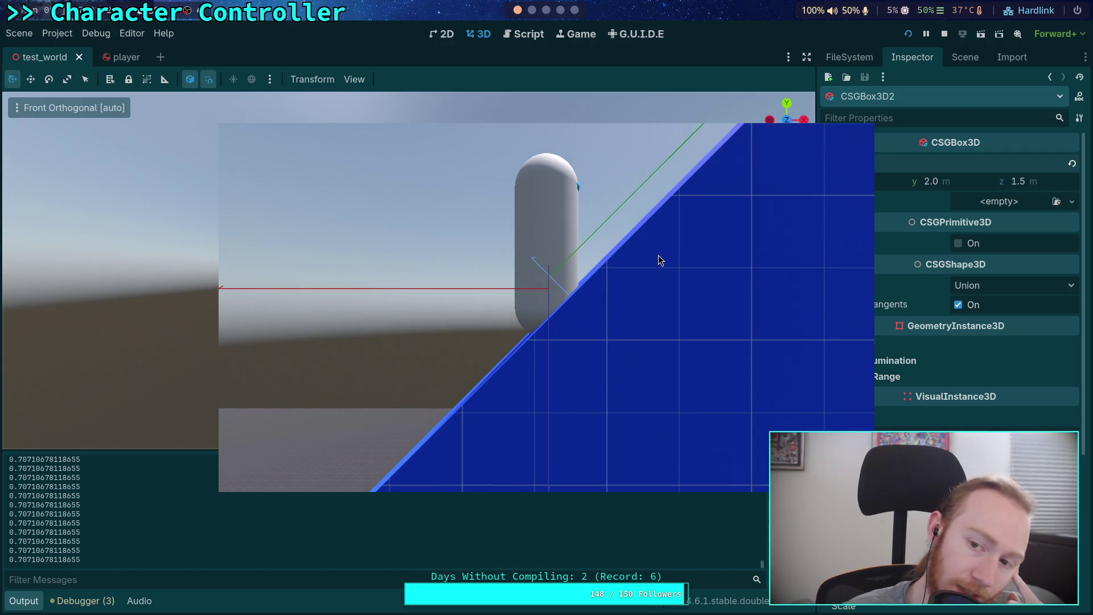
click(944, 35)
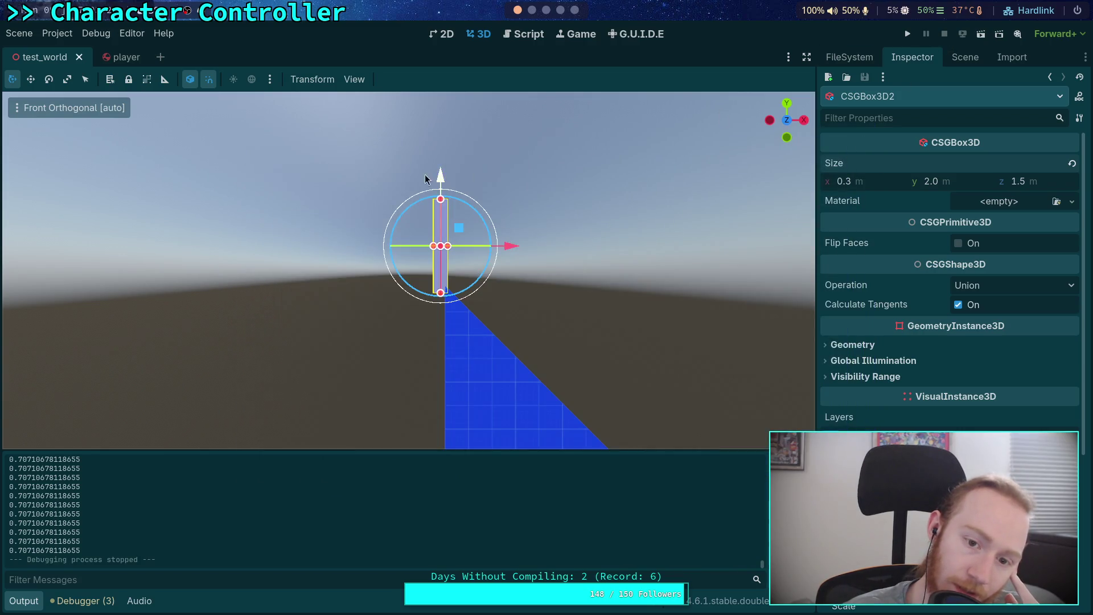
In CharacterController.gd, open a new line 211 below the debug_spring block and type 'p()inv'.
click(524, 34)
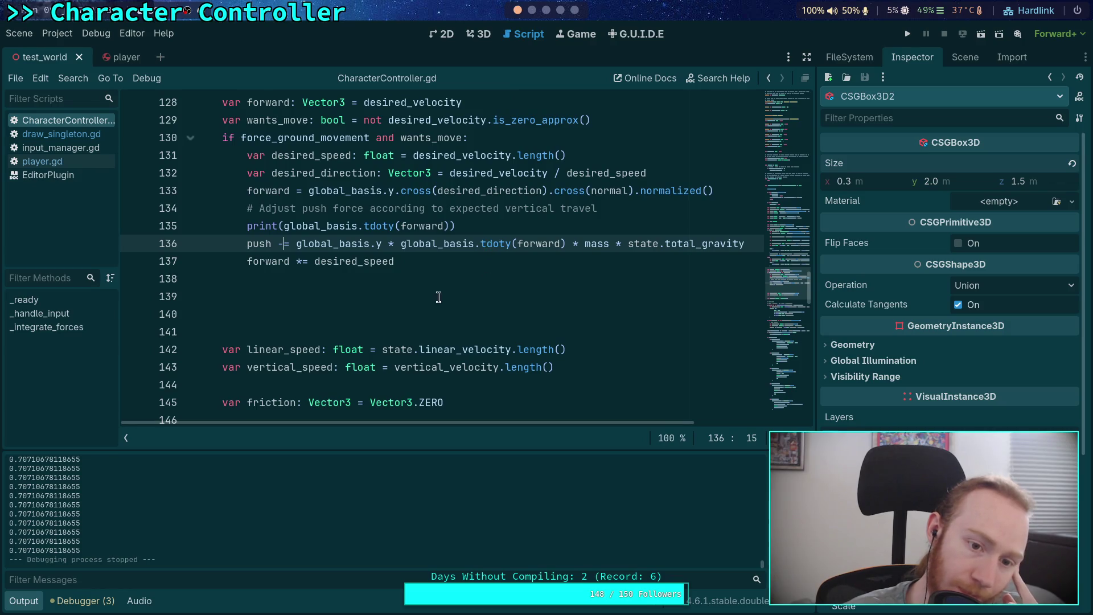
click(455, 285)
scroll(451, 285, down, 9)
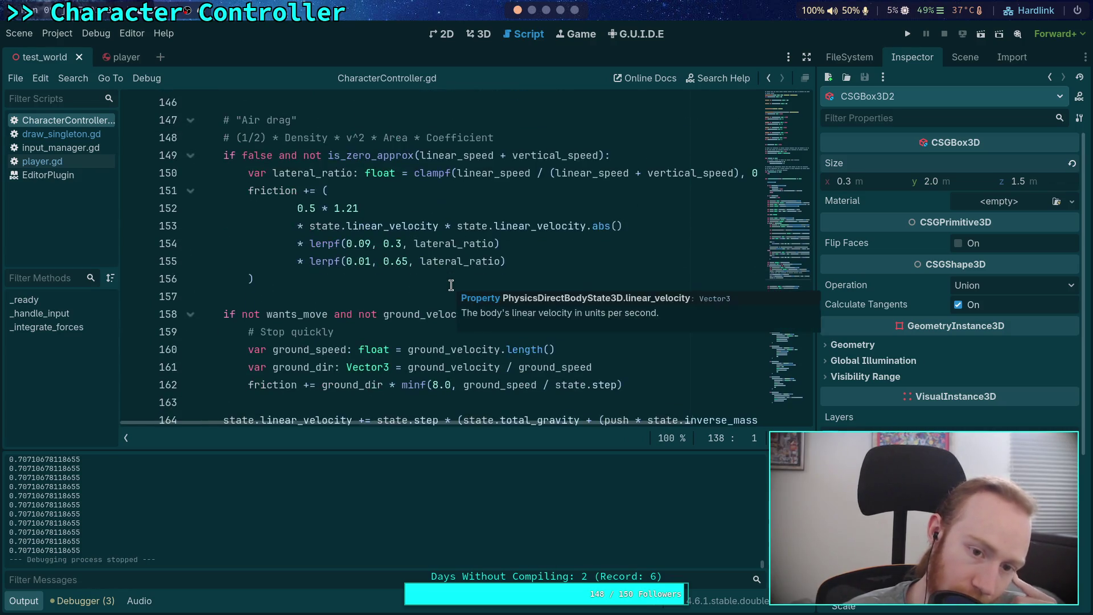
scroll(450, 285, down, 3)
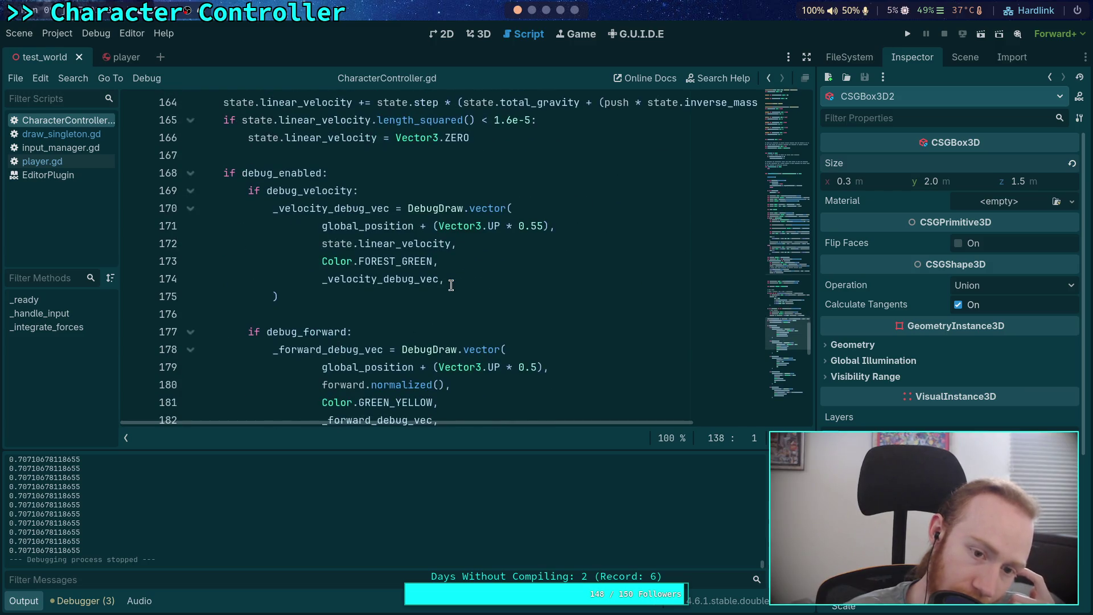
scroll(451, 285, up, 7)
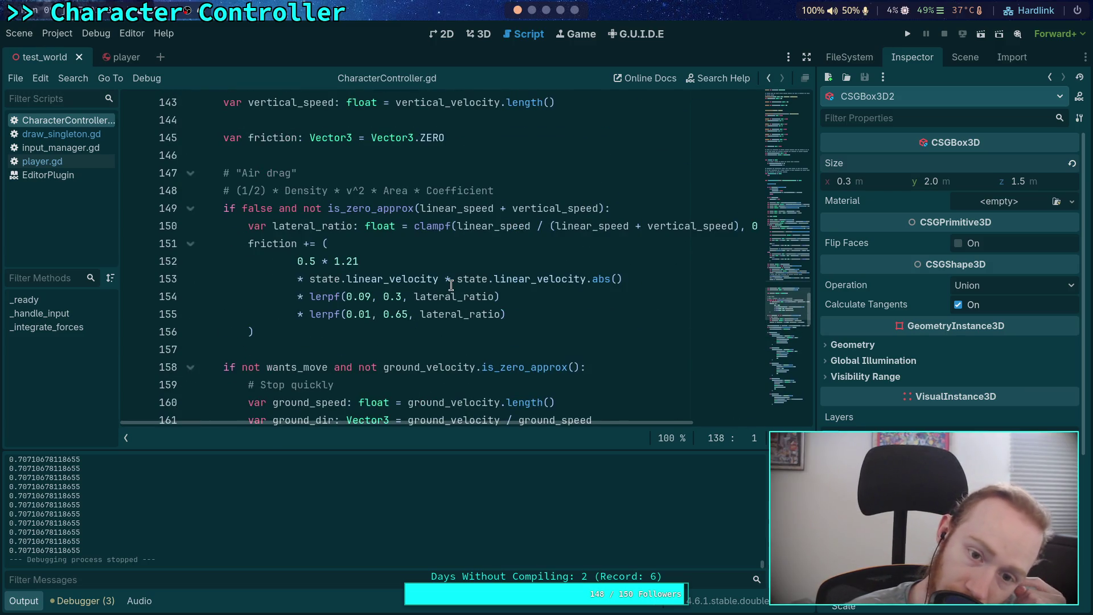
scroll(450, 285, down, 12)
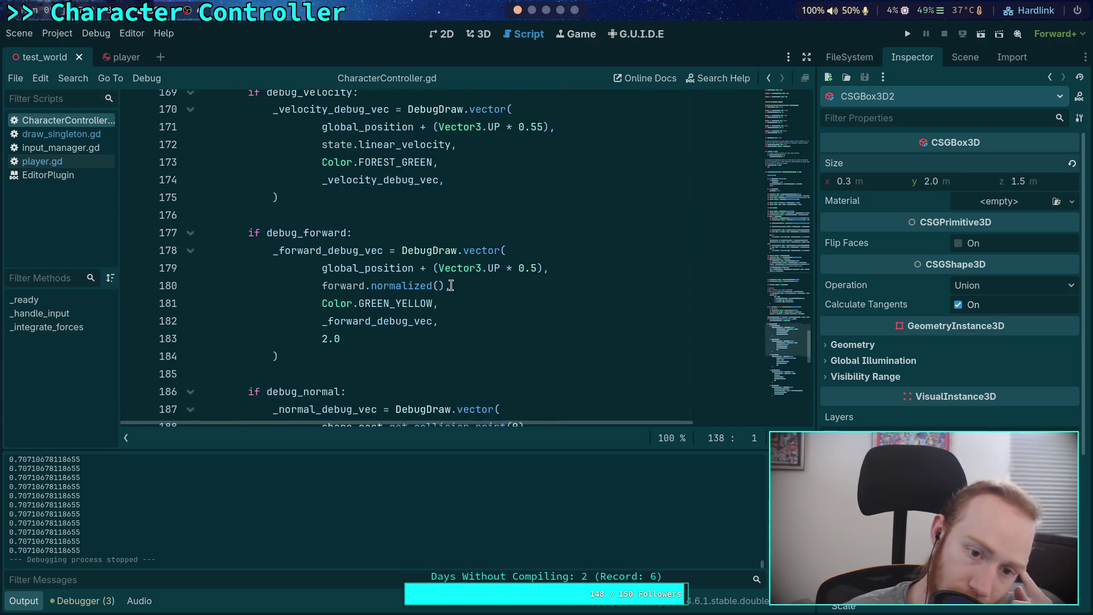
scroll(451, 285, down, 5)
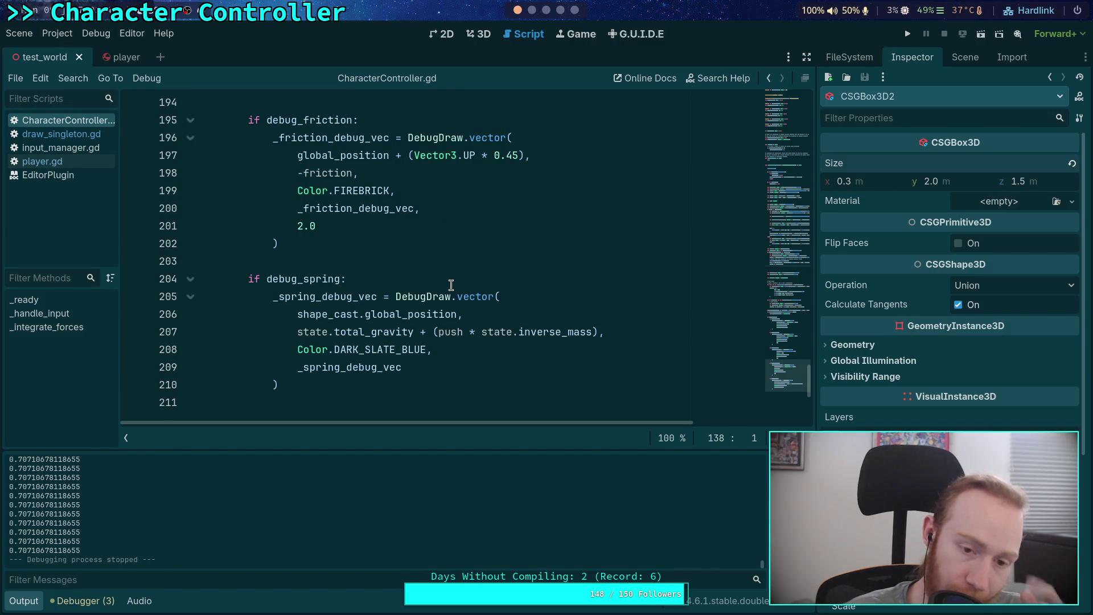
scroll(450, 285, up, 10)
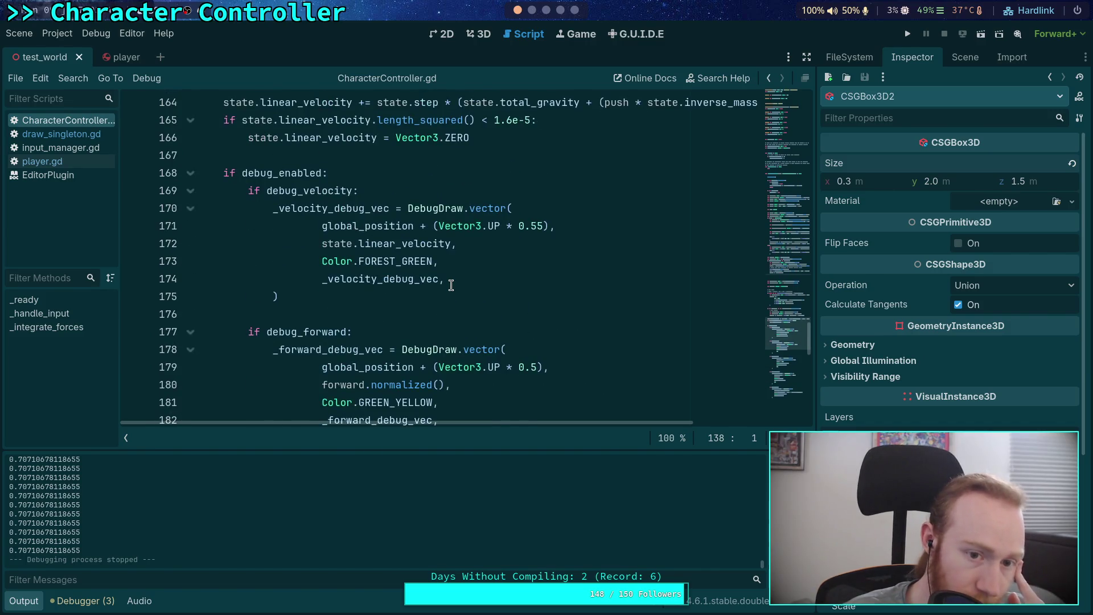
scroll(451, 285, down, 6)
scroll(450, 285, down, 6)
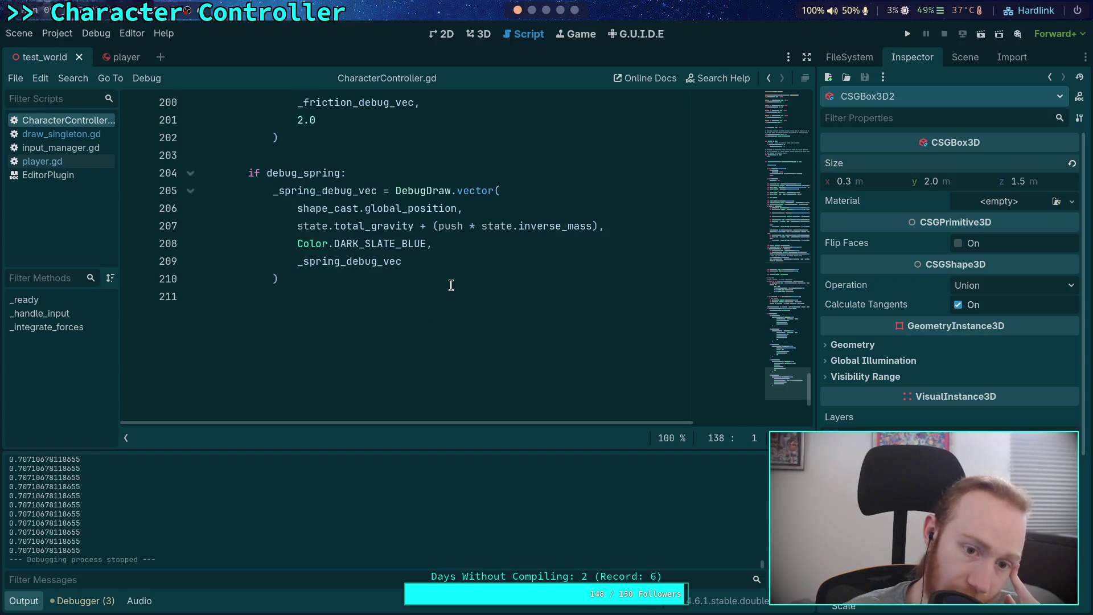
click(358, 278)
key(Return)
text(p)
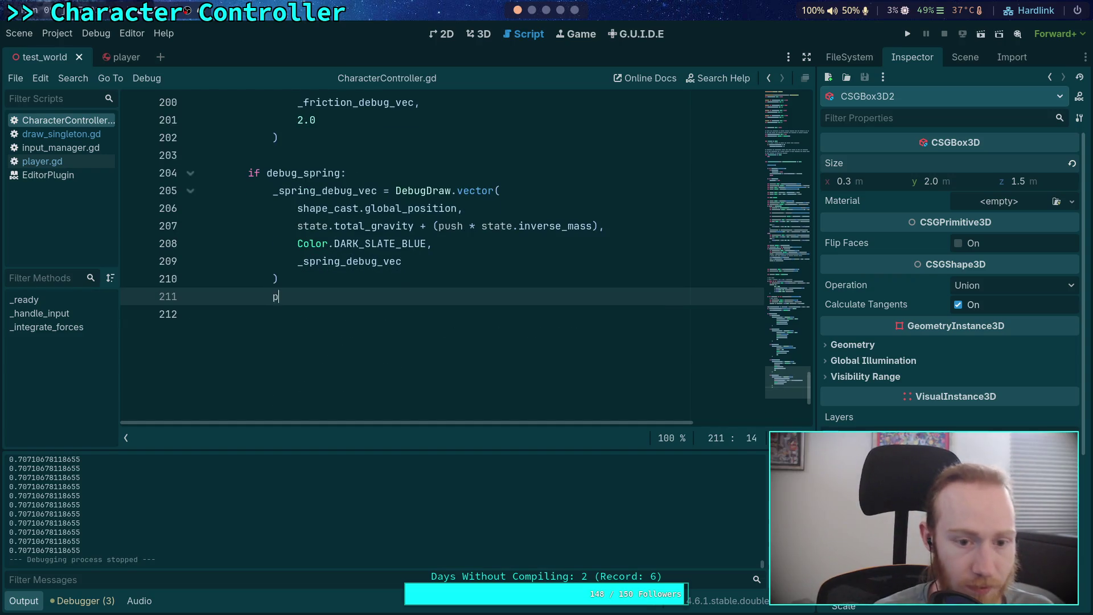
text(()
text())
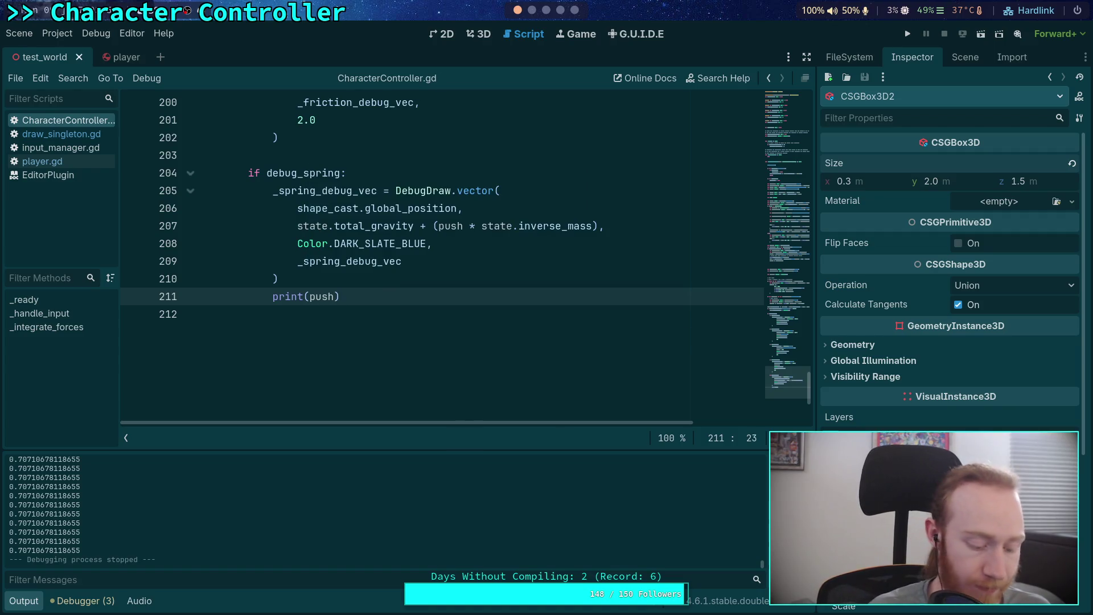
text(inv)
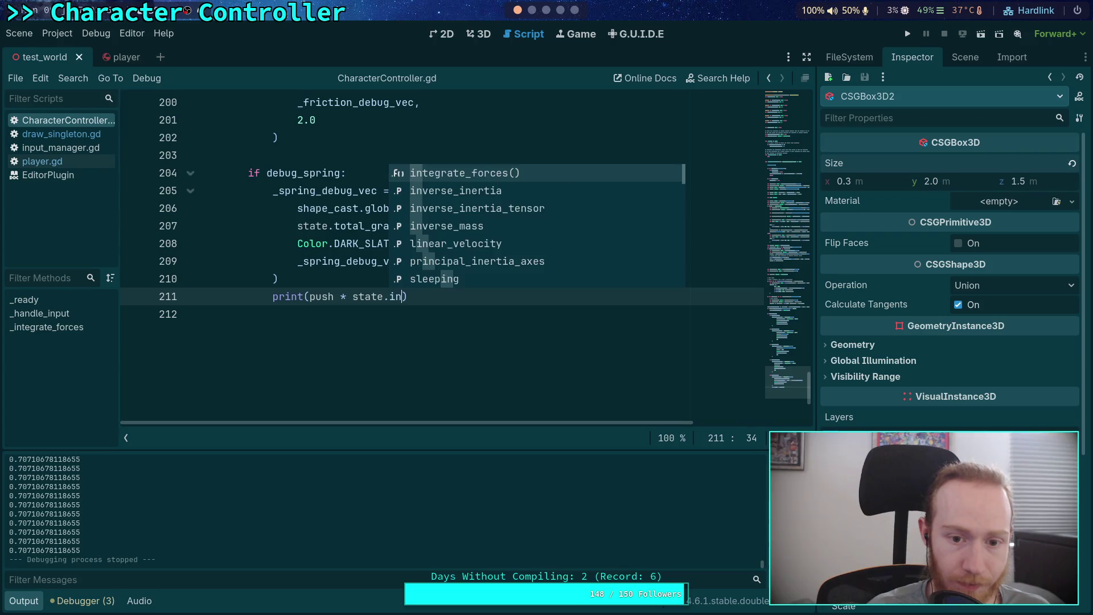
Complete line 211 as print(push * state.inverse_mass) and go to line 135's tdoty print.
key(Down)
key(Down)
key(Return)
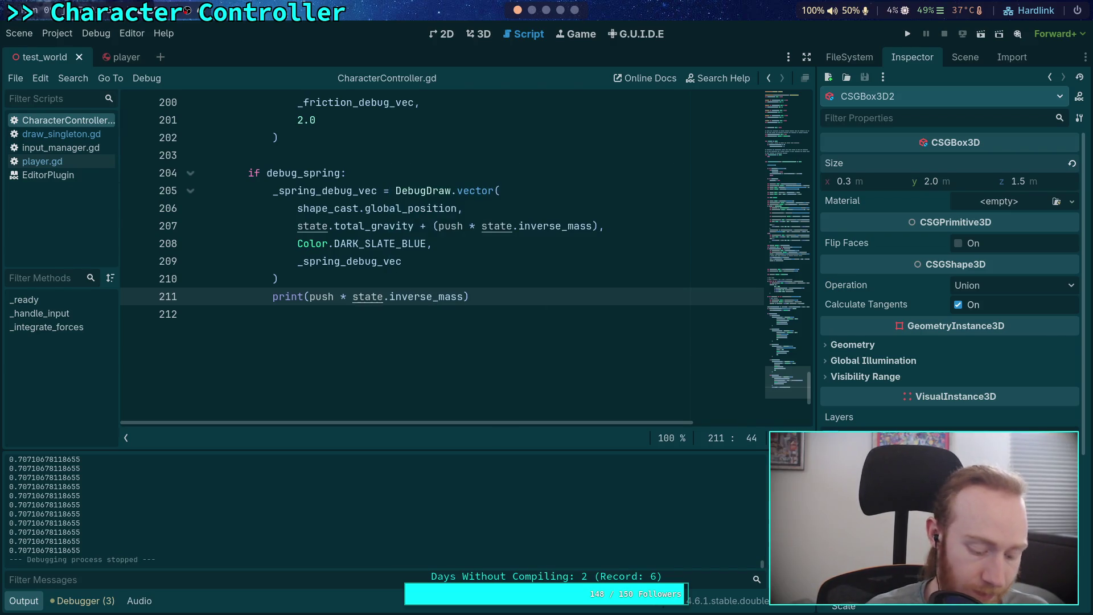
scroll(329, 287, up, 15)
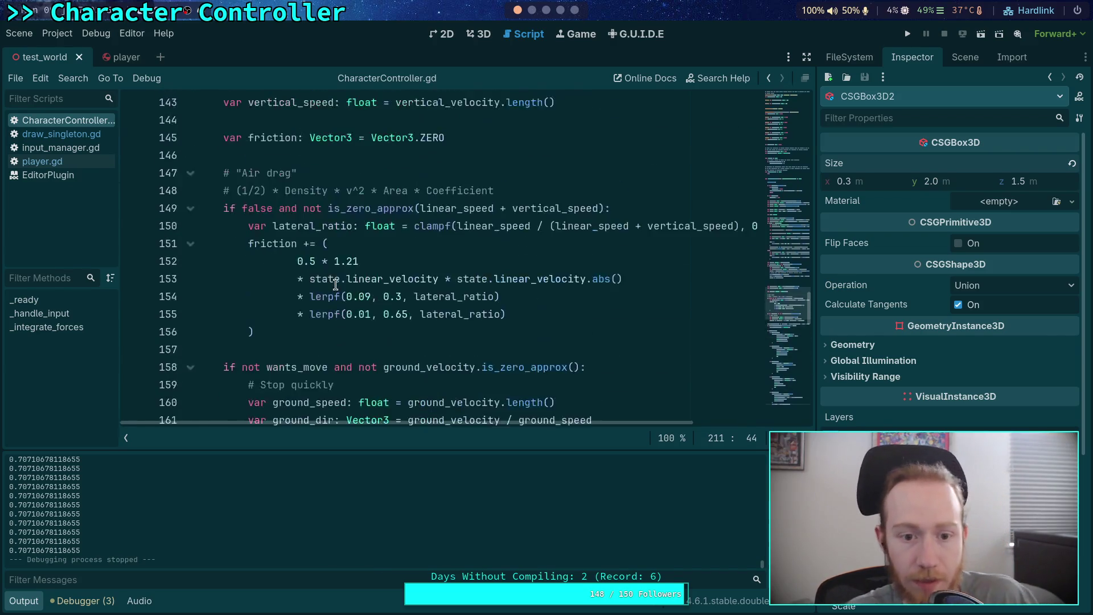
scroll(352, 247, up, 5)
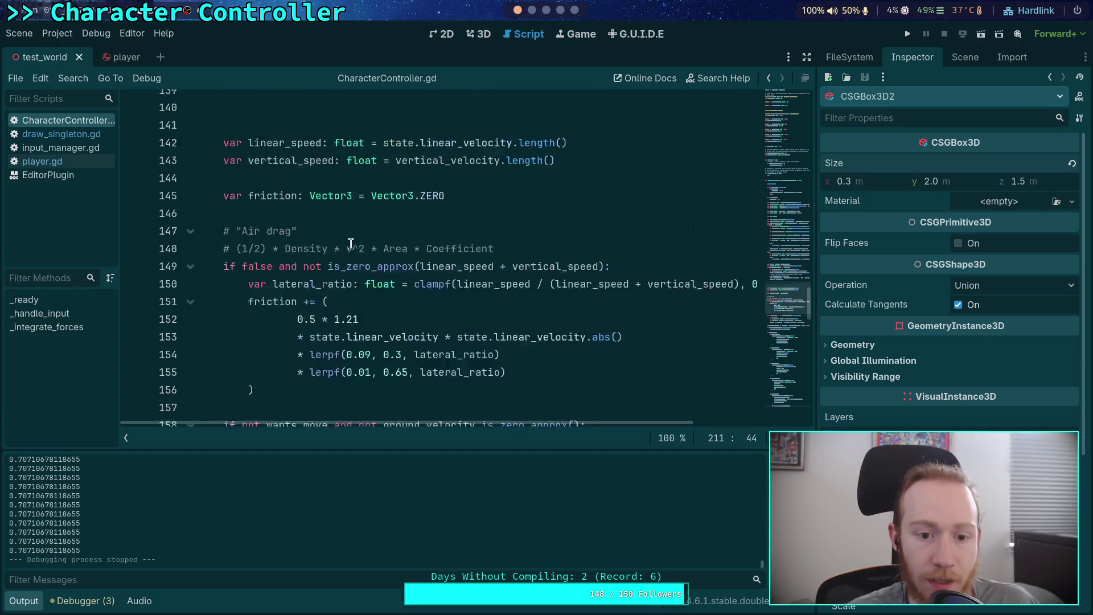
click(243, 277)
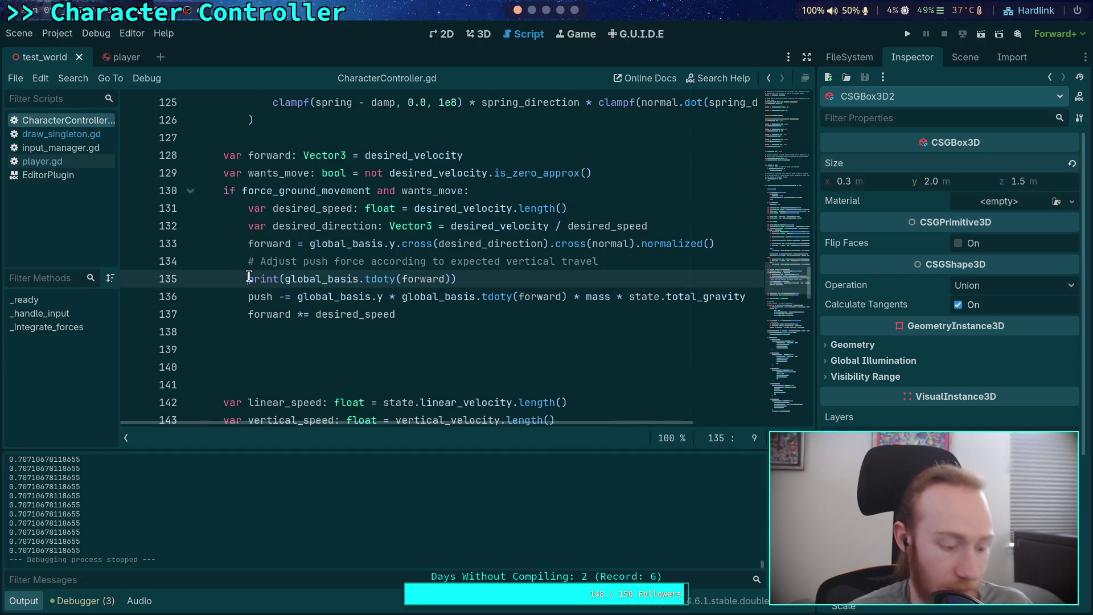
text(#)
Run the game and drive the capsule into the blue ramp with D, logging push vectors.
click(910, 33)
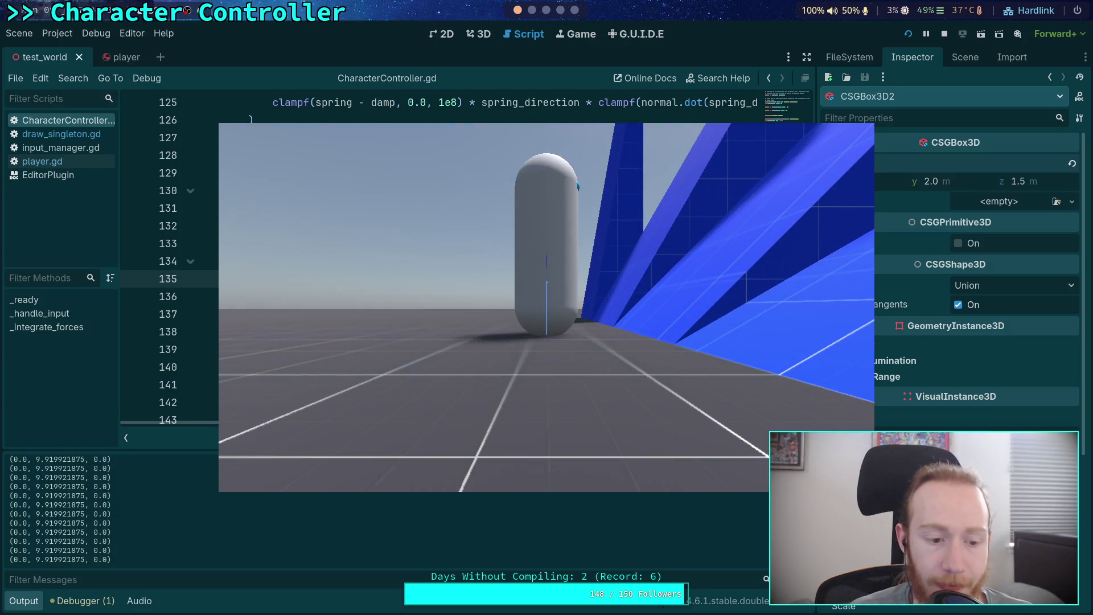
key(d)
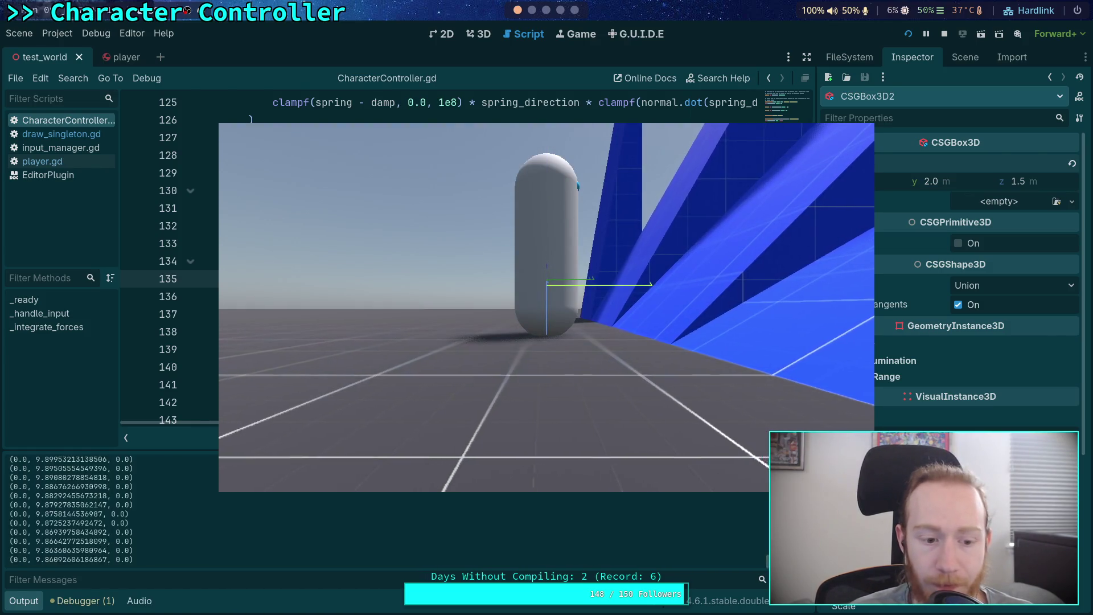
key(d)
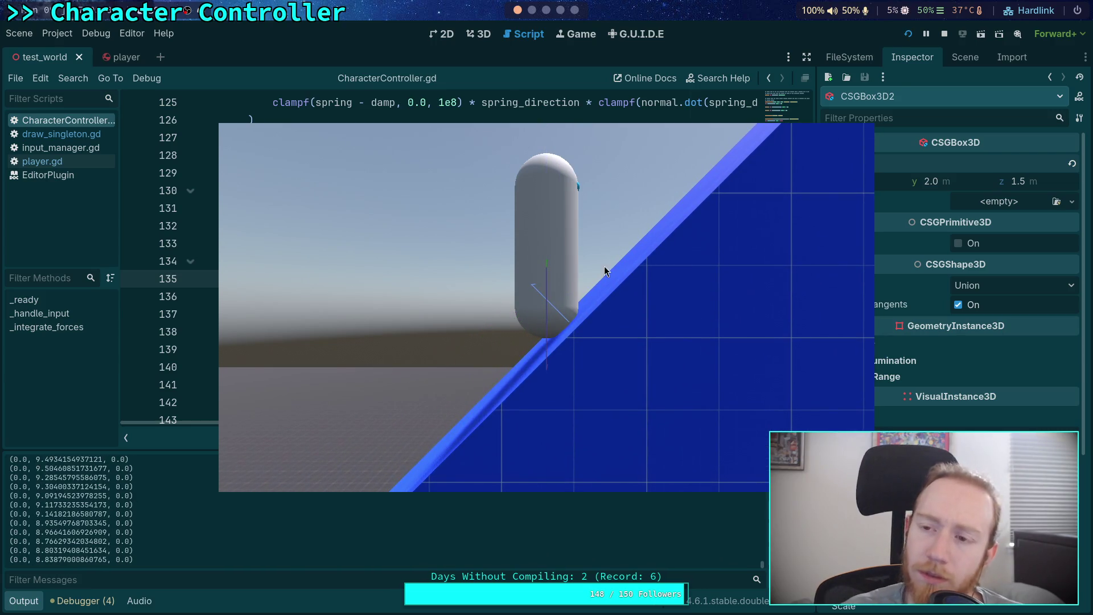
click(945, 34)
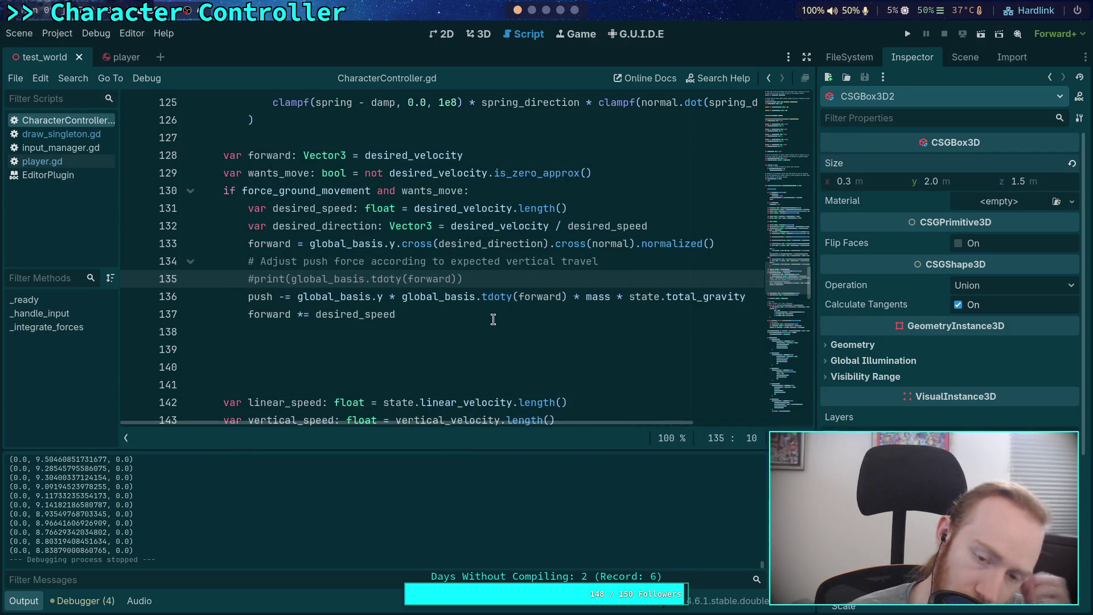
Copy 'state.total_gravity + (' from line 207 and place the caret after print( on line 211.
scroll(493, 320, down, 7)
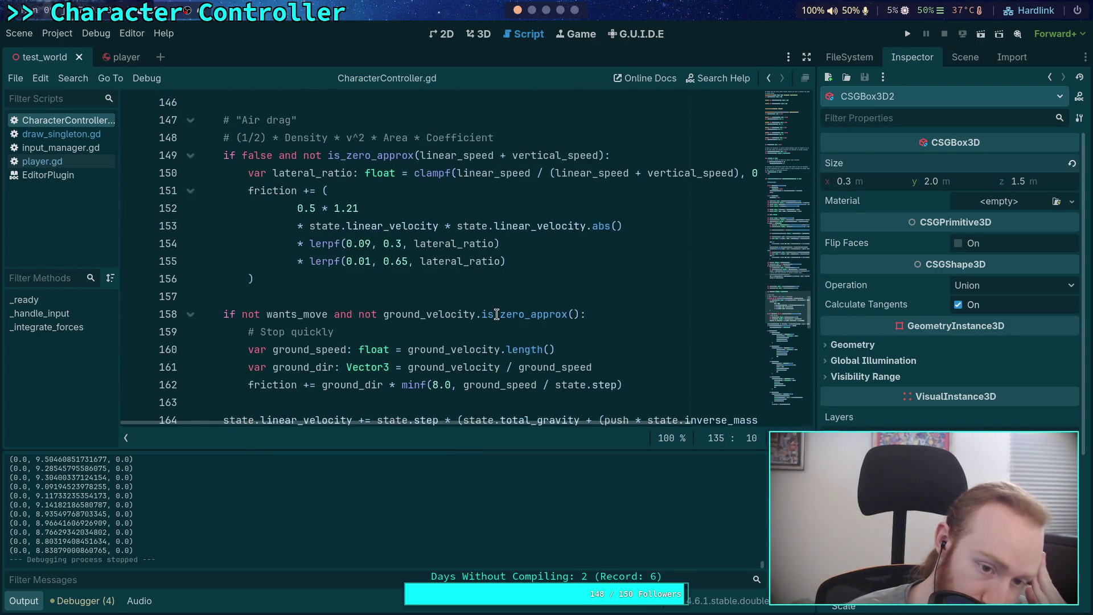
scroll(496, 315, down, 3)
scroll(496, 314, down, 16)
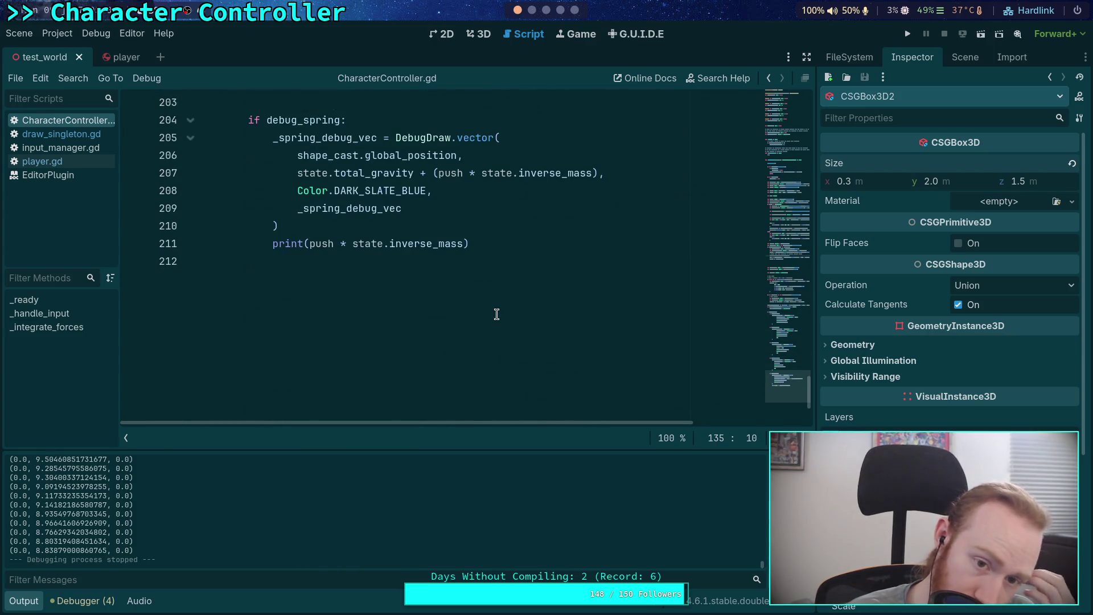
scroll(496, 314, up, 2)
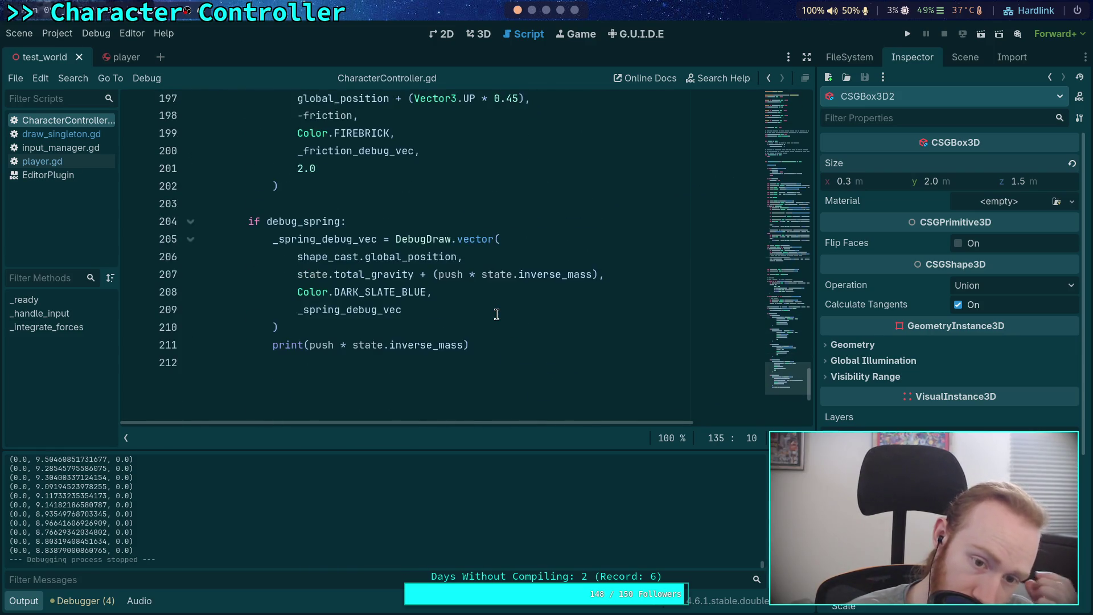
double_click(331, 348)
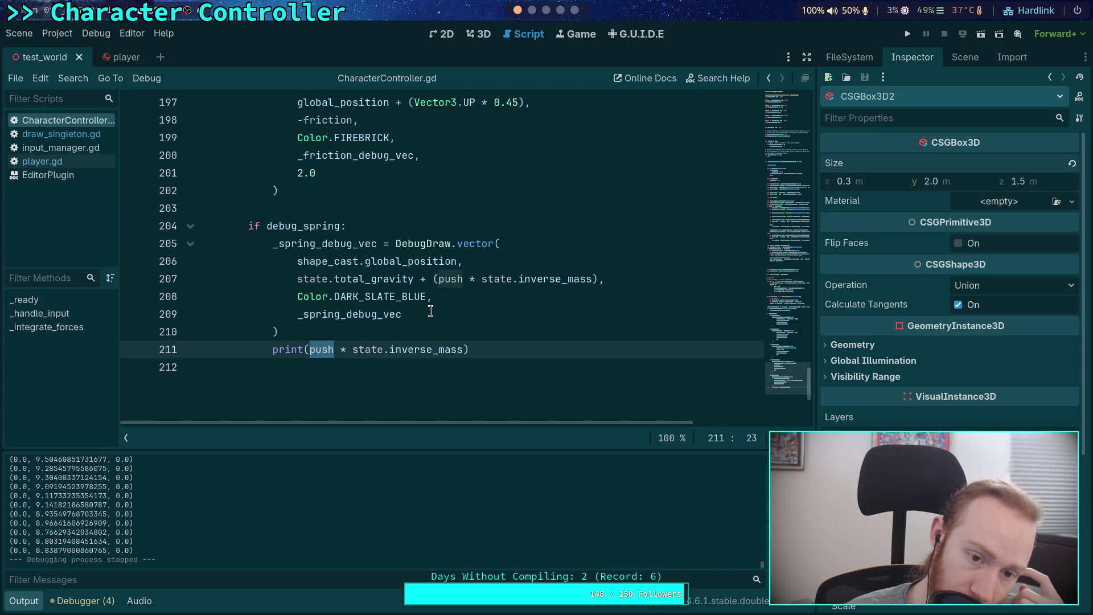
scroll(431, 311, up, 14)
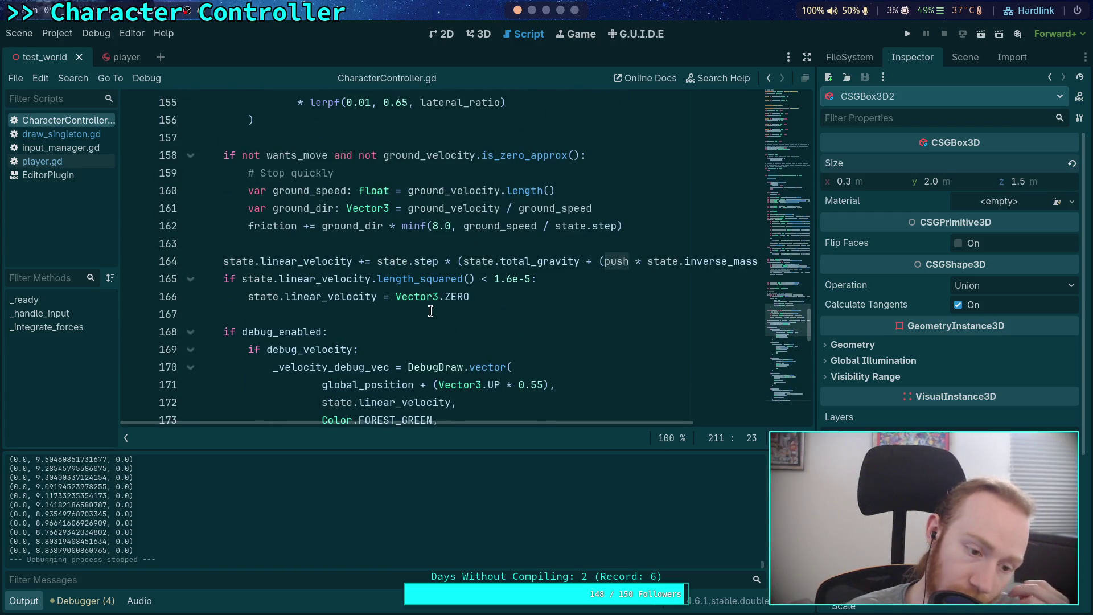
scroll(430, 310, up, 1)
scroll(430, 310, down, 17)
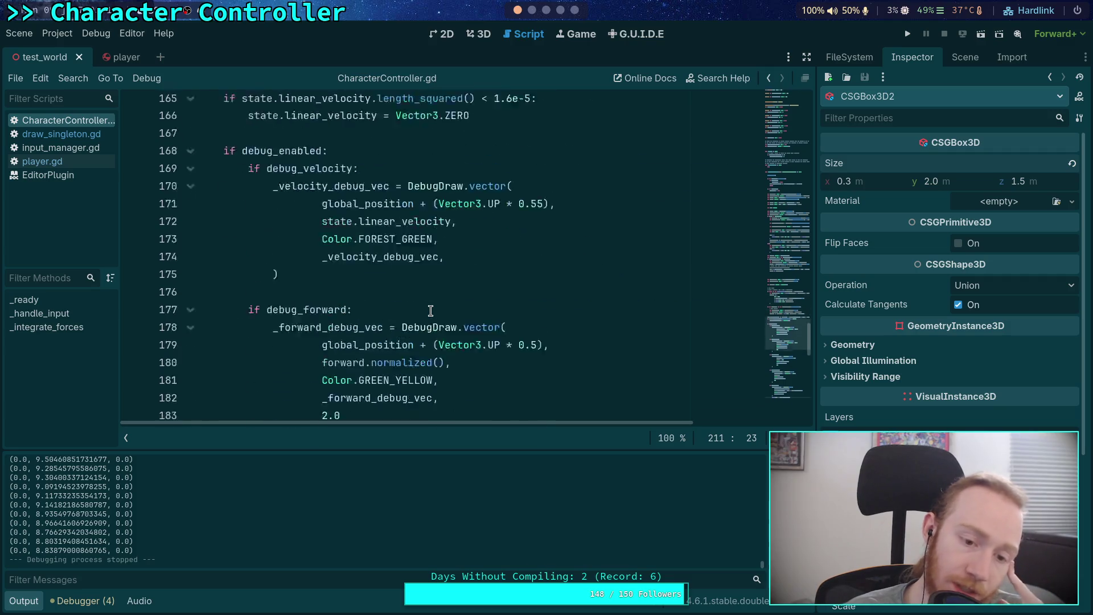
drag(297, 173, 424, 175)
right_click(430, 175)
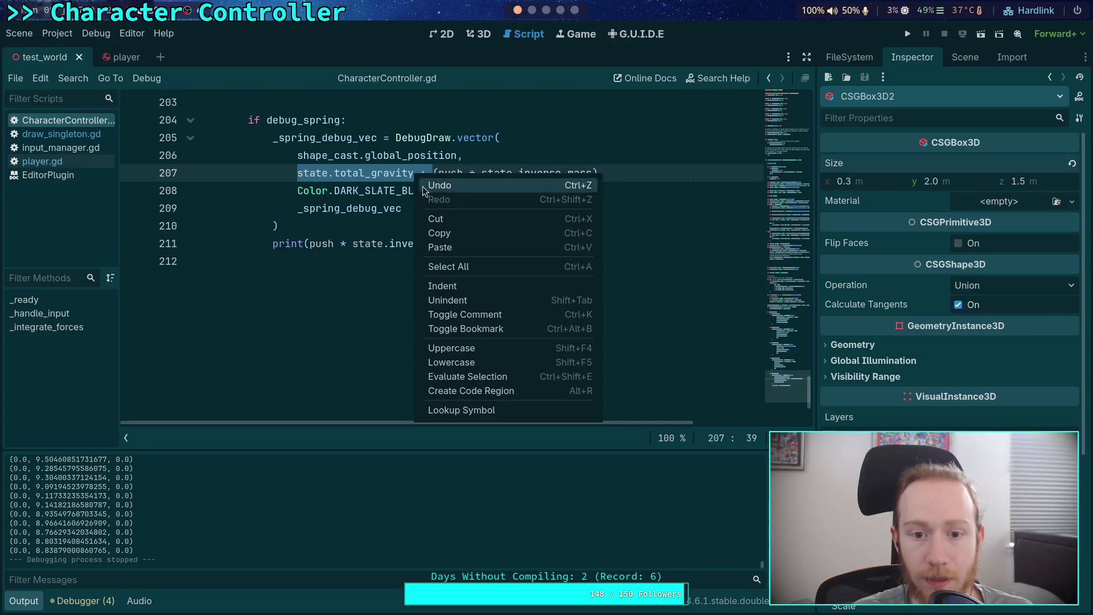
click(448, 234)
click(308, 245)
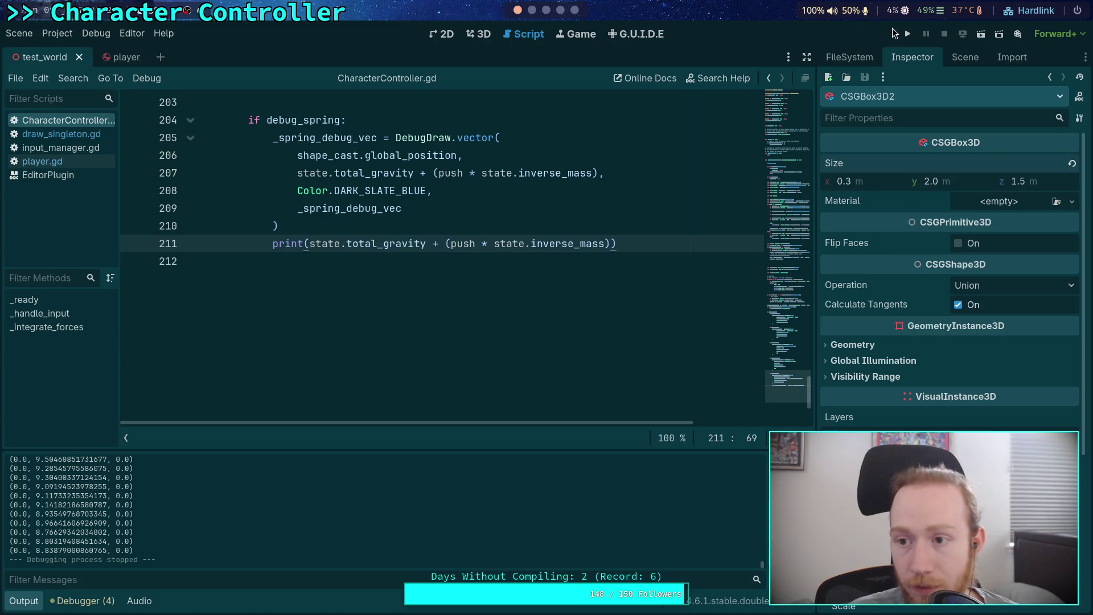
Run the game, drive the capsule along the ramp with W, then stop with F8.
click(908, 33)
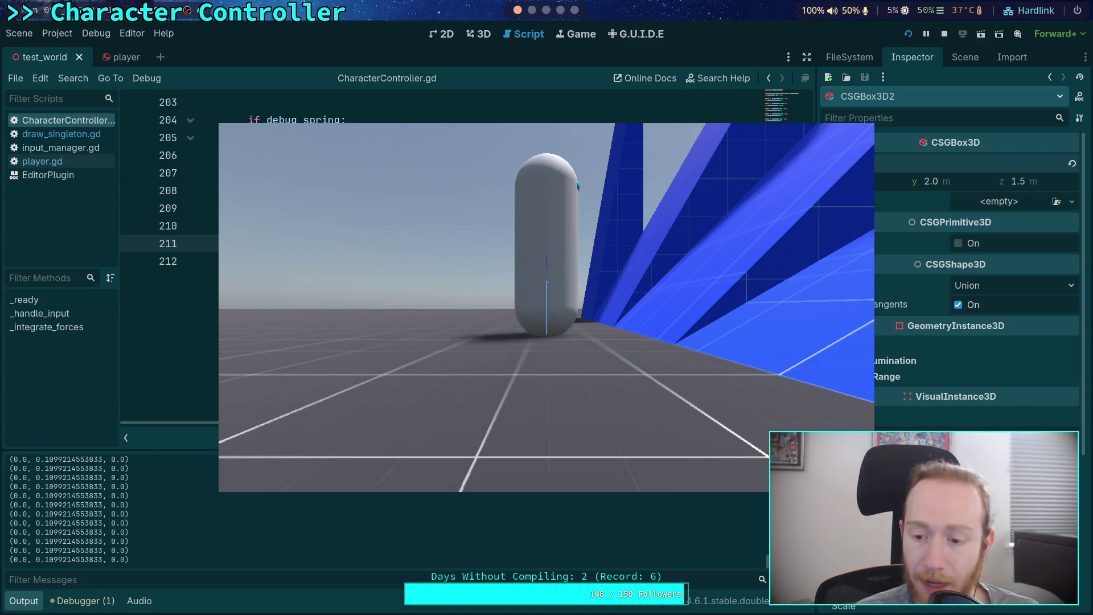
key(w)
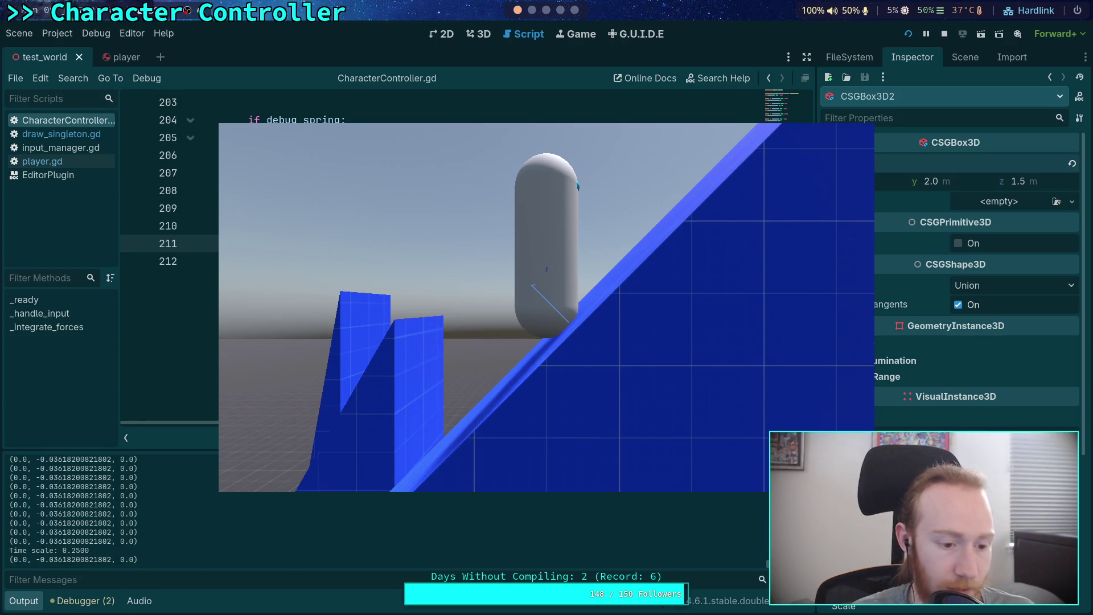
key(w)
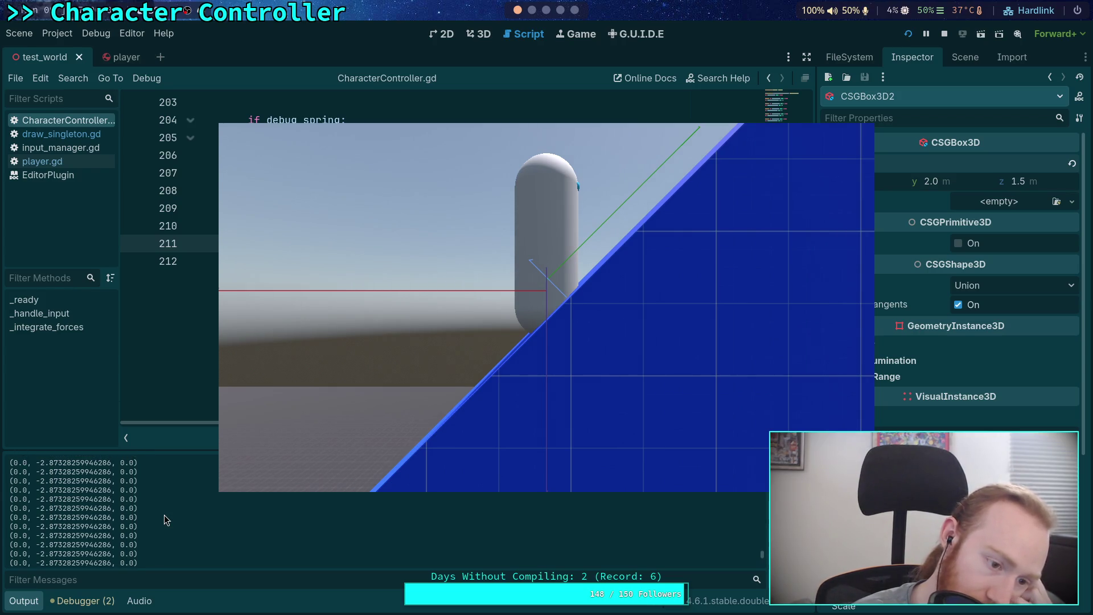
key(F8)
text(1.8)
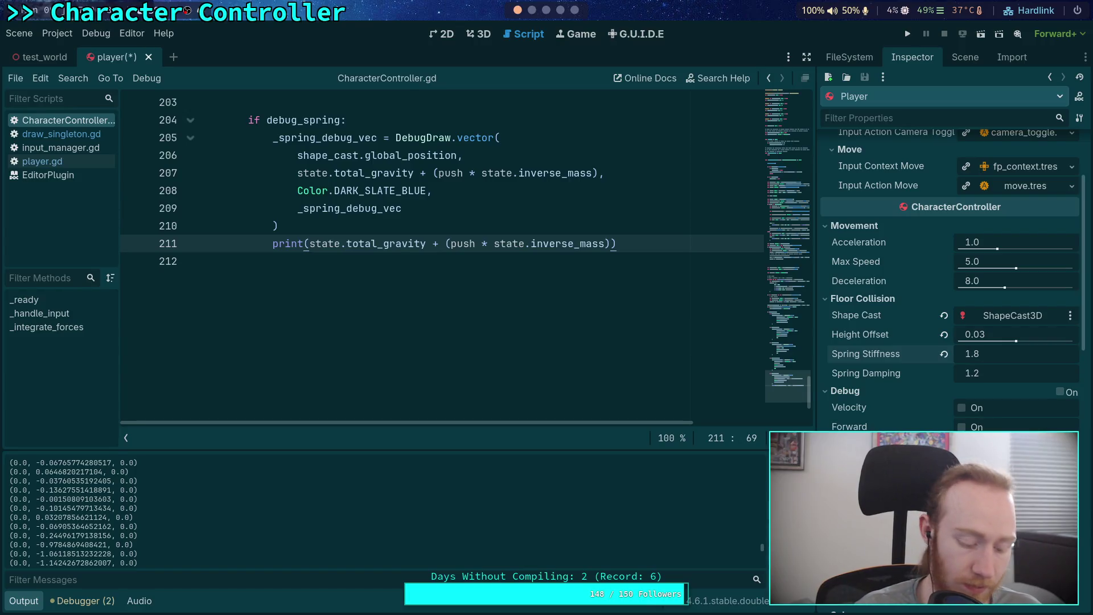
Save the player scene with Spring Stiffness 1.8 and test-walk the capsule up the ramp.
key(ctrl+s)
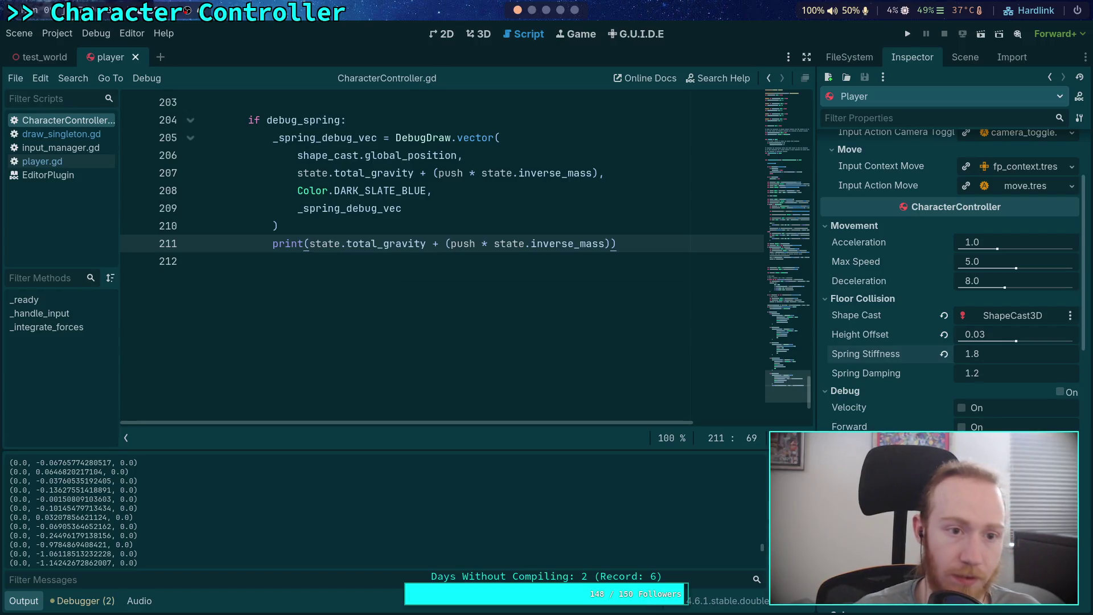
key(F5)
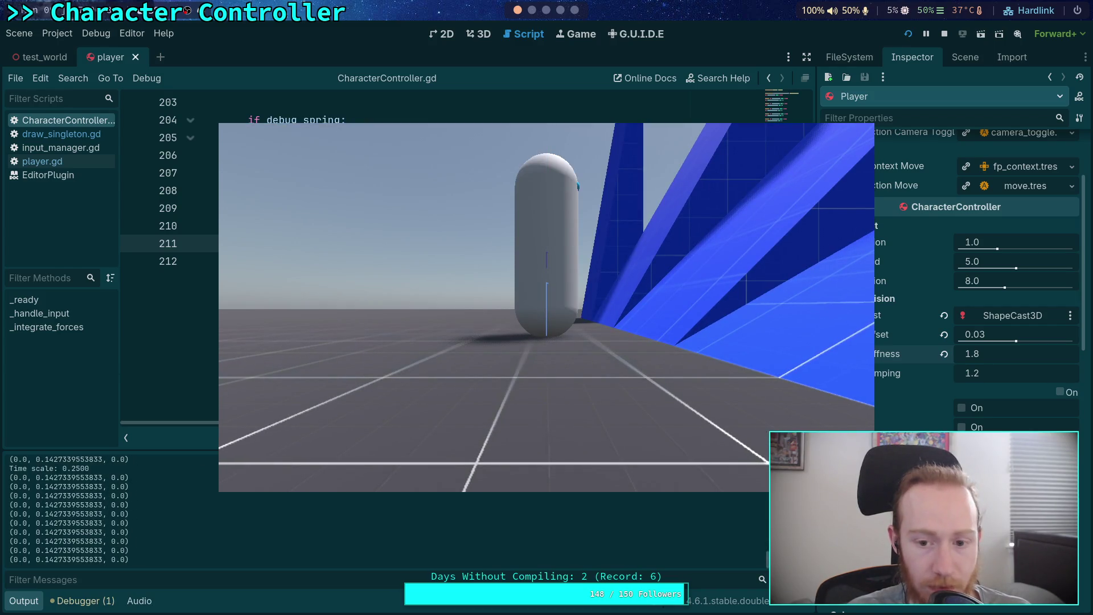
key(d)
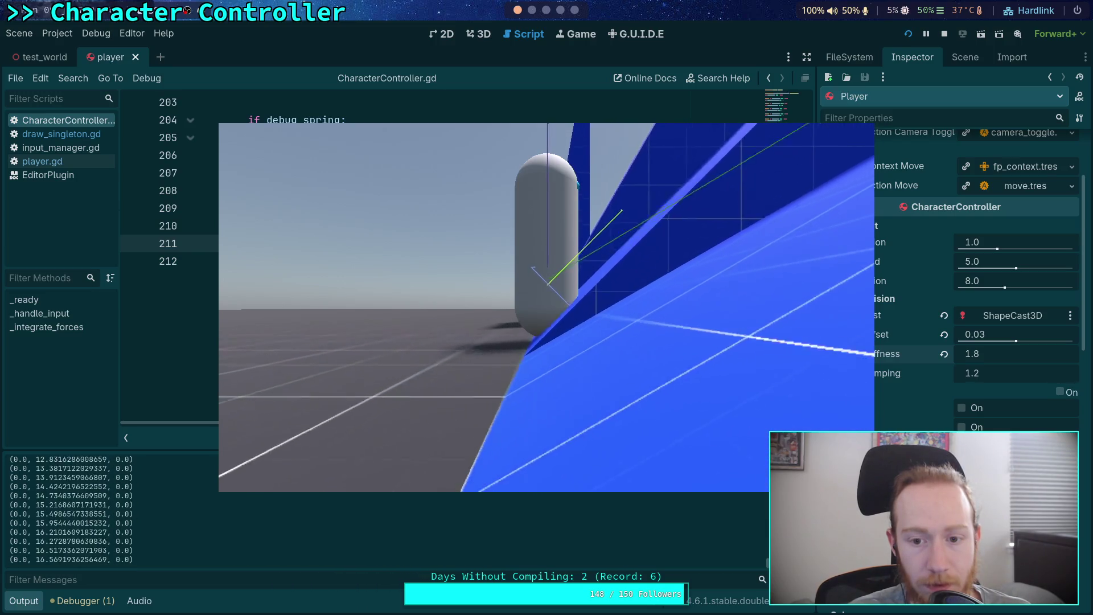
key(w)
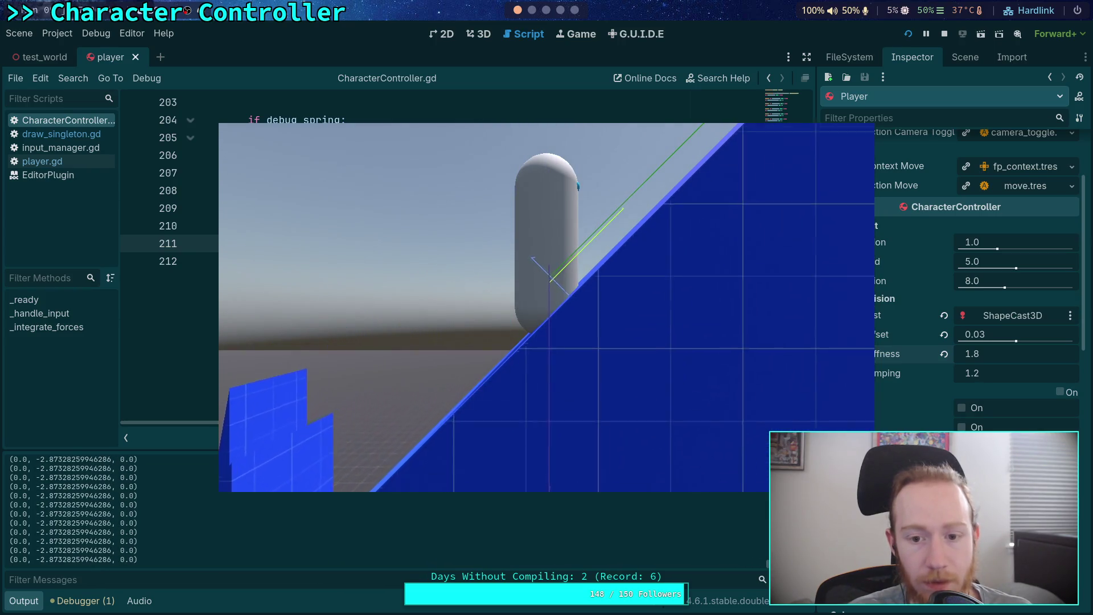
click(948, 42)
scroll(560, 330, up, 3)
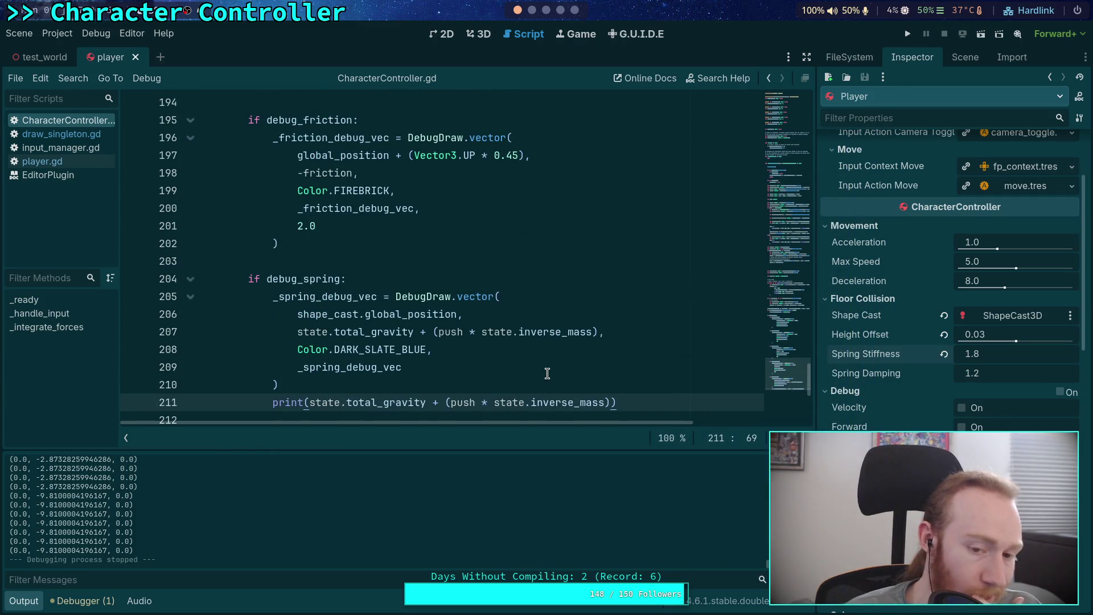
Add print(offset) after line 210 and comment out the old combined-vector print line.
click(609, 391)
key(Return)
text(print()
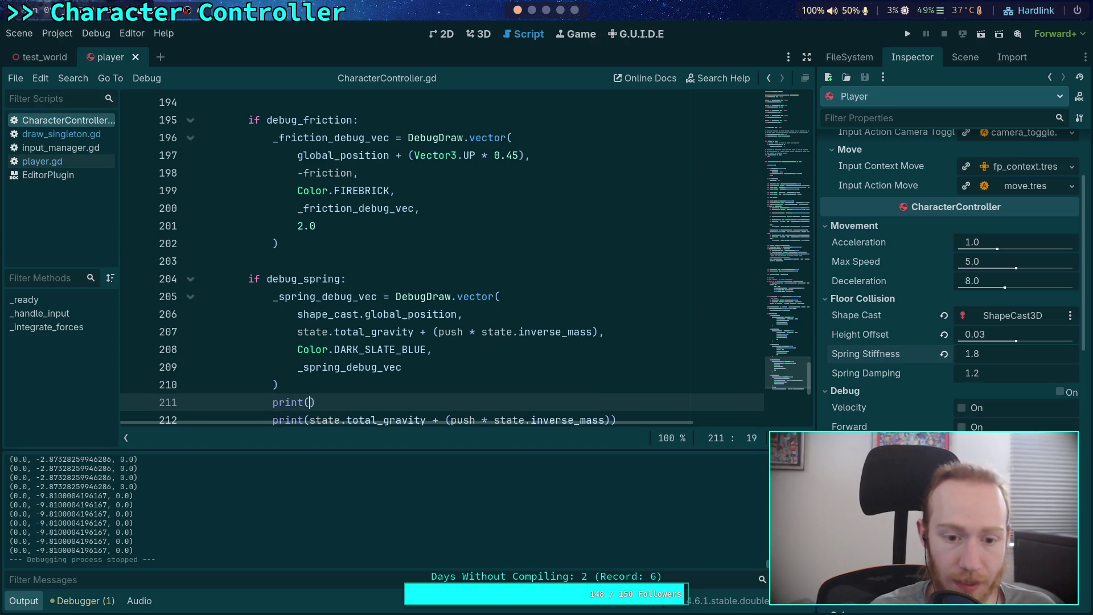
text(offset))
key(Return)
scroll(288, 354, down, 1)
click(271, 367)
text(#)
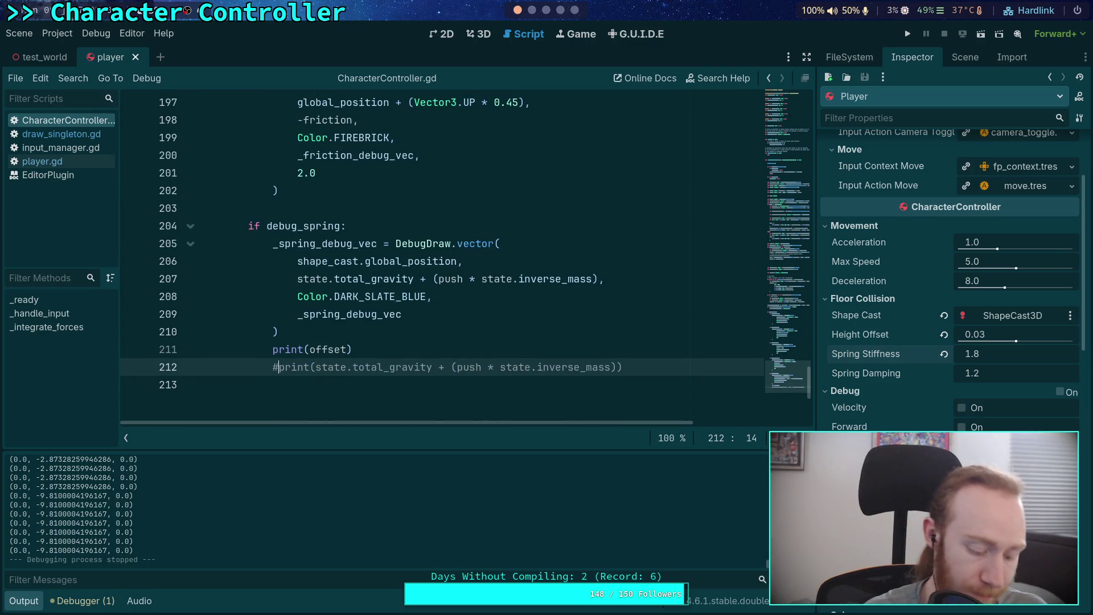
Run the game, move the capsule toward the blue ramps to watch the offsets, then stop.
click(910, 35)
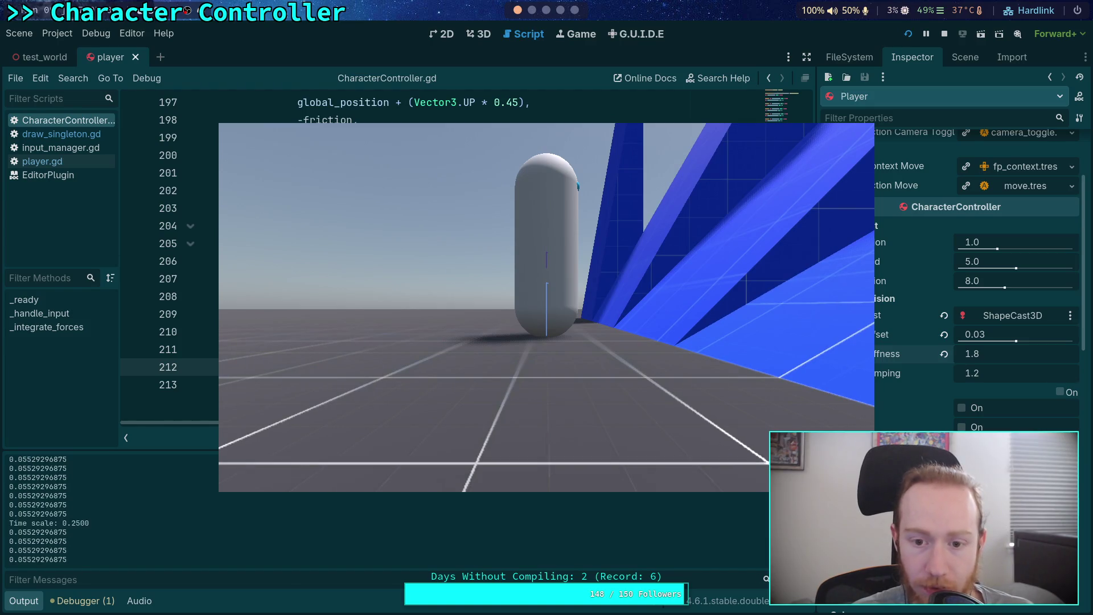
key(d)
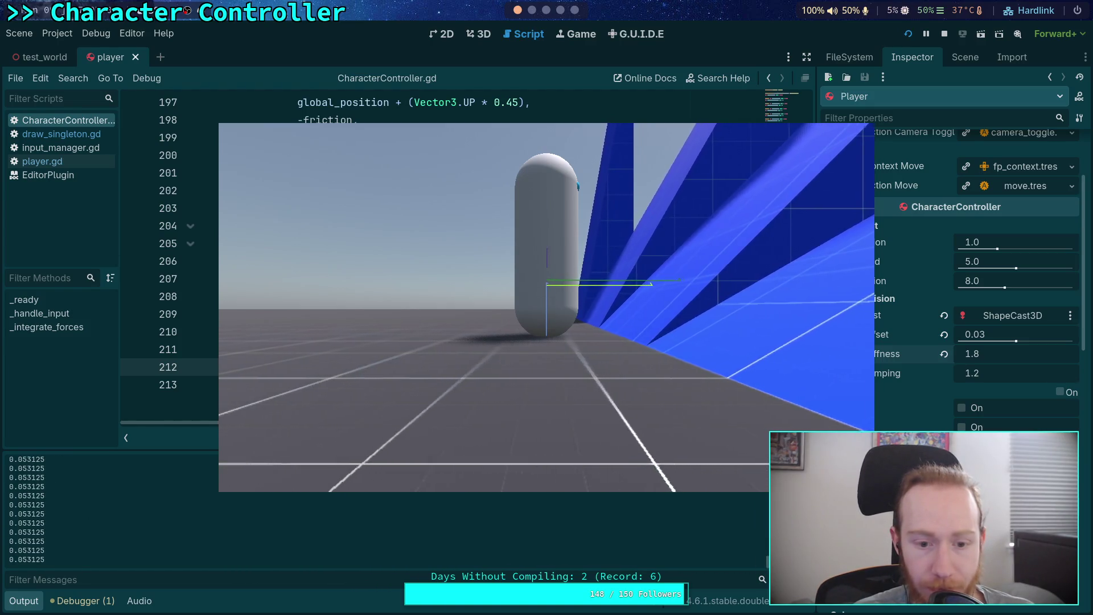
key(w)
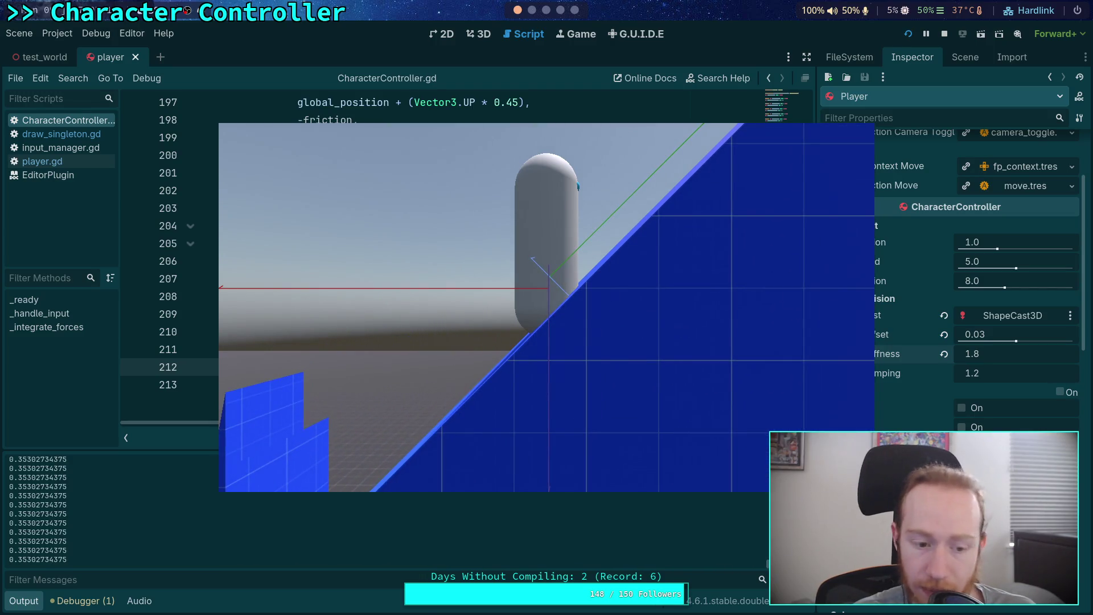
click(944, 35)
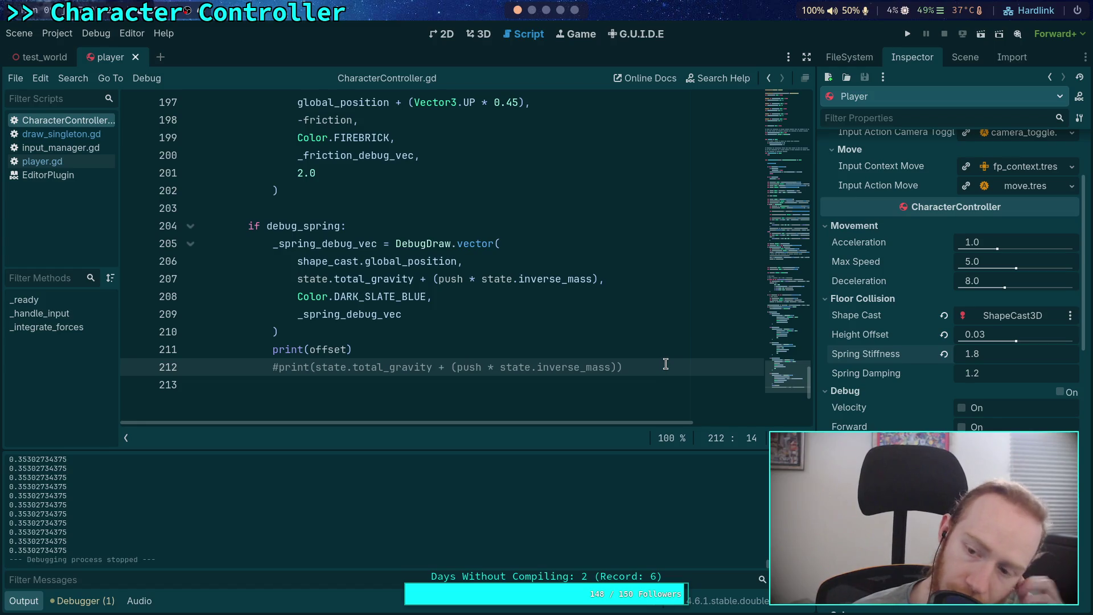
Scroll the script back up to the linear_velocity update code near line 164.
scroll(496, 394, up, 10)
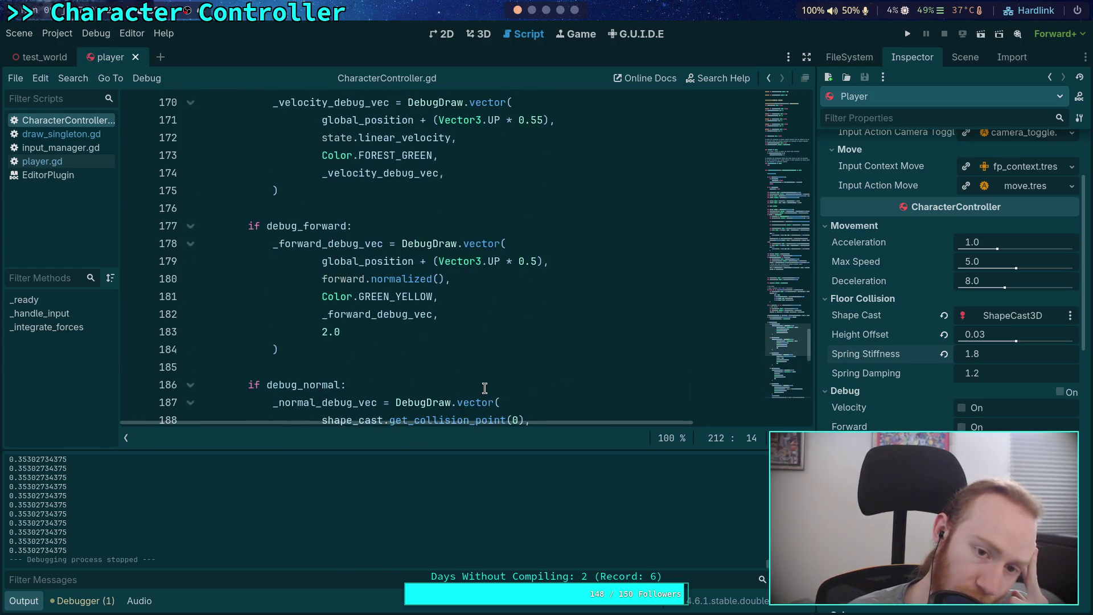
scroll(484, 388, up, 1)
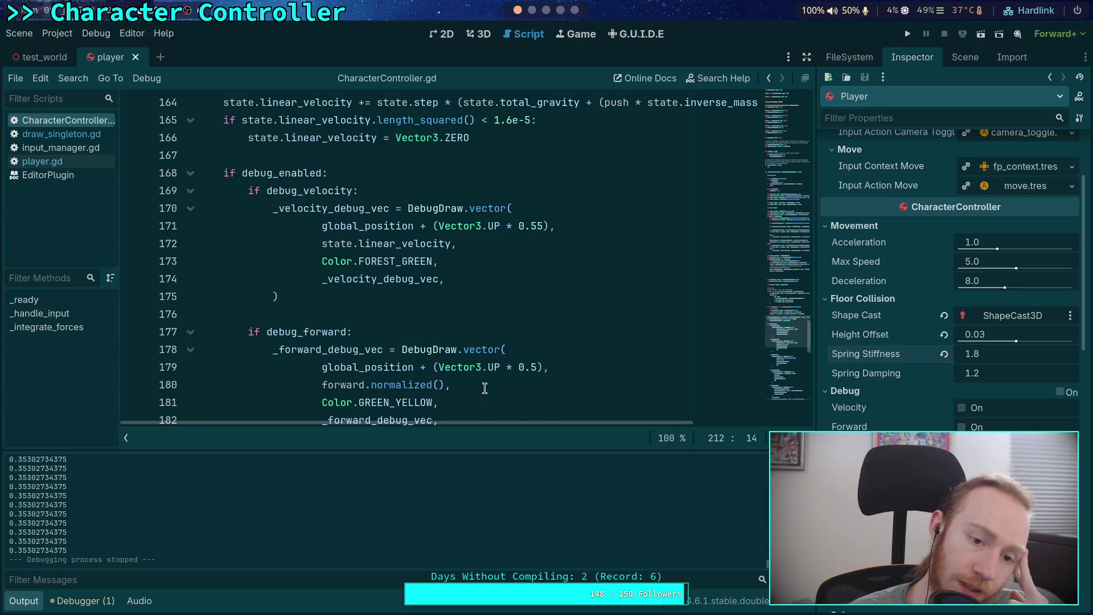
scroll(484, 388, up, 3)
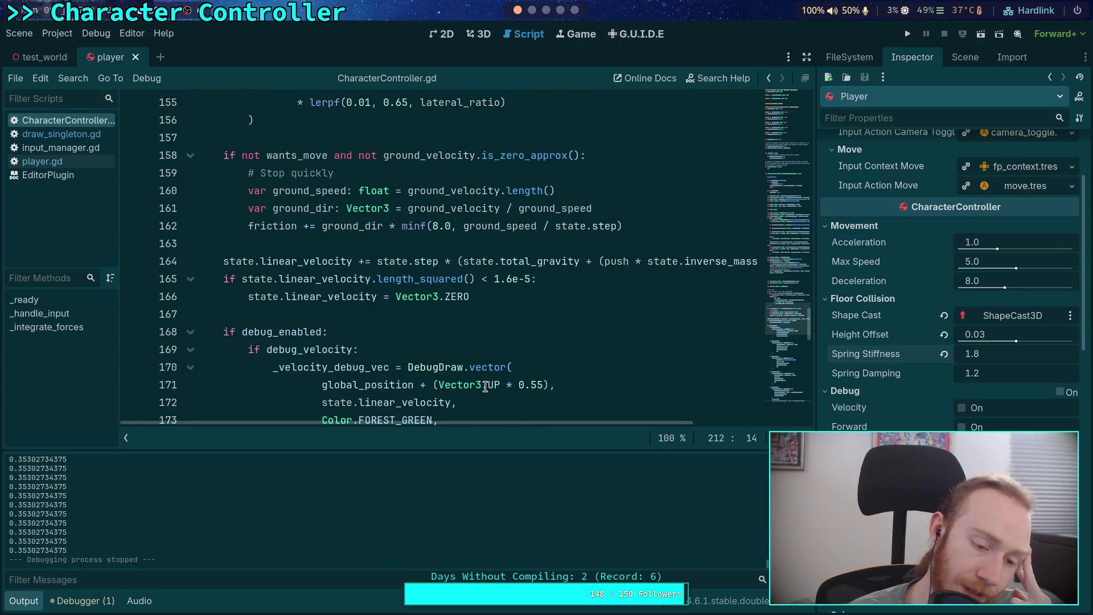
scroll(484, 386, down, 3)
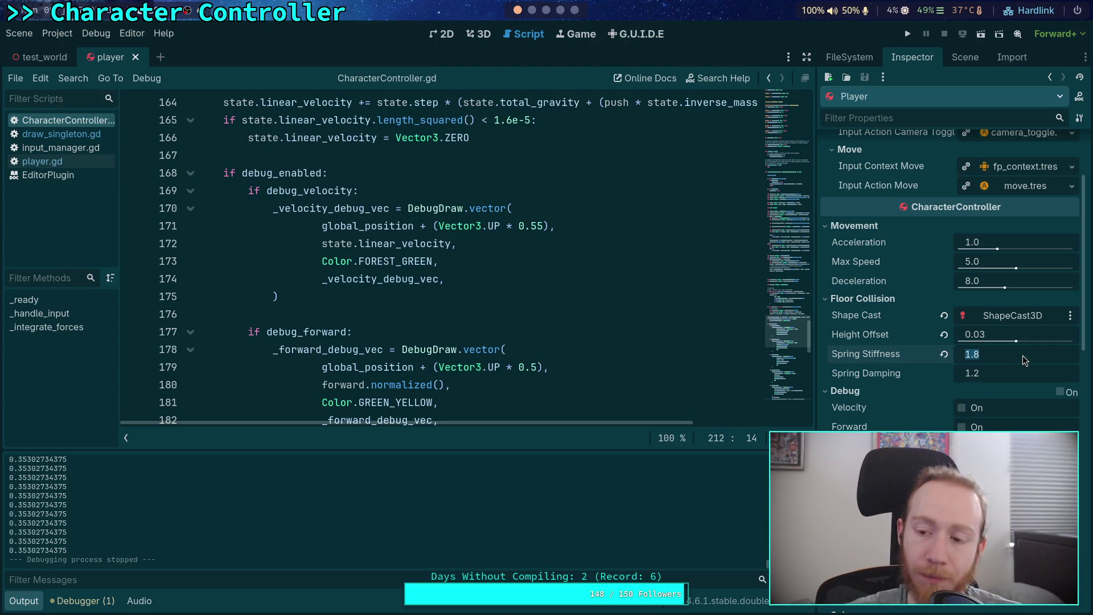
Set the player's Spring Stiffness to 10 and Spring Damping to 3.
text(10)
key(Return)
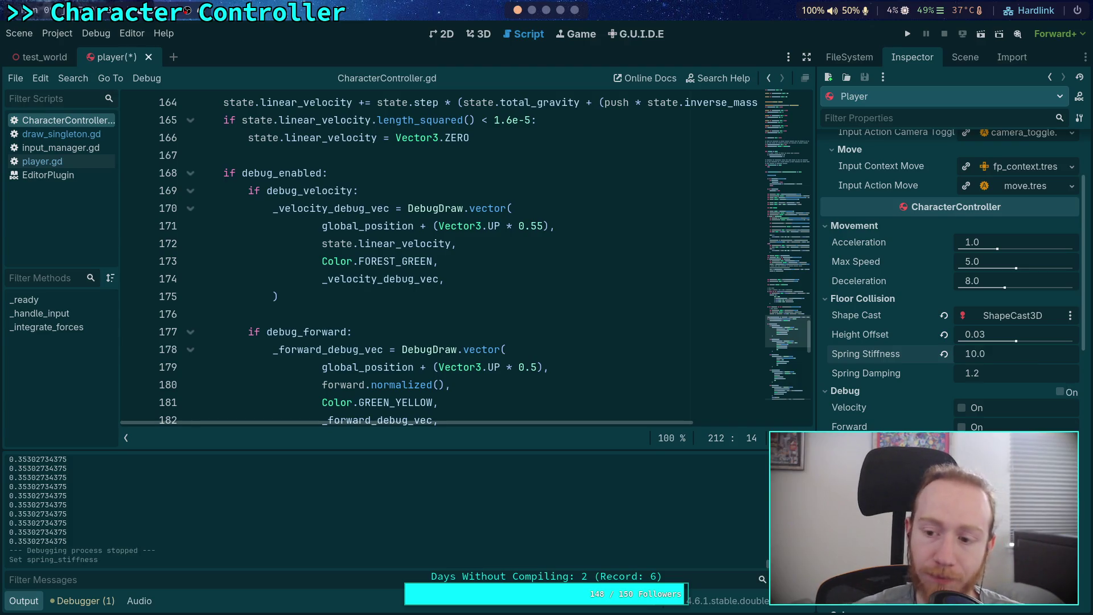
click(1023, 375)
text(3)
key(Return)
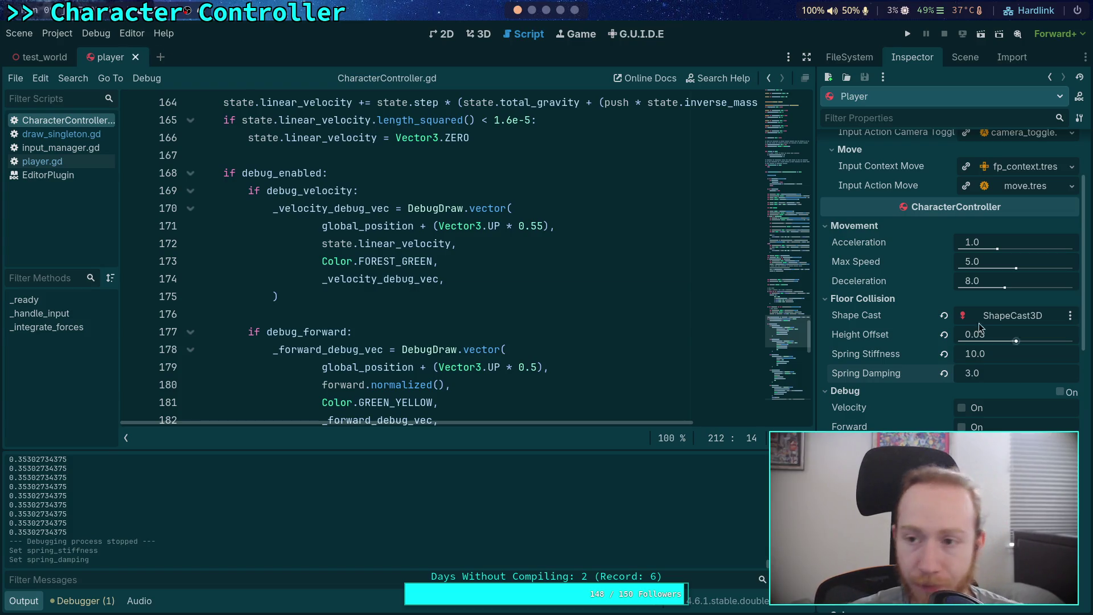
Select the Player node in test_world and test-run the stiffer spring.
click(49, 59)
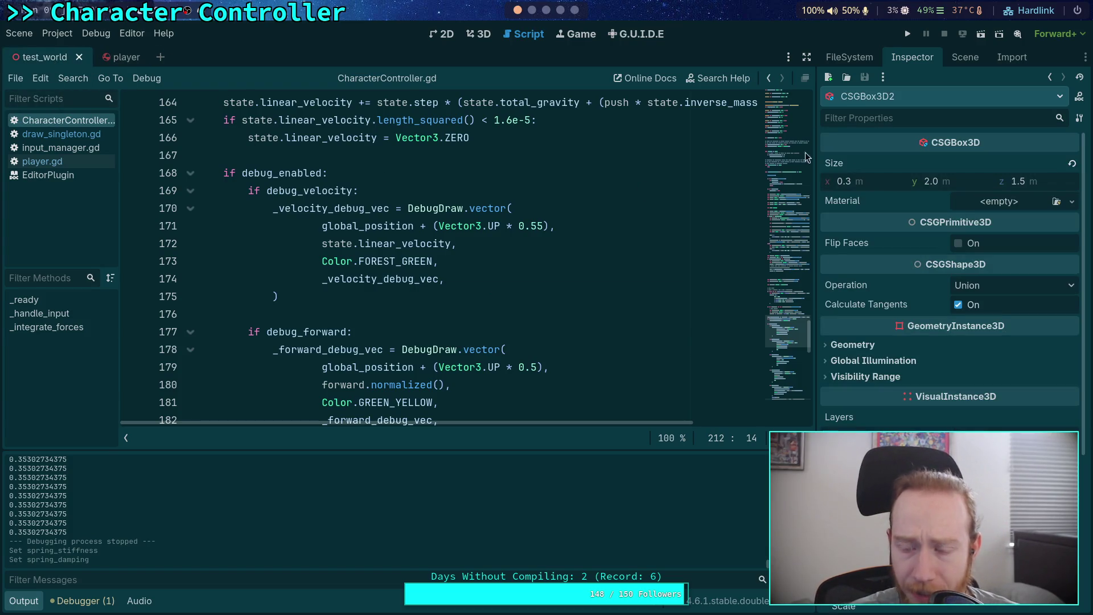
click(964, 57)
click(859, 106)
click(906, 59)
scroll(839, 284, down, 3)
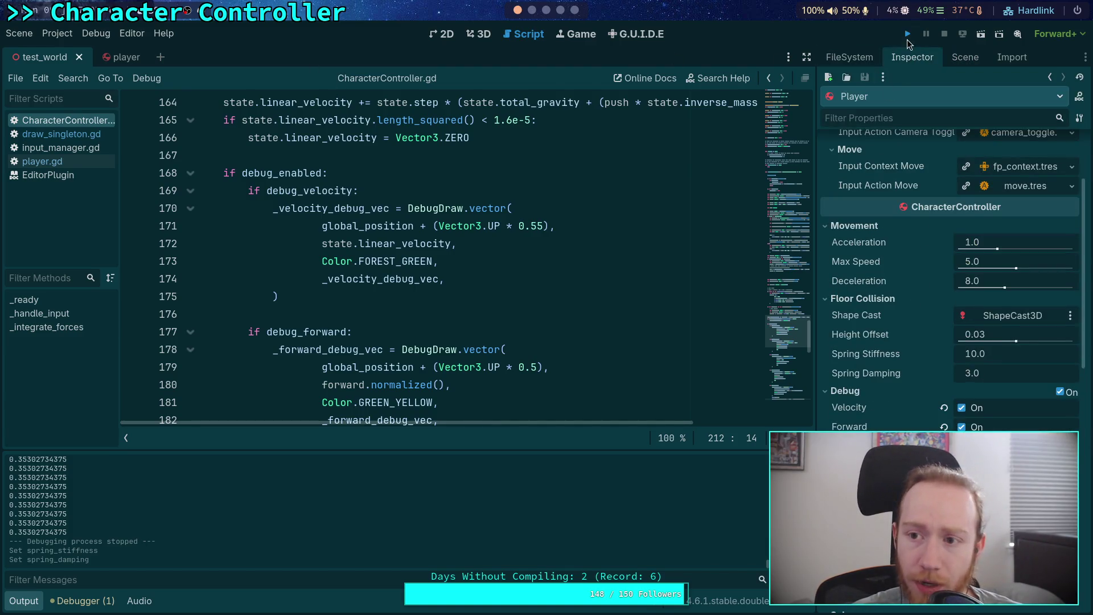
click(907, 37)
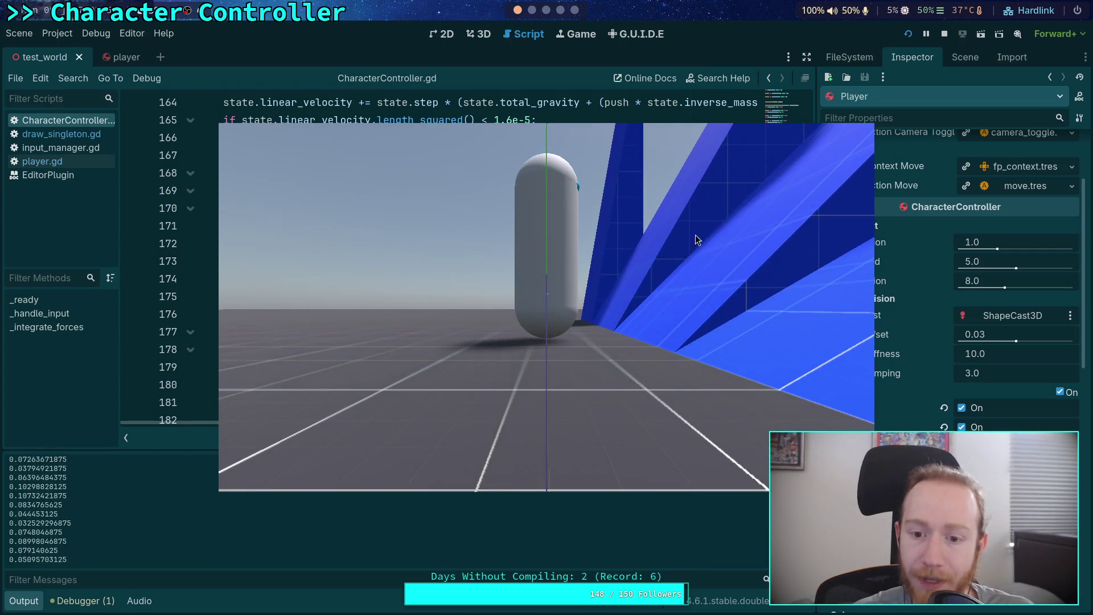
click(946, 37)
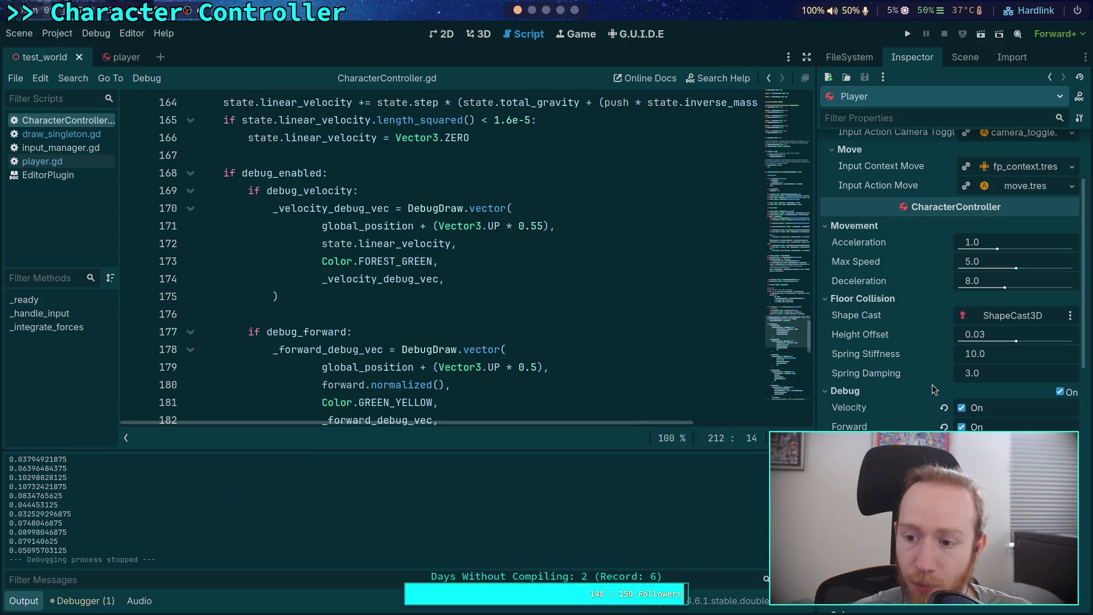
Change Spring Damping to 7 in the player scene and test-run it.
click(116, 57)
click(977, 375)
text(7)
key(Return)
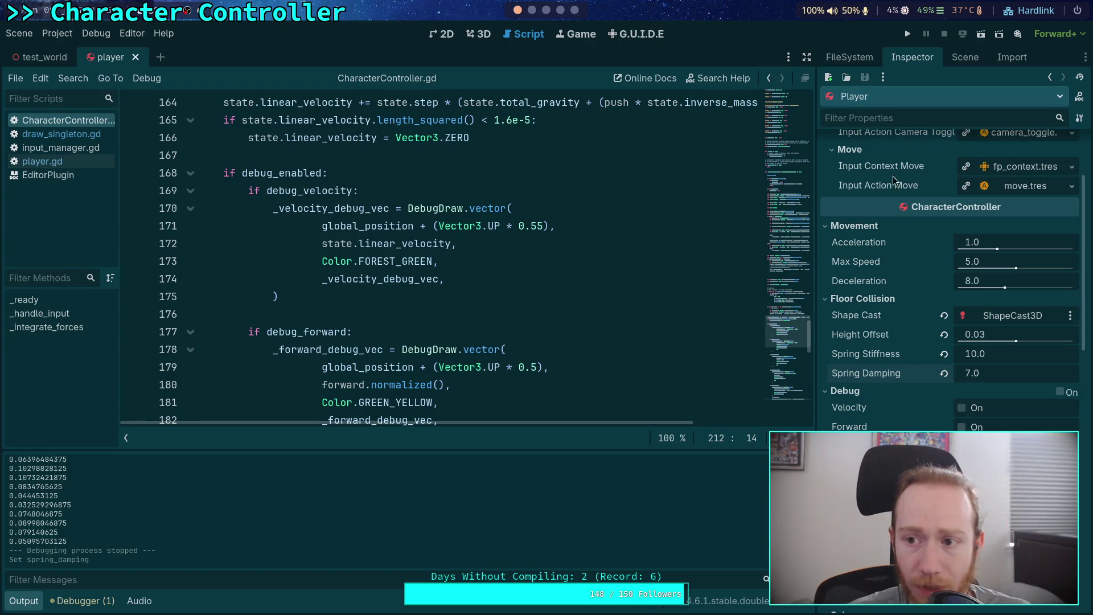
click(902, 36)
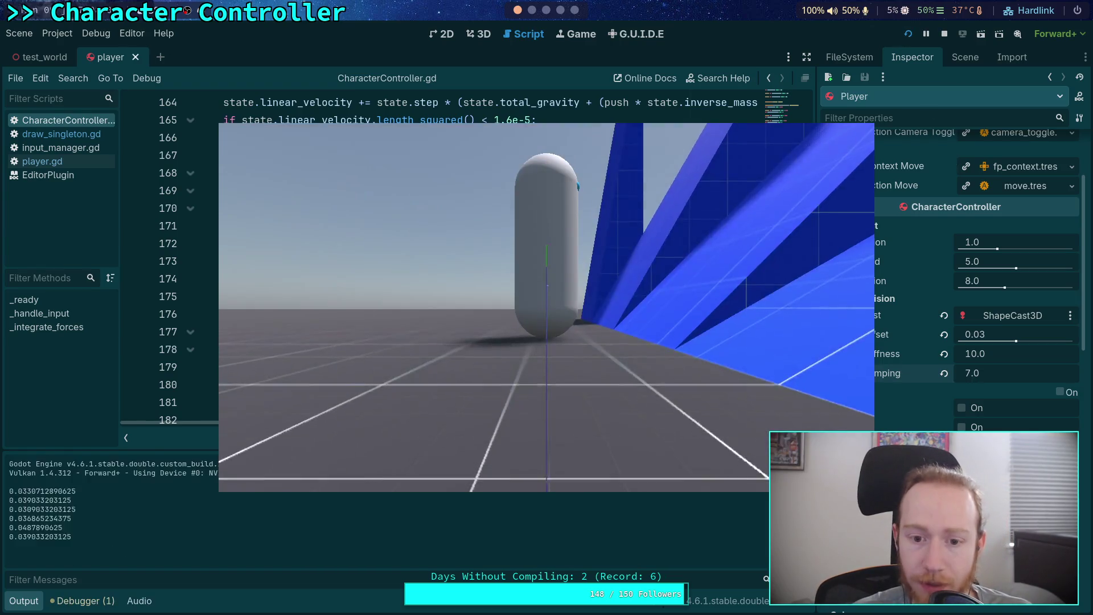
click(946, 33)
Set Spring Damping to 8, save the player scene, and test-run it.
click(1003, 376)
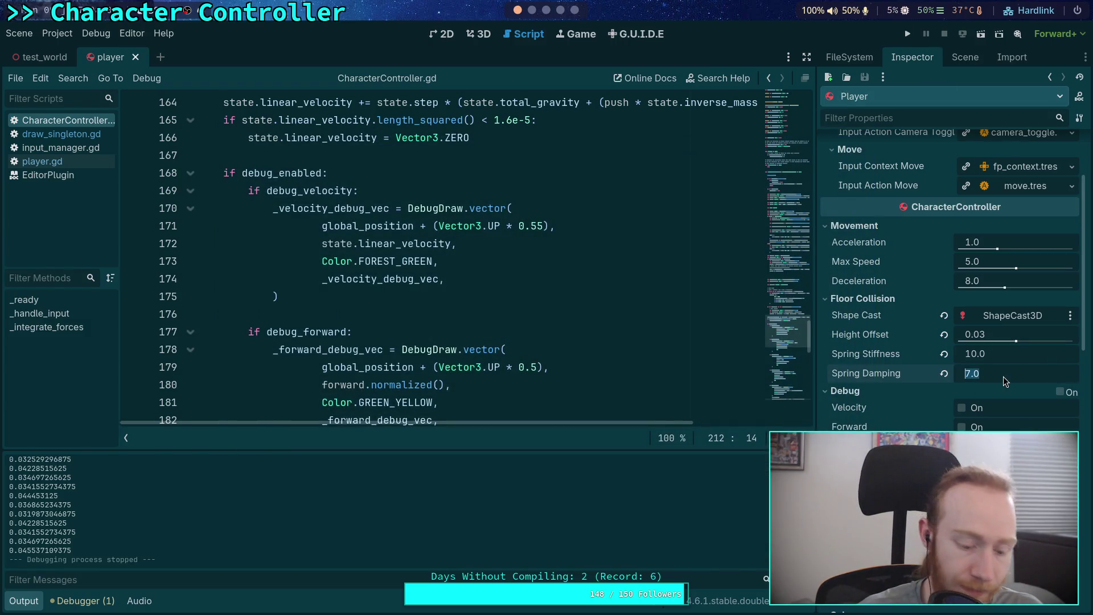
key(BackSpace)
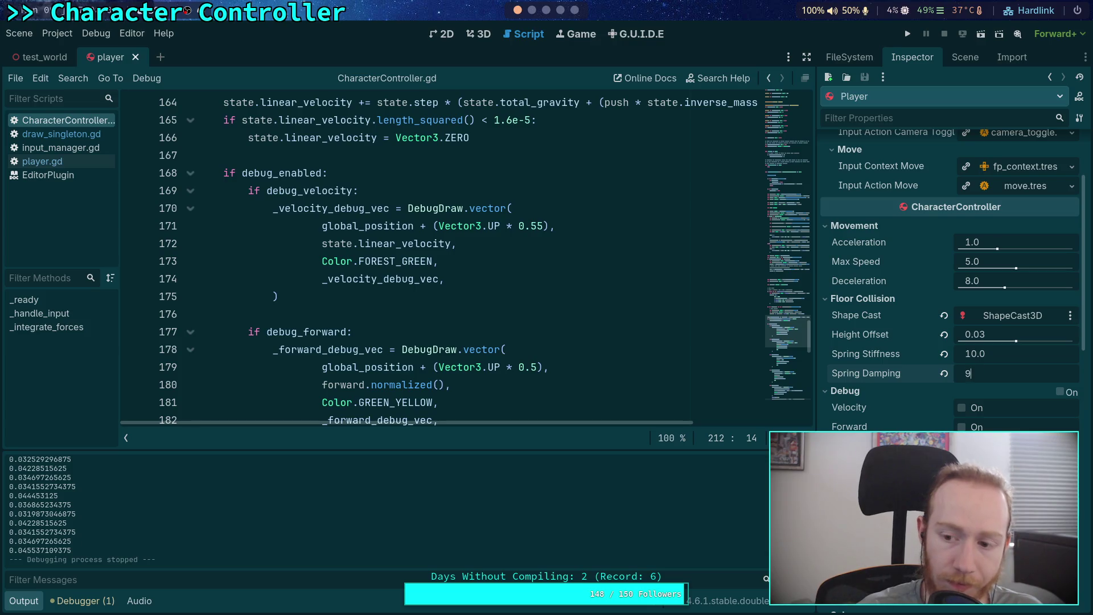
key(Return)
key(ctrl+s)
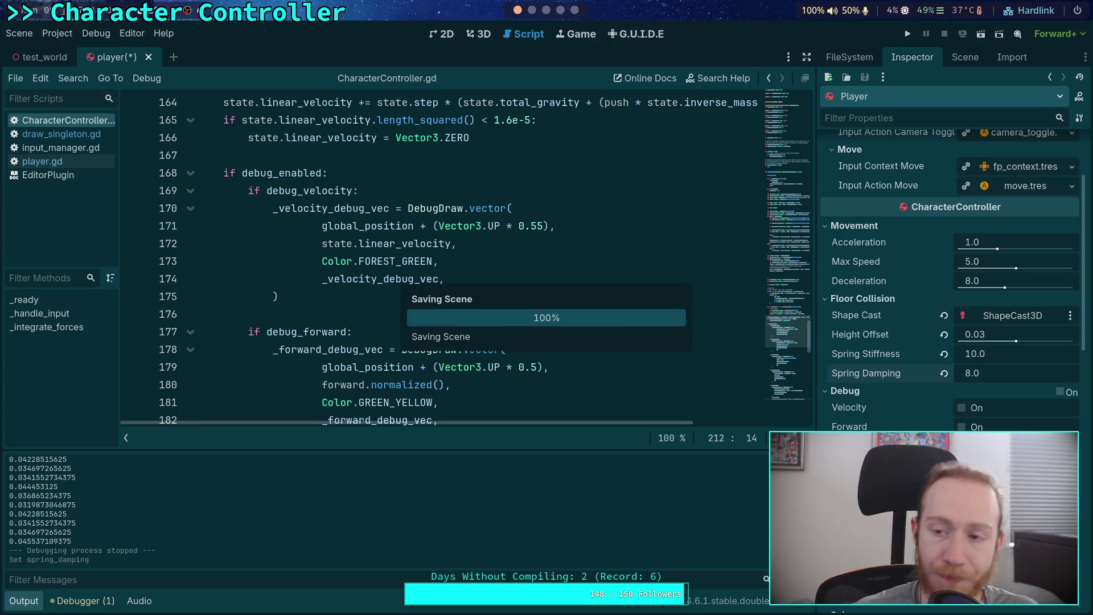
key(F5)
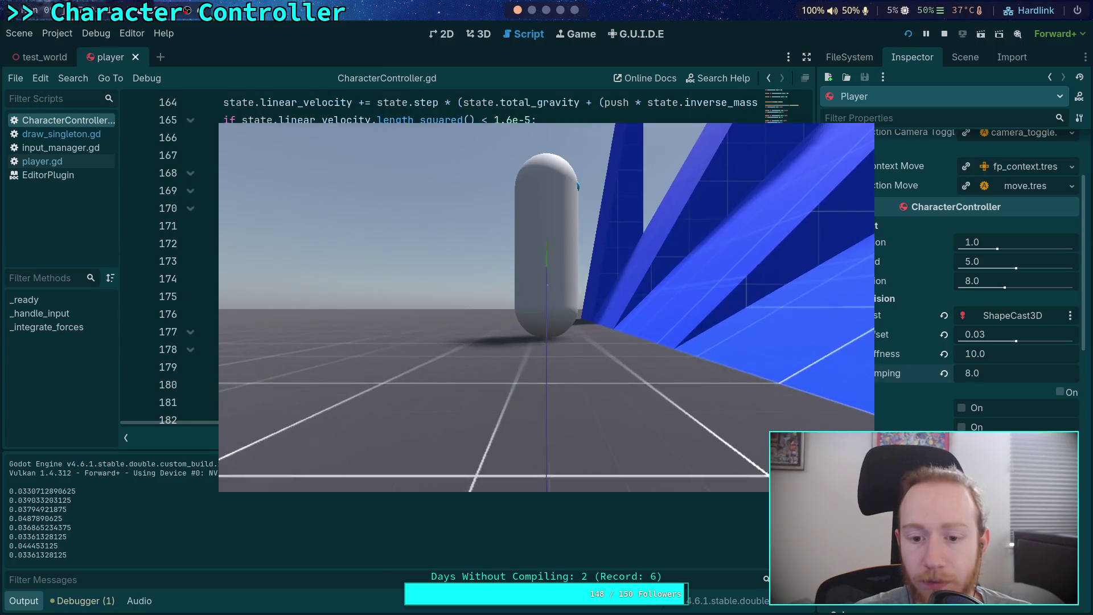
click(944, 34)
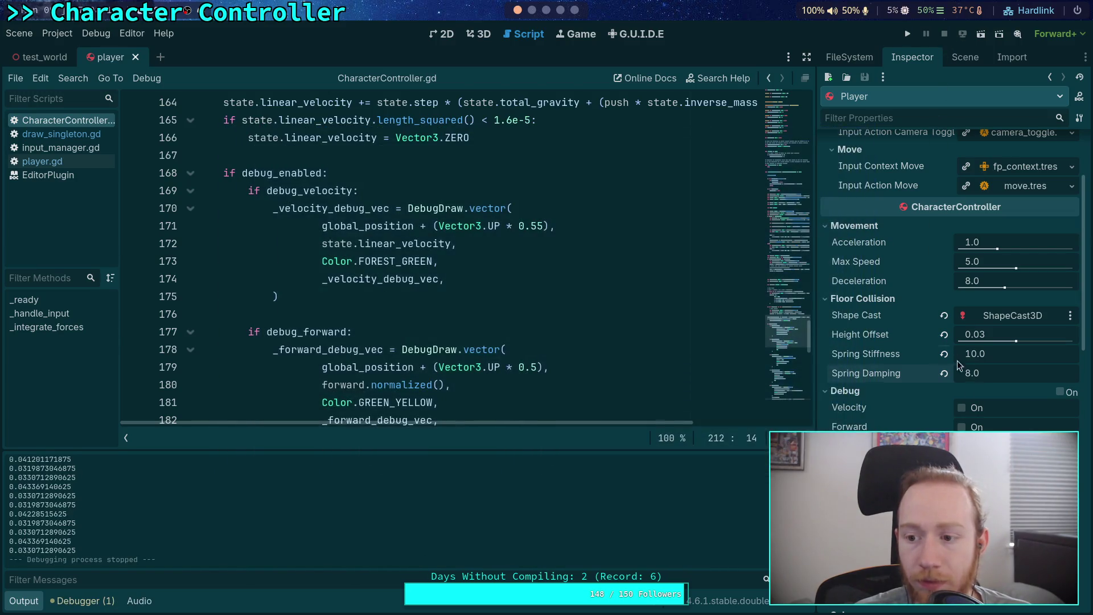
Set Spring Damping to 9 and test-run the game.
text(0)
key(Return)
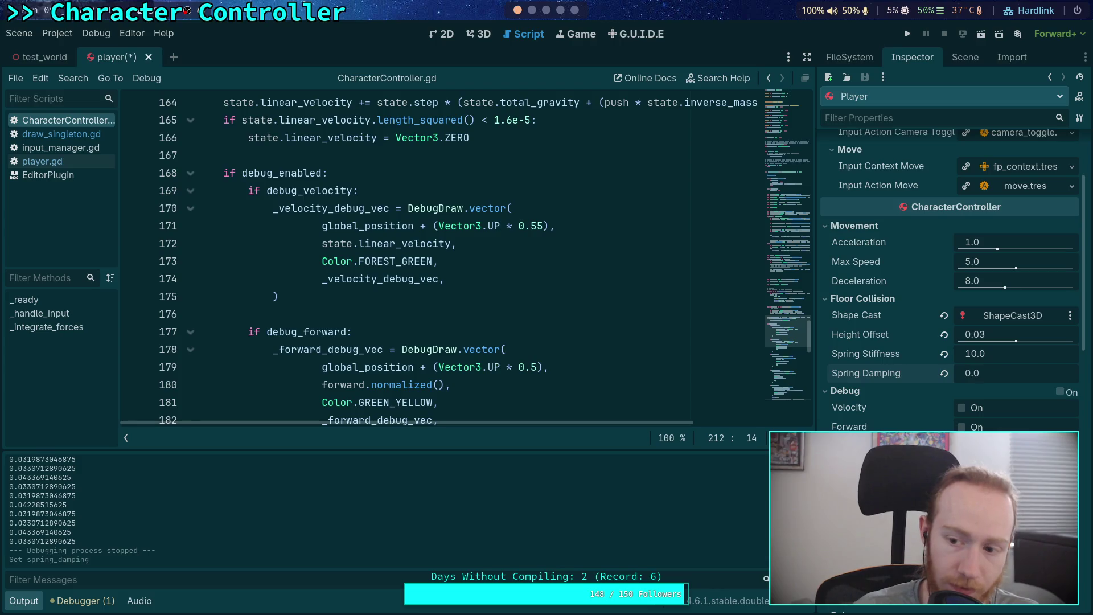
text(9)
key(Return)
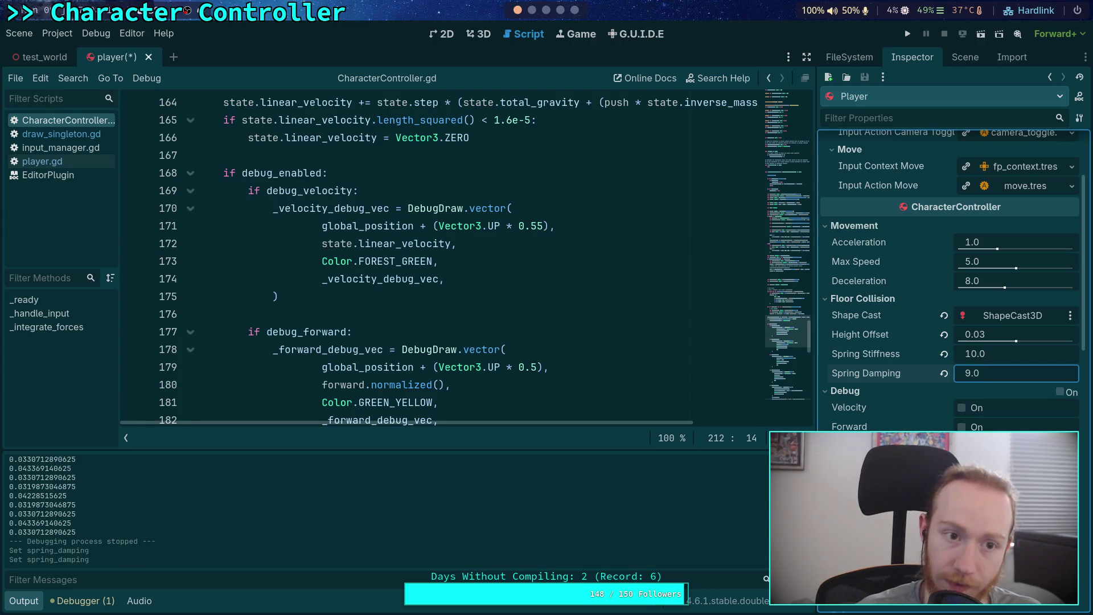
click(906, 36)
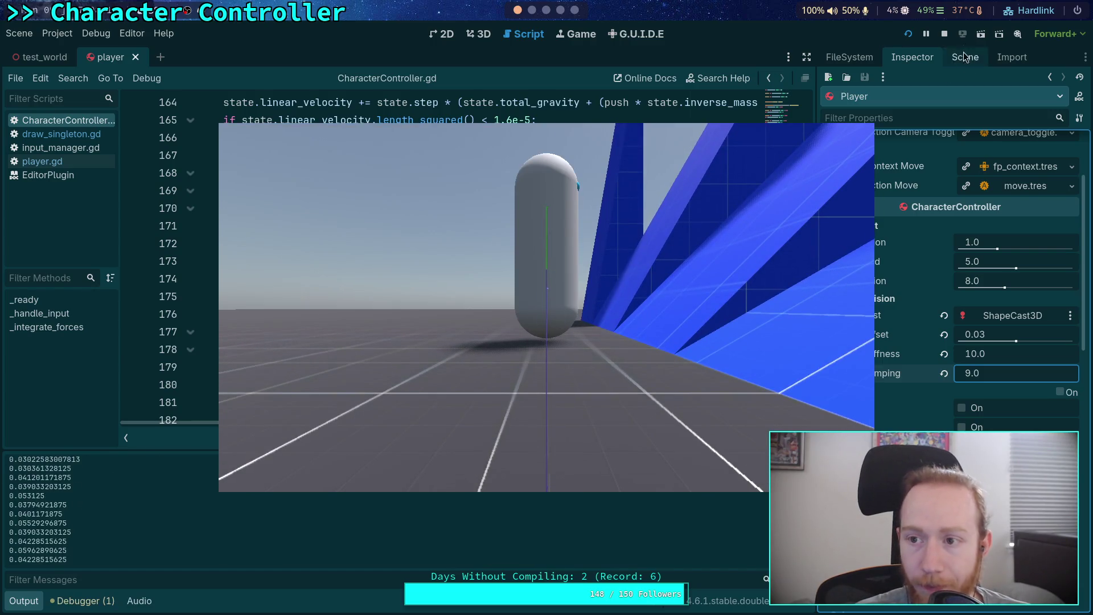
click(943, 34)
Test-run Spring Damping values of 12 and then 15.
click(1000, 373)
text(12)
key(Return)
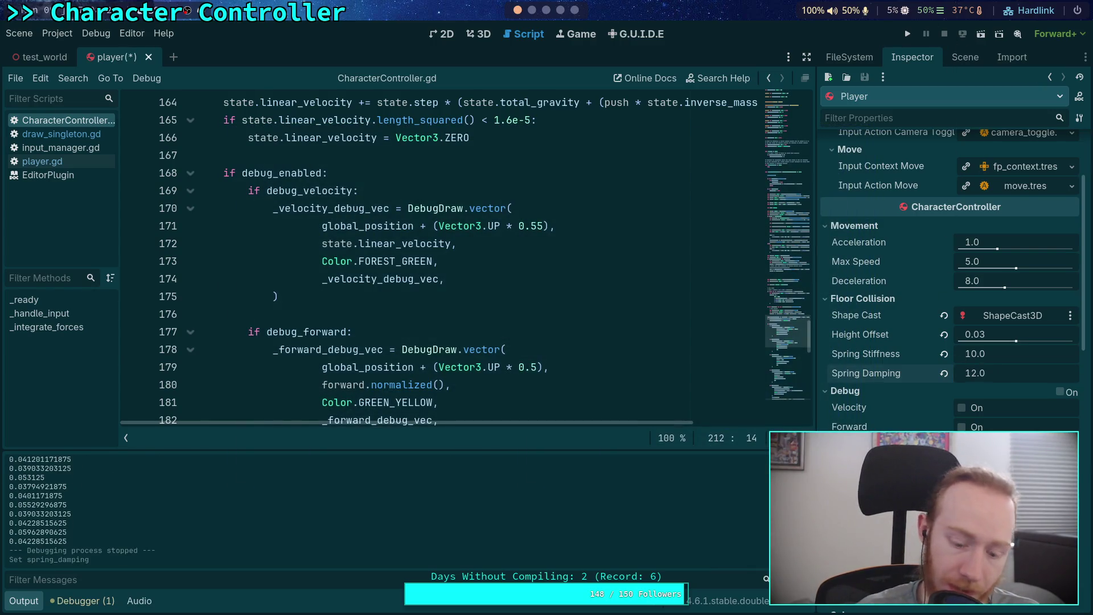
click(906, 34)
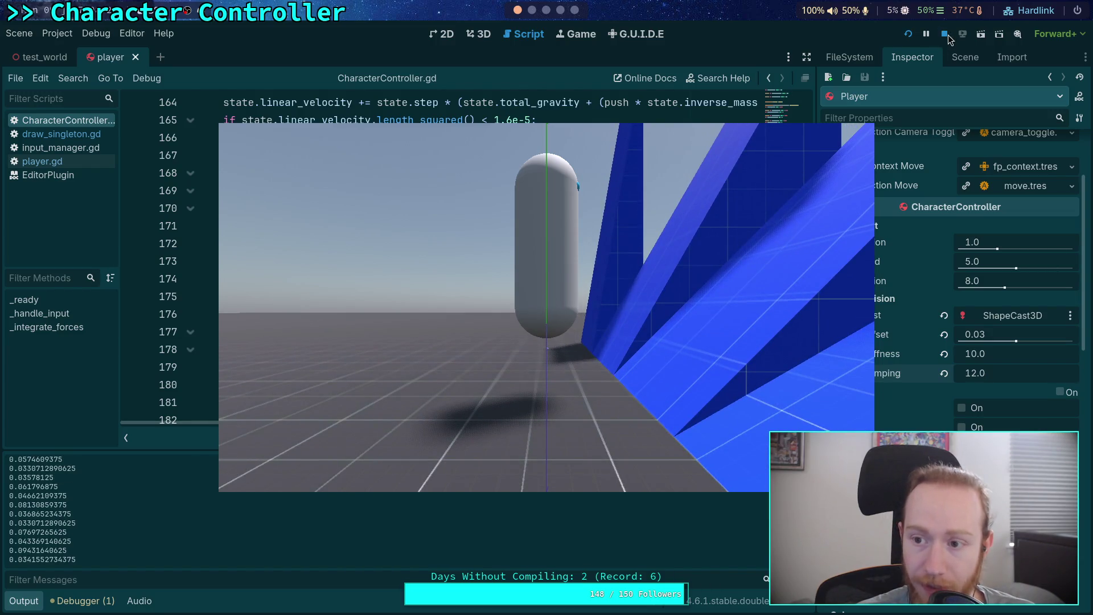
click(947, 35)
text(15)
key(Return)
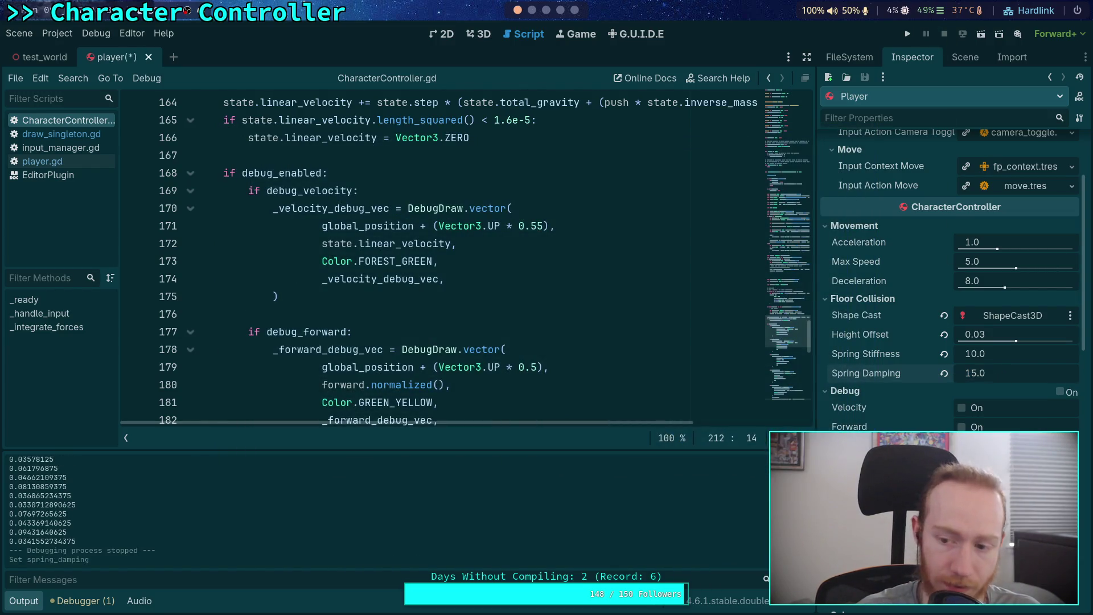
key(F5)
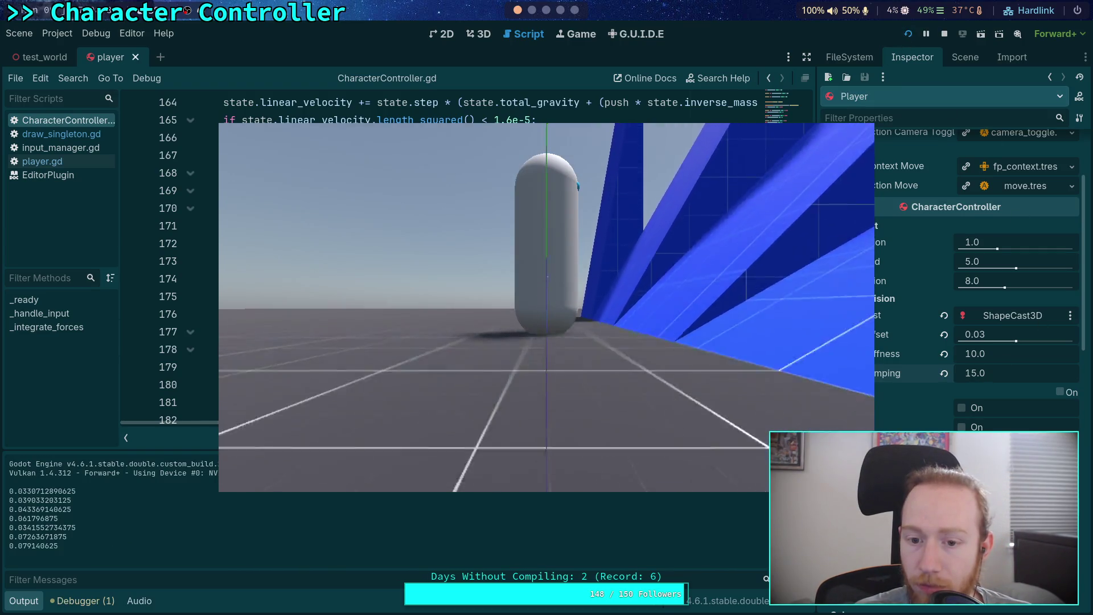
click(948, 37)
Set Spring Damping to 3 and Spring Stiffness to 8, then run the game.
click(1012, 376)
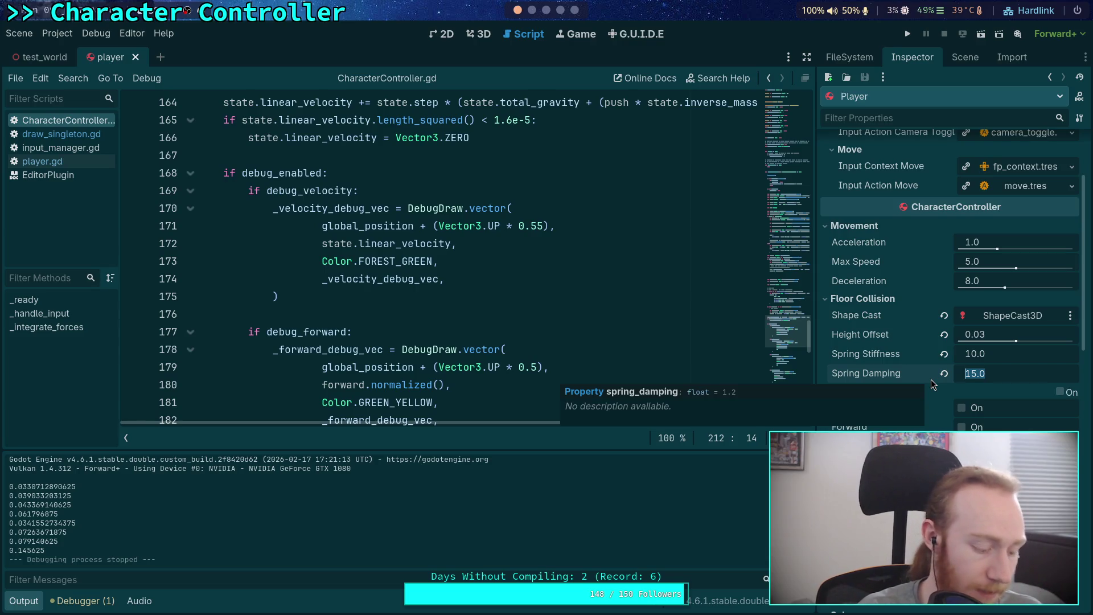
text(3)
key(Return)
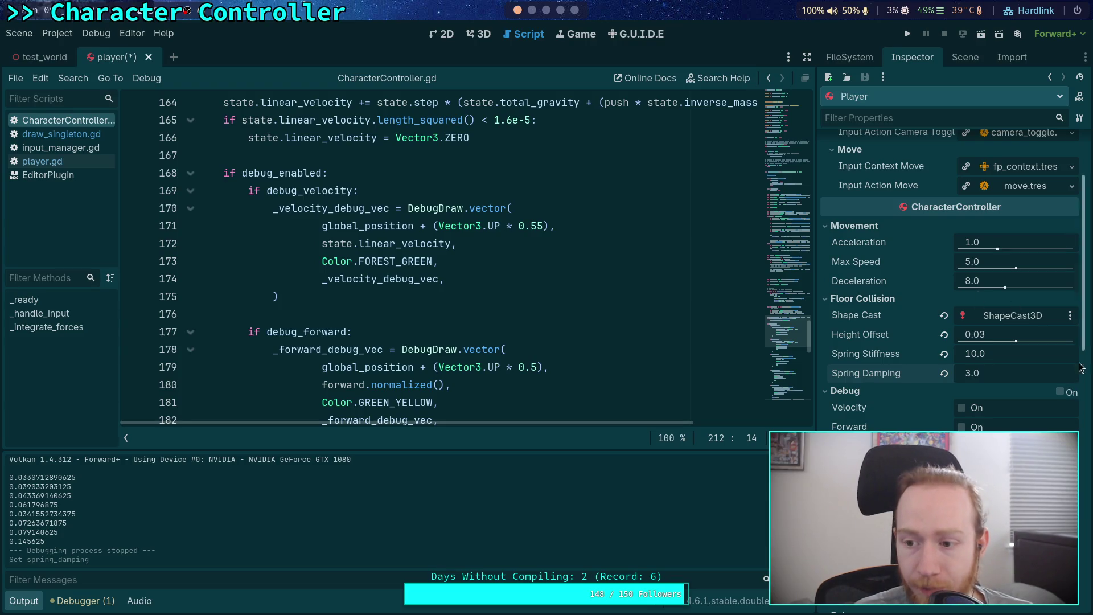
text(8)
key(Return)
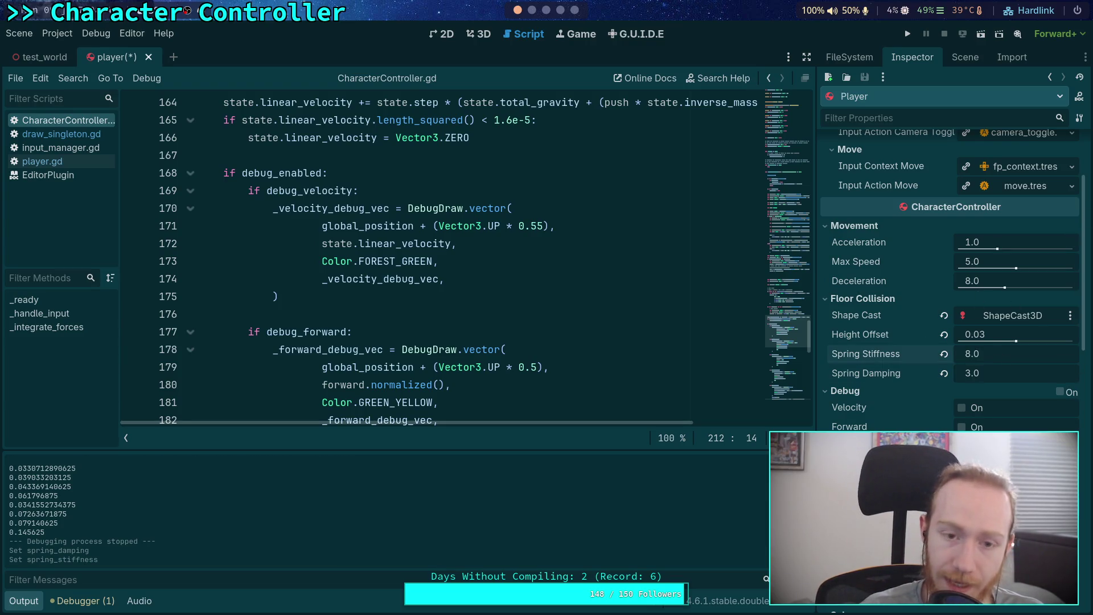
click(909, 34)
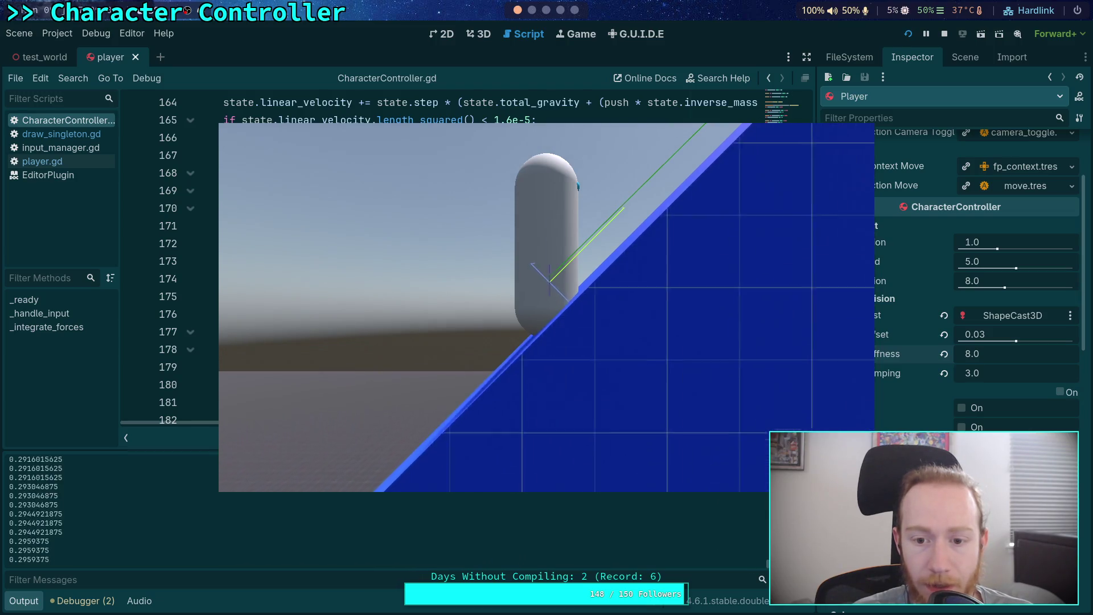
Watch the capsule on the ramp with stiffness 8 and damping 3, then stop the game.
click(944, 34)
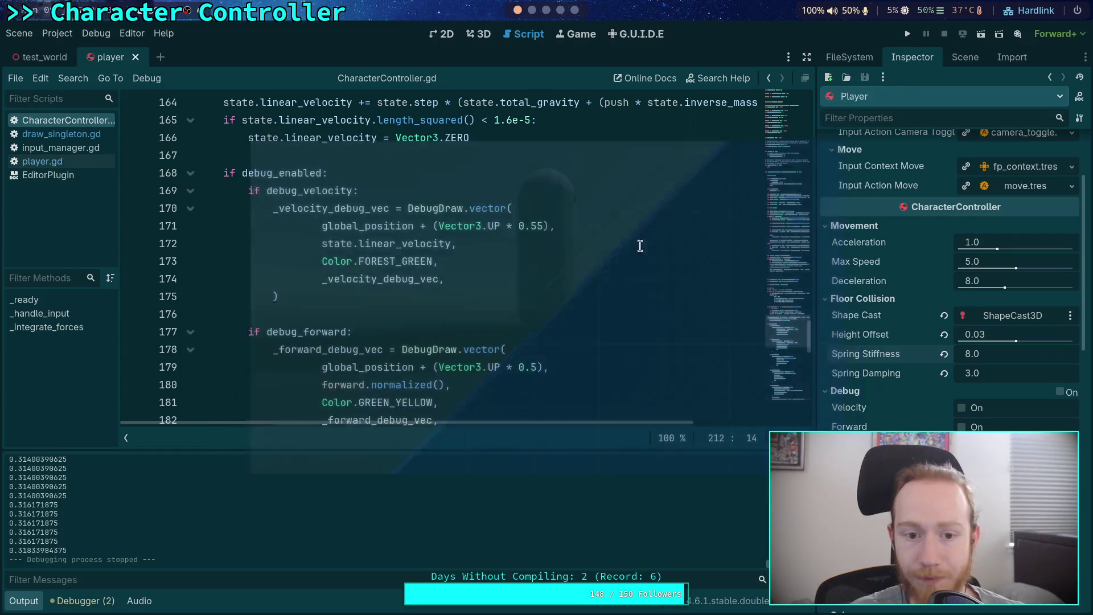
Move the line-136 push calculation below the speed scaling with Alt+Down.
scroll(424, 304, up, 5)
scroll(421, 302, up, 7)
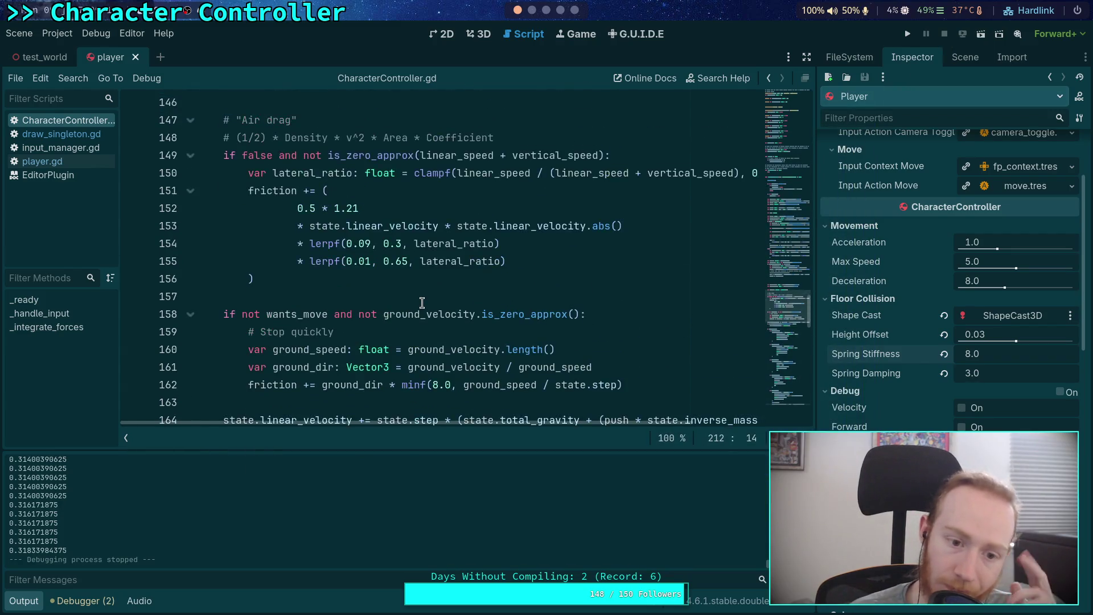
scroll(421, 302, up, 2)
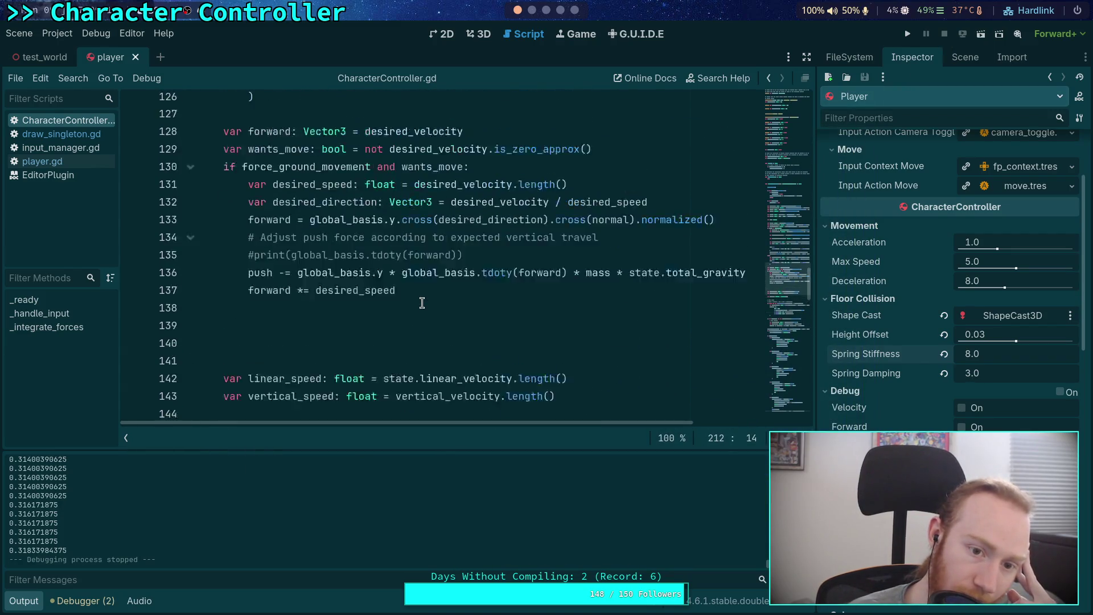
mouse_move(573, 424)
mouse_down()
mouse_move(614, 419)
mouse_move(586, 421)
mouse_up()
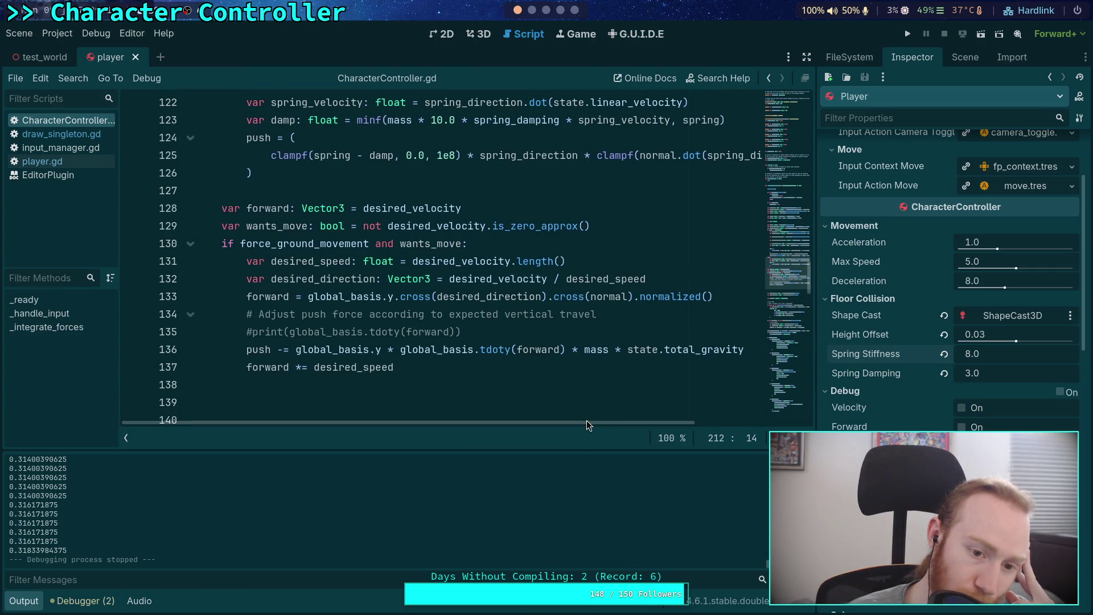
scroll(402, 363, down, 1)
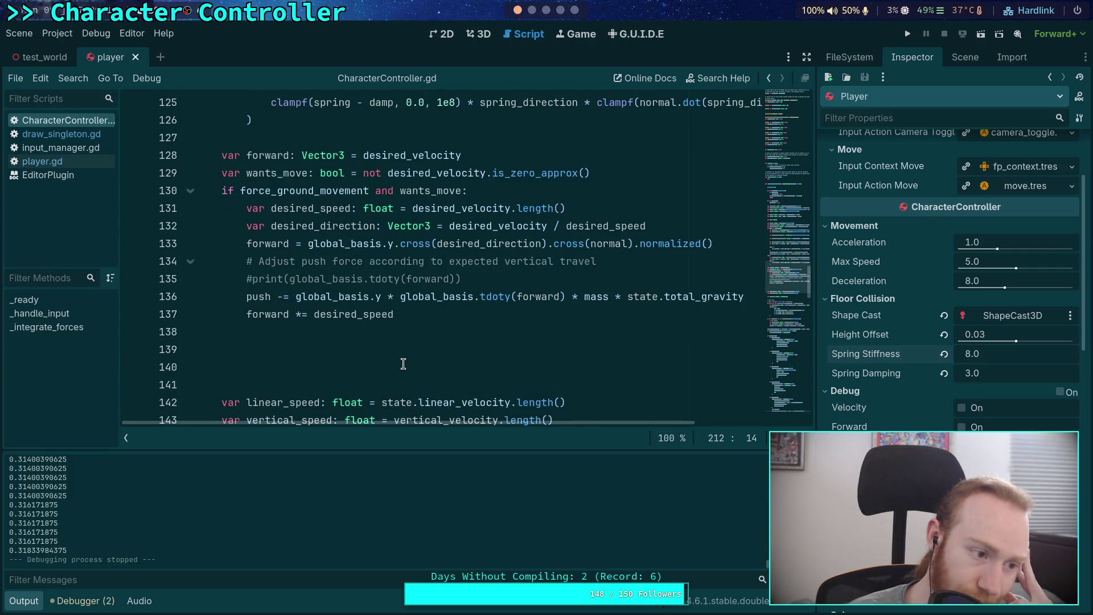
click(420, 300)
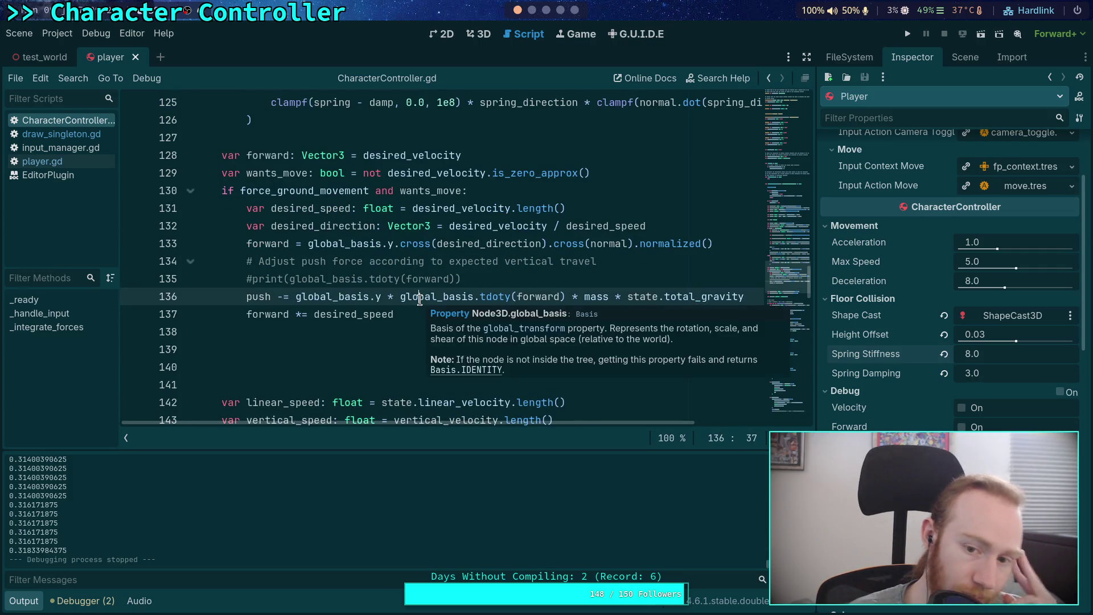
key(alt+Down)
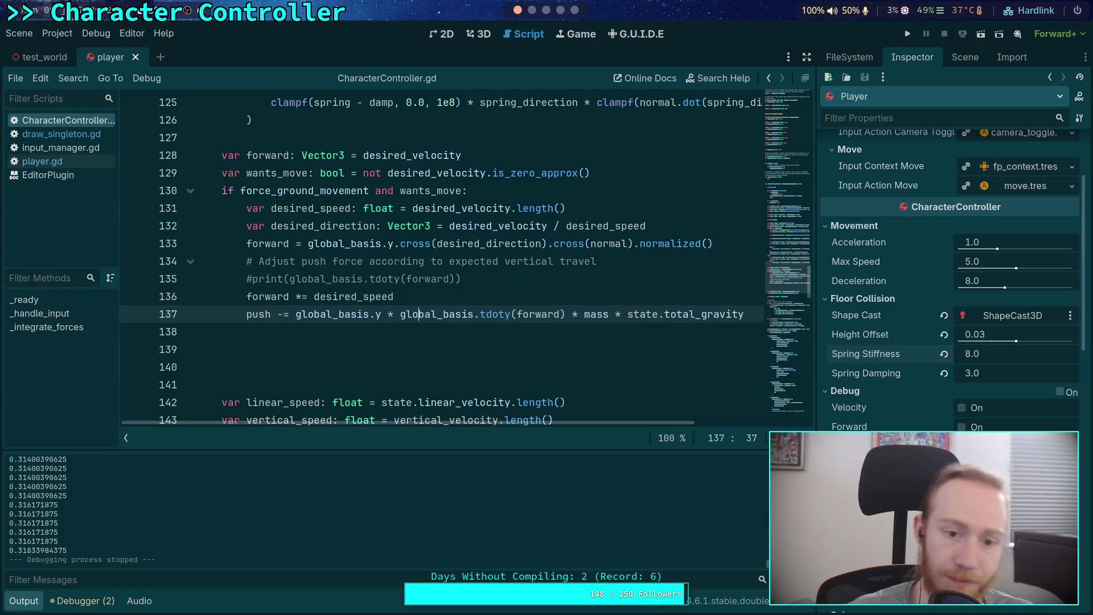
Test-run the reordered code, stop it, and select the push adjustment line.
click(909, 34)
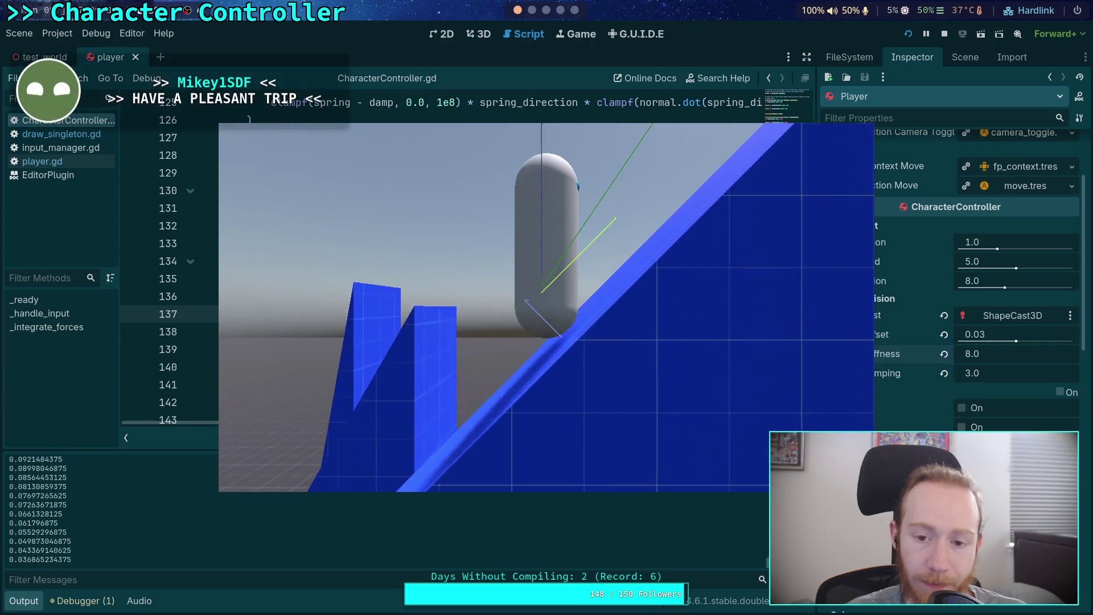
click(942, 38)
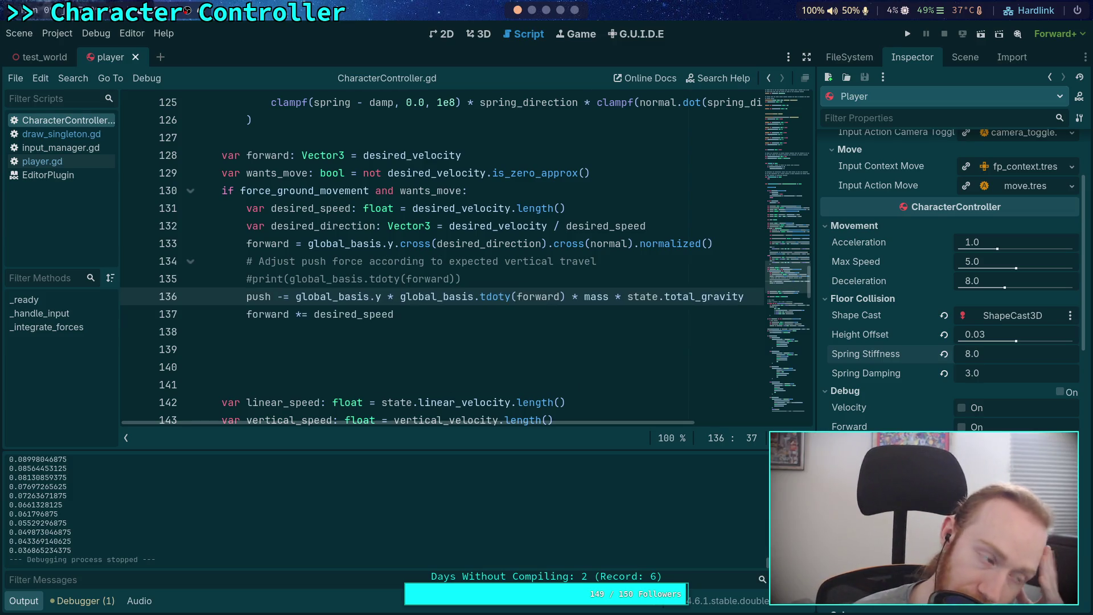
click(345, 340)
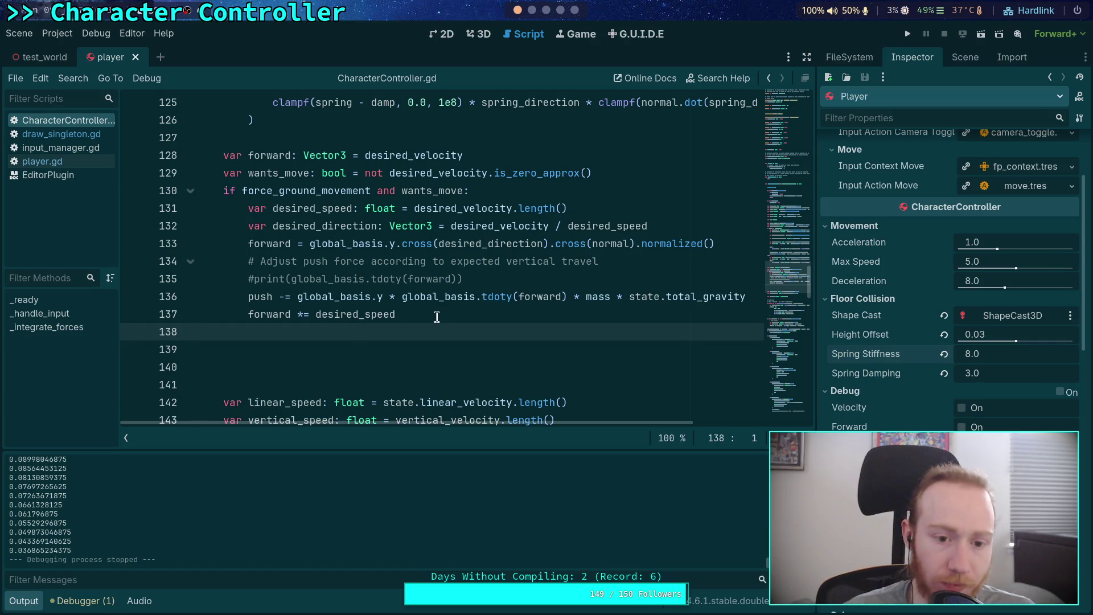
drag(755, 294, 747, 282)
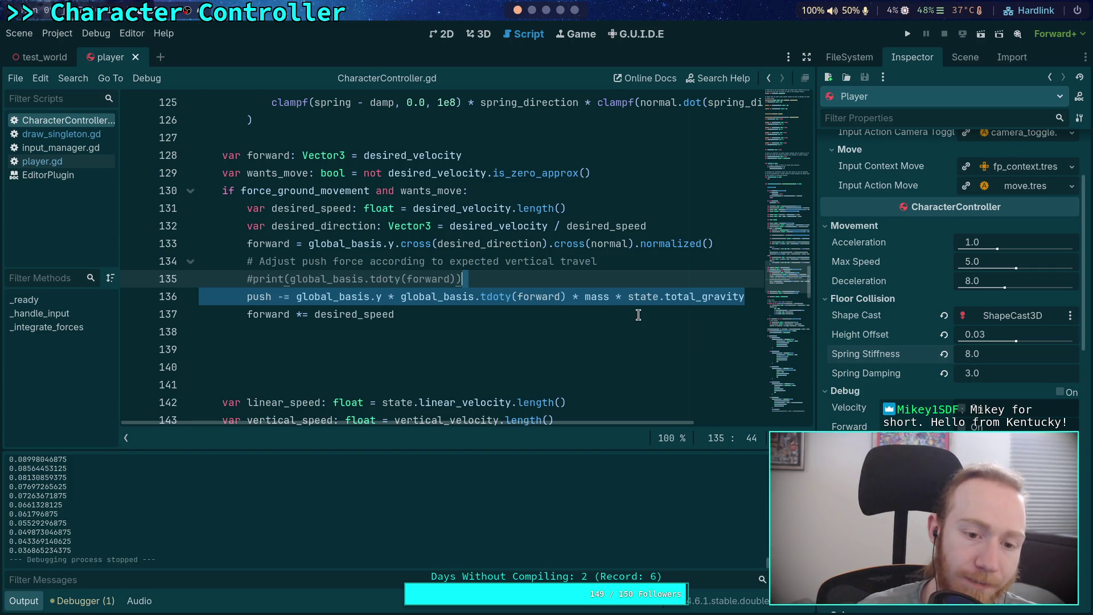
Delete the push line, its commented print, its comment and leftover blank lines, then run with F5.
key(Delete)
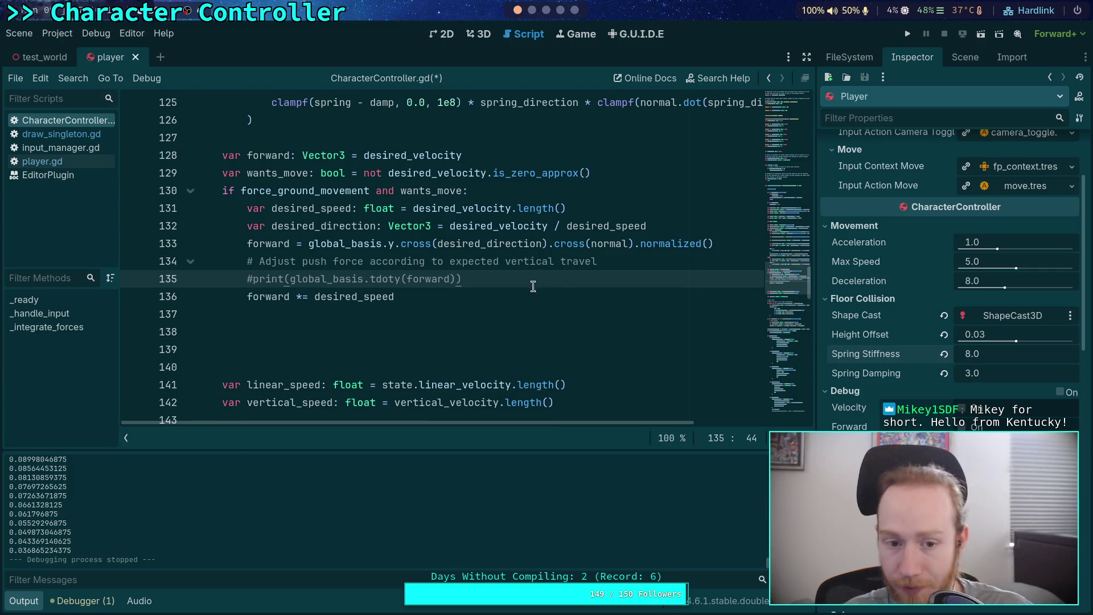
drag(579, 270, 709, 259)
key(Delete)
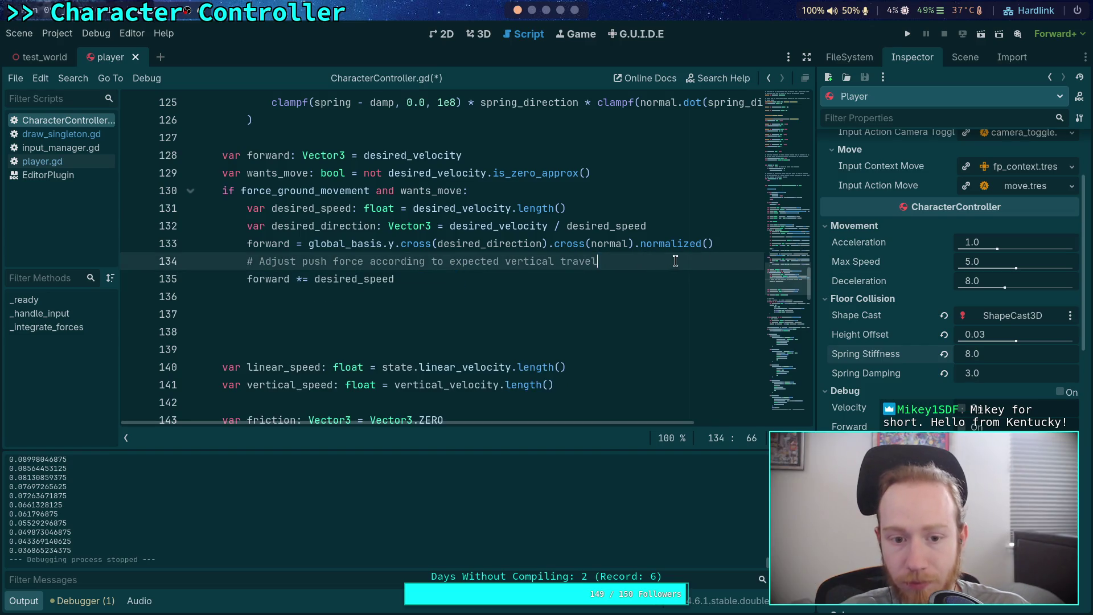
drag(637, 260, 717, 243)
key(Delete)
click(466, 308)
key(BackSpace)
key(BackSpace)
key(BackSpace)
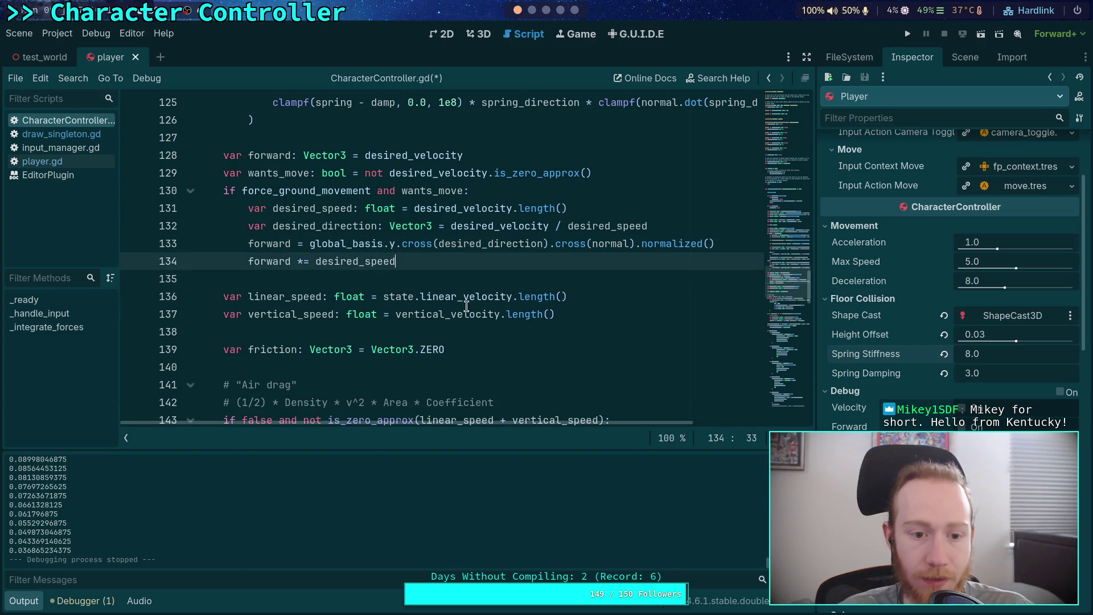
key(F5)
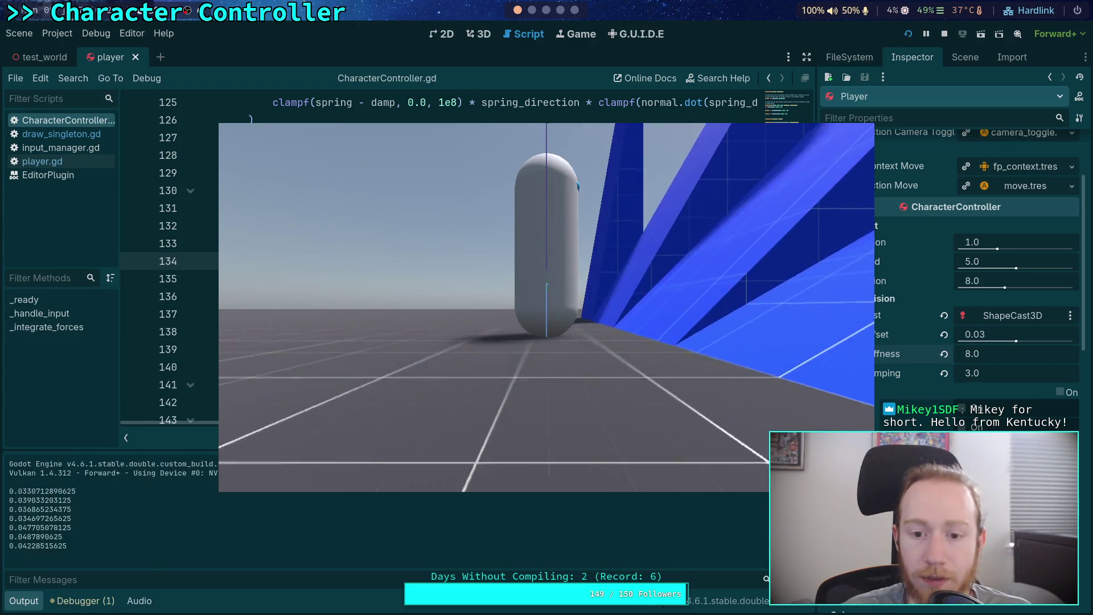
Save the player with stiffness 1.5 and damping 1.2, and test it on the ramp.
click(944, 35)
key(ctrl+s)
click(907, 34)
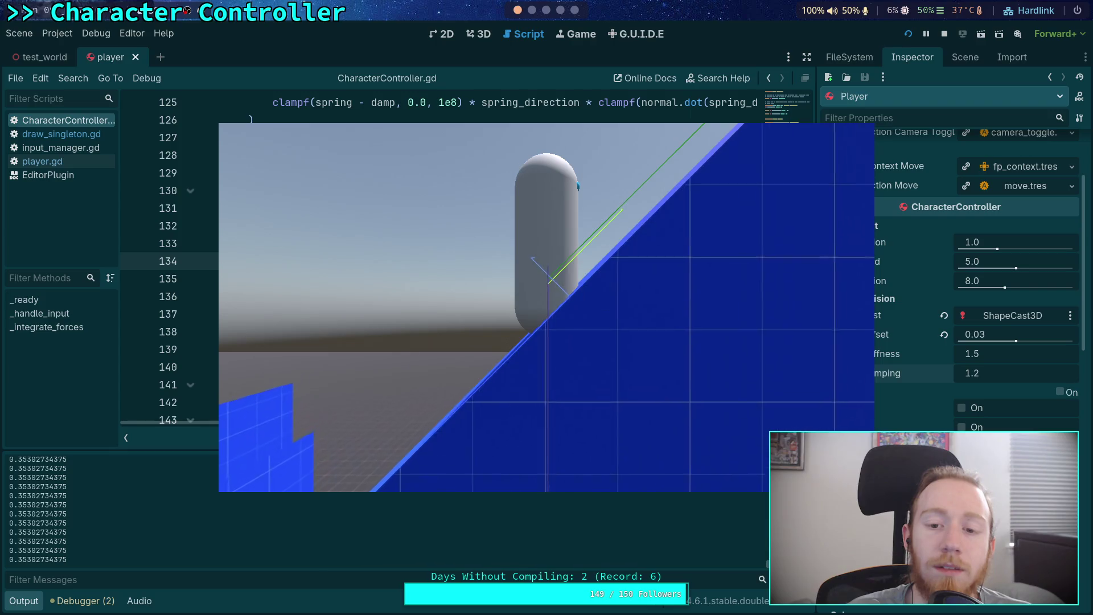
click(938, 37)
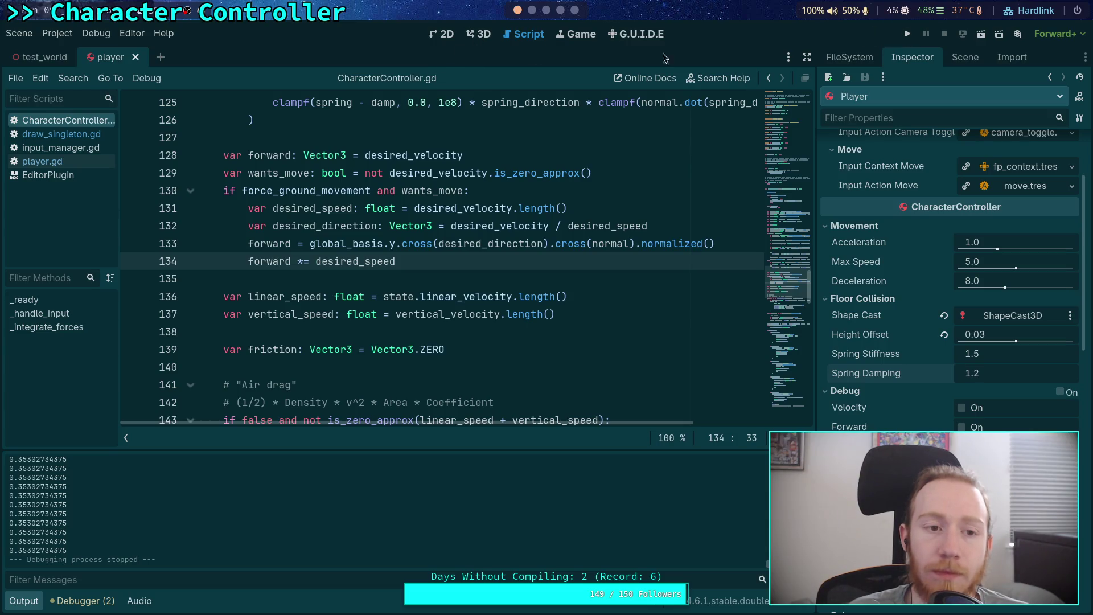
click(52, 58)
In test_world's 3D view, raise the player along its Y axis, then save and run.
click(472, 35)
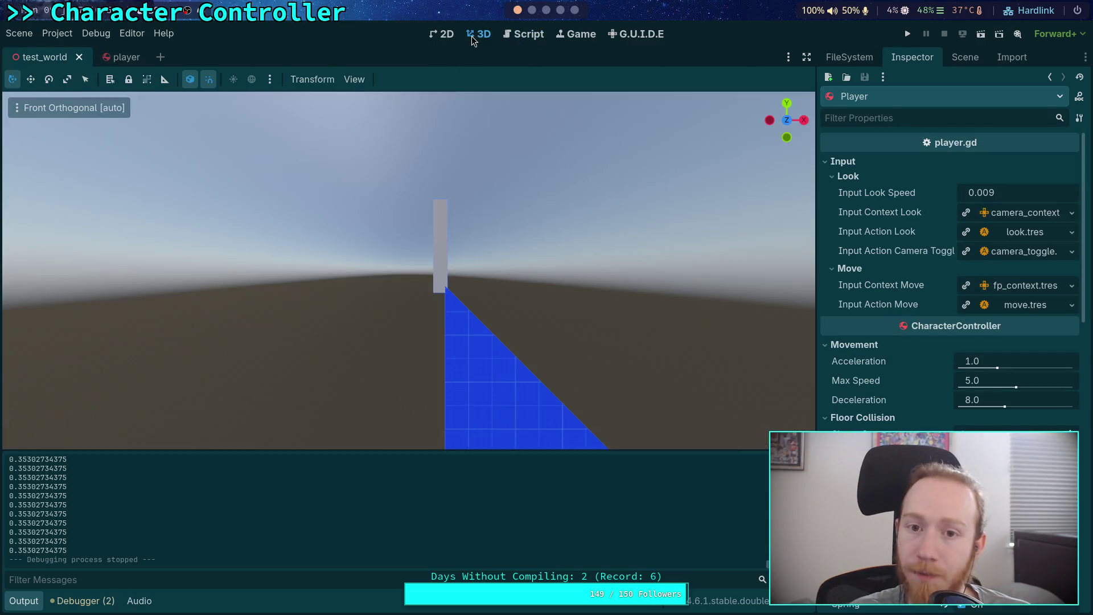
mouse_move(408, 281)
mouse_down()
mouse_move(383, 277)
mouse_move(519, 348)
mouse_move(355, 214)
mouse_move(293, 282)
mouse_up()
scroll(293, 283, up, 6)
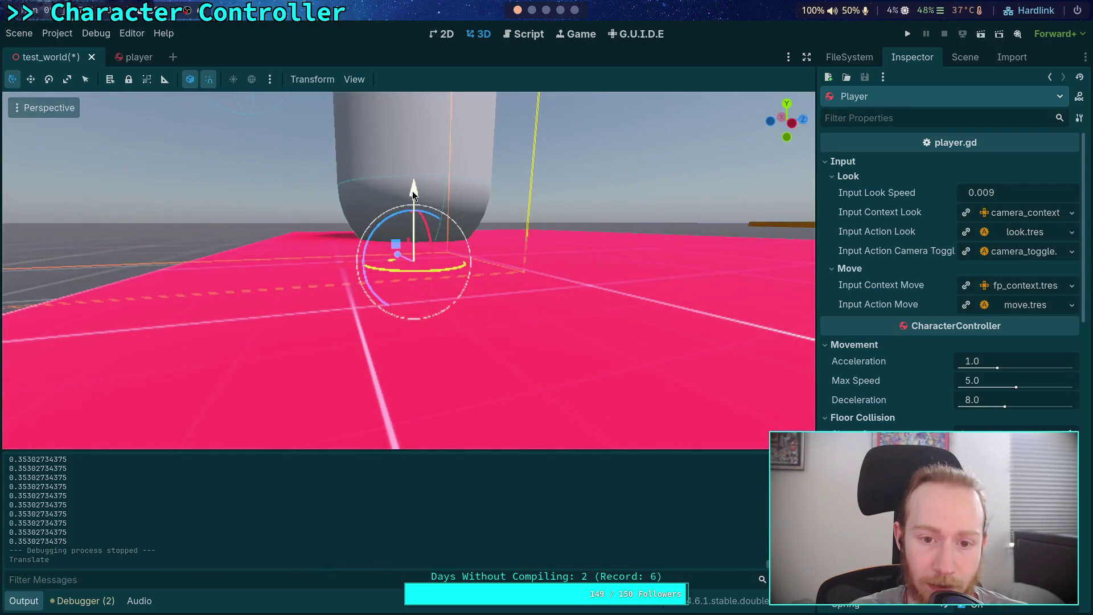
drag(414, 194, 415, 177)
scroll(793, 235, down, 5)
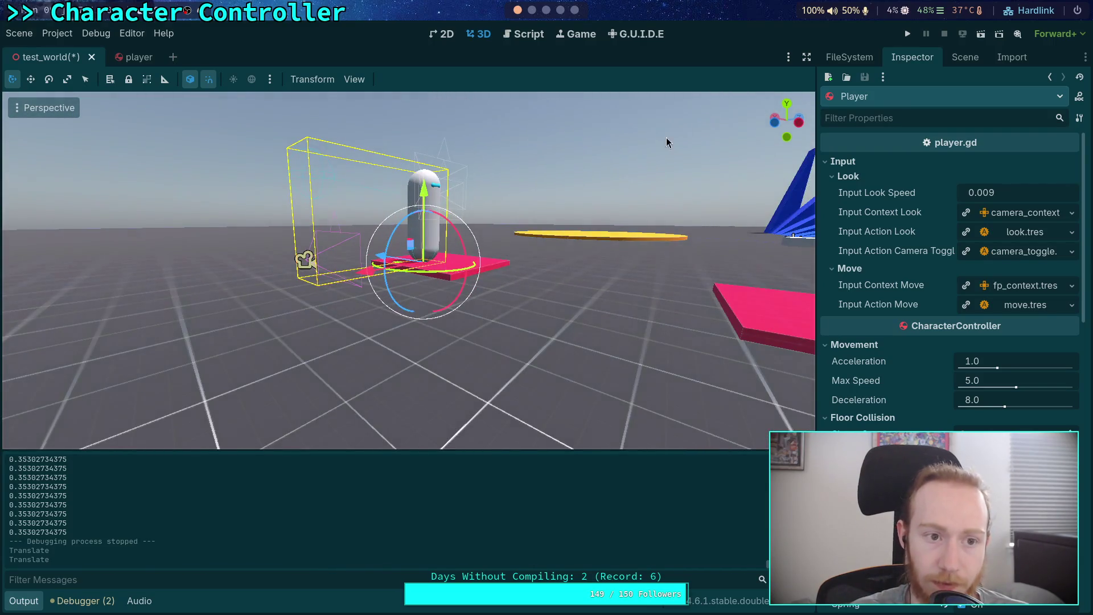
click(907, 34)
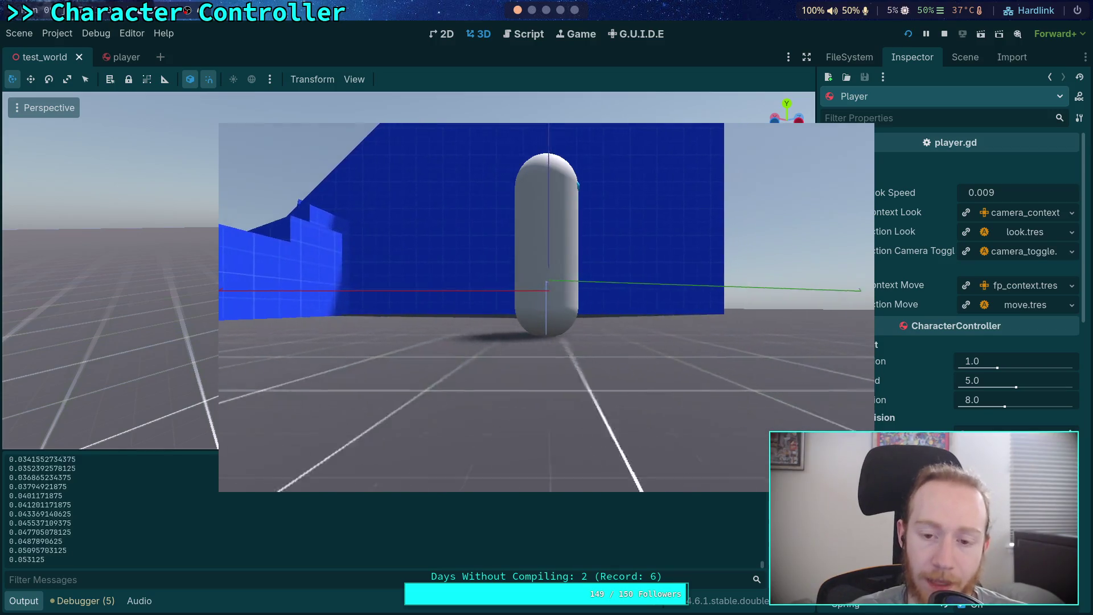
Stretch the 5_deg ramp to 22.6 m long and raise its height to 2.0 m.
click(949, 35)
drag(235, 322, 127, 350)
click(459, 276)
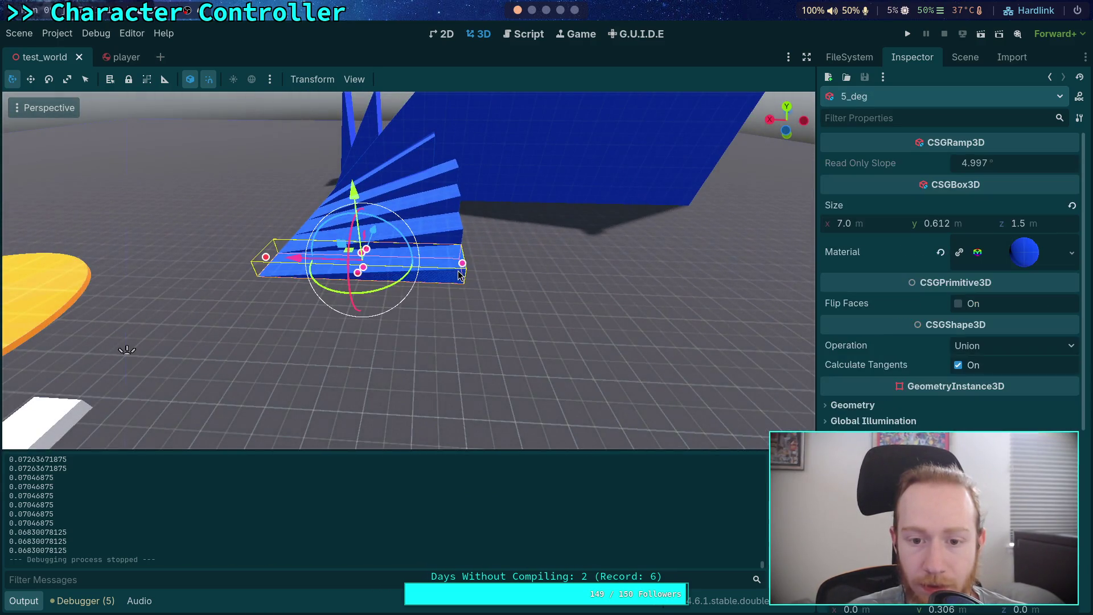
drag(462, 263, 814, 273)
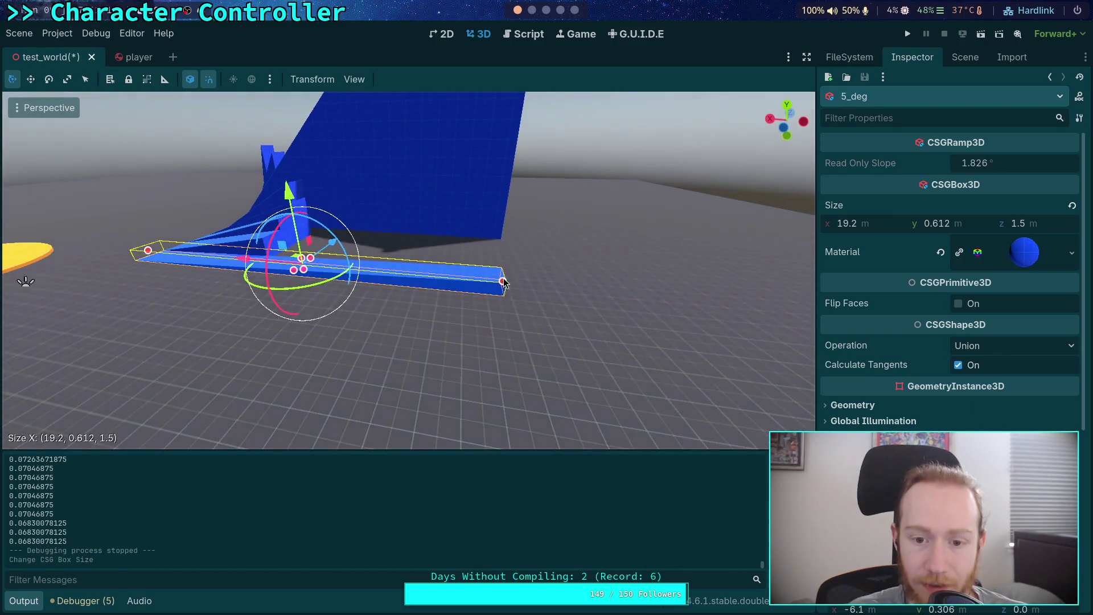
drag(504, 281, 542, 288)
scroll(451, 280, up, 3)
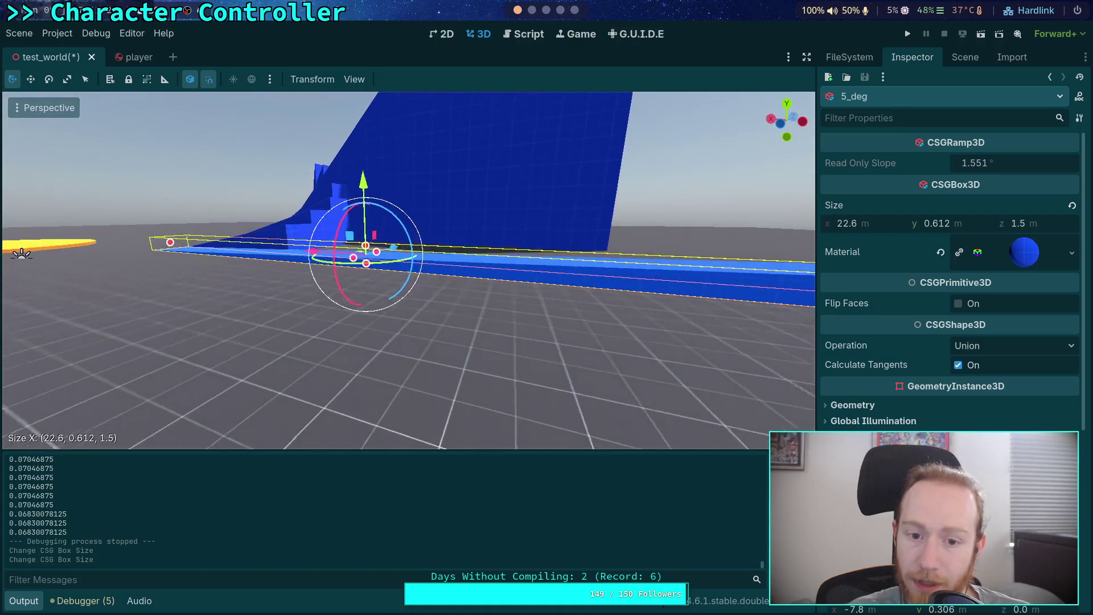
drag(367, 246, 376, 213)
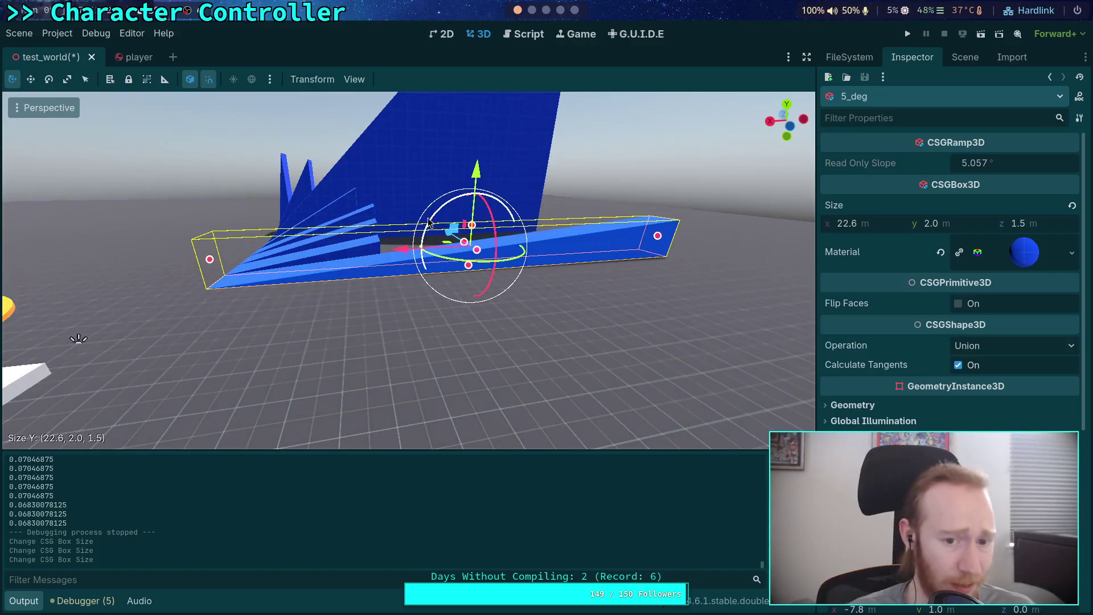
Move the Player capsule to the foot of the ramp, then save and run the game.
click(187, 255)
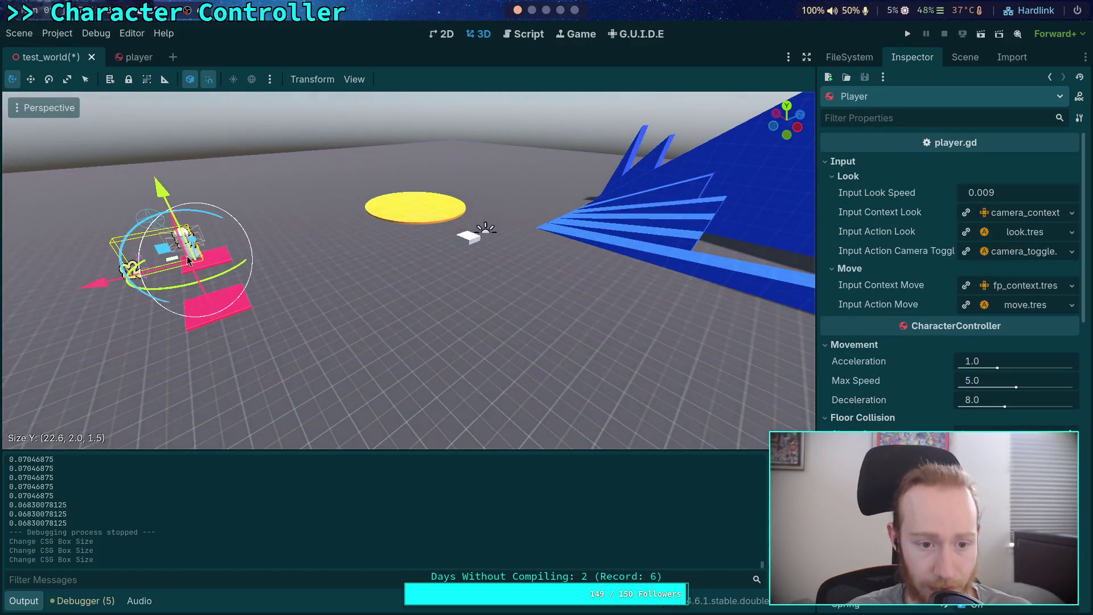
drag(173, 261, 521, 249)
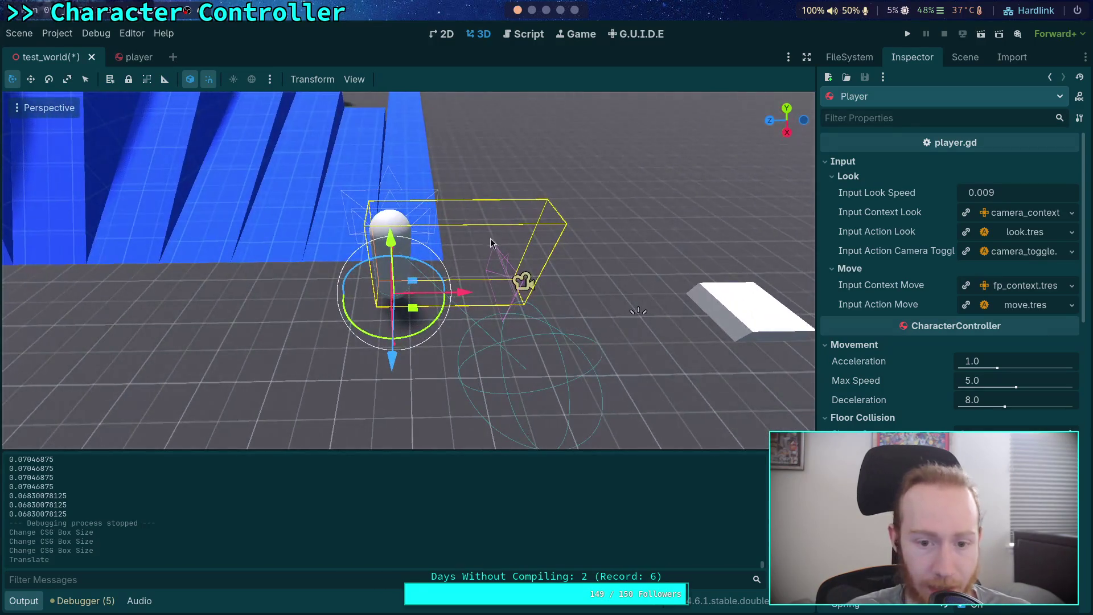
drag(419, 314, 435, 290)
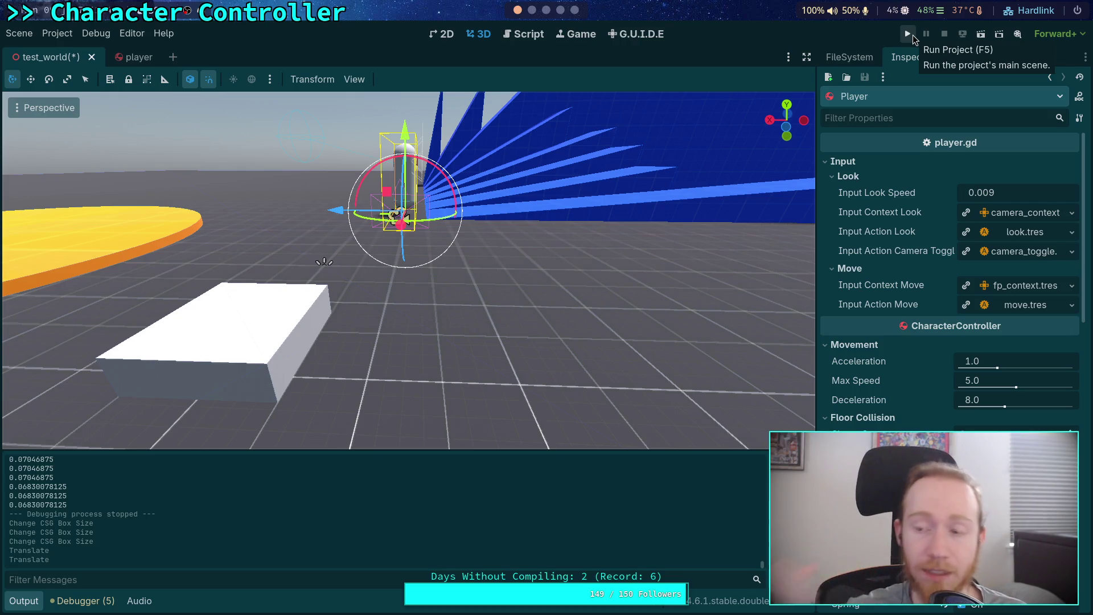
click(913, 35)
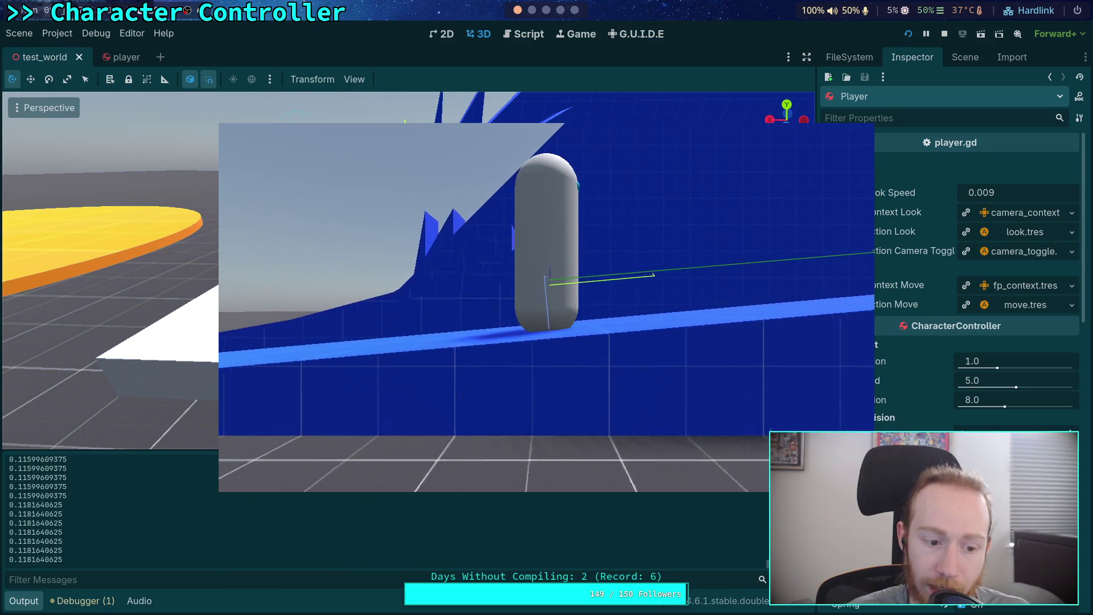
Walk the capsule up the long ramp with D, stop the game with F8, and return to CharacterController.gd.
key(d)
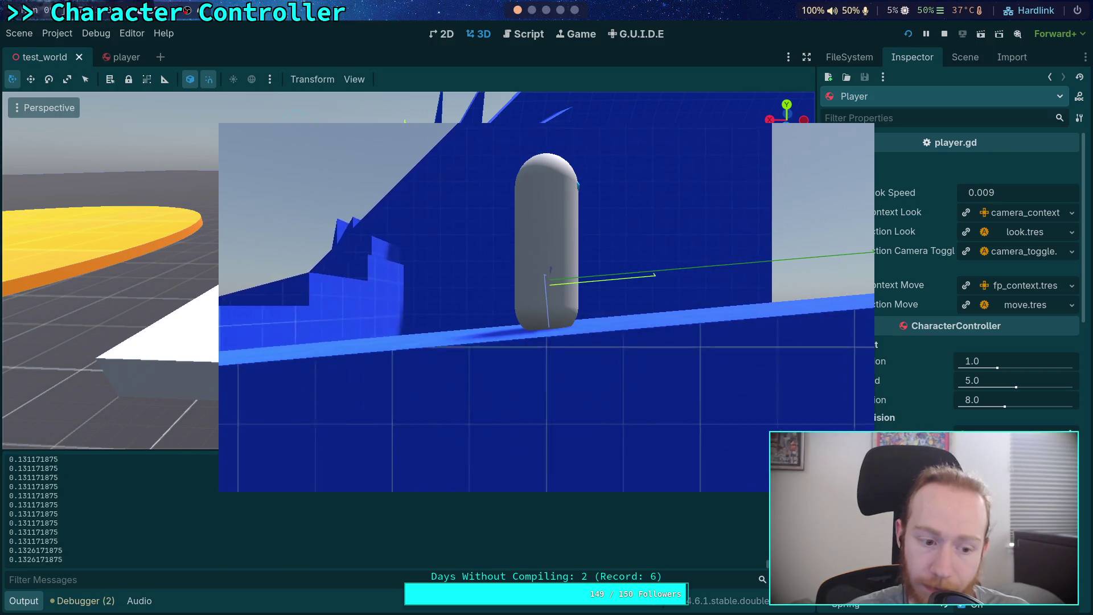
key(d)
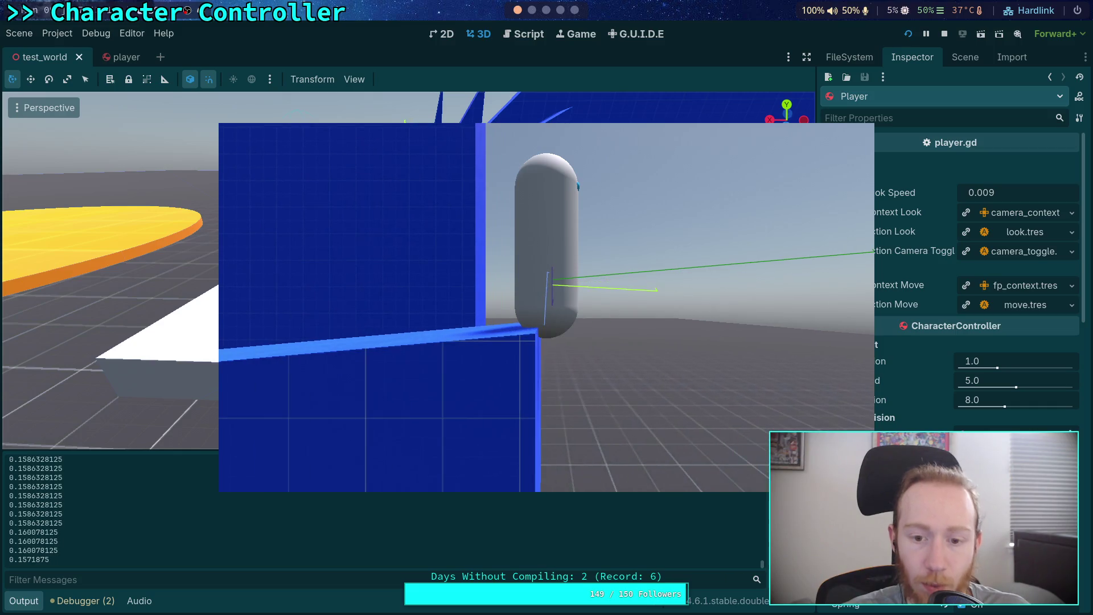
key(F8)
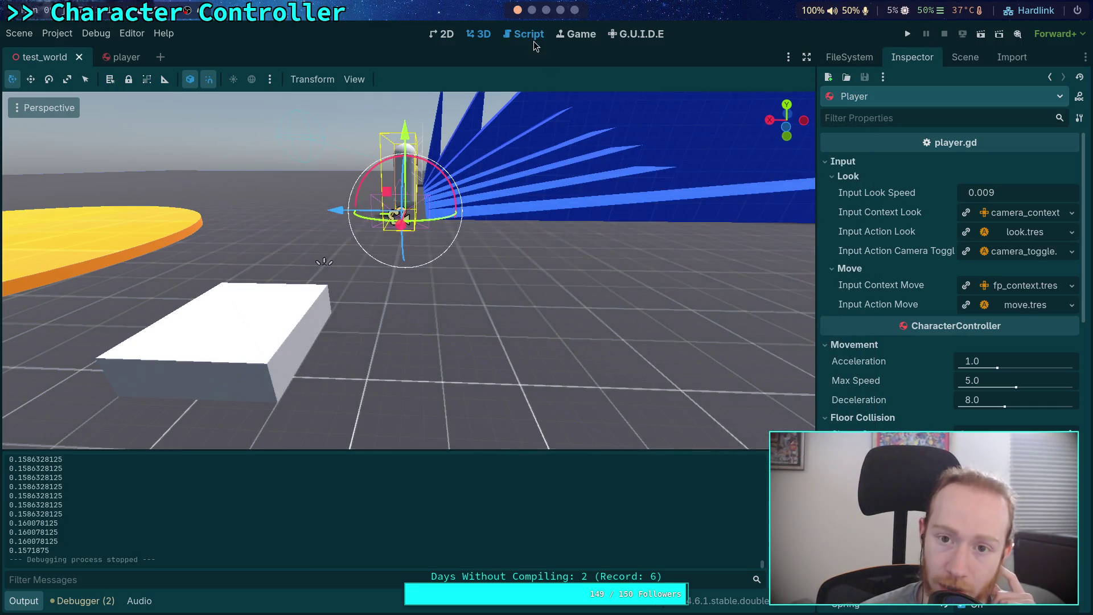
click(529, 36)
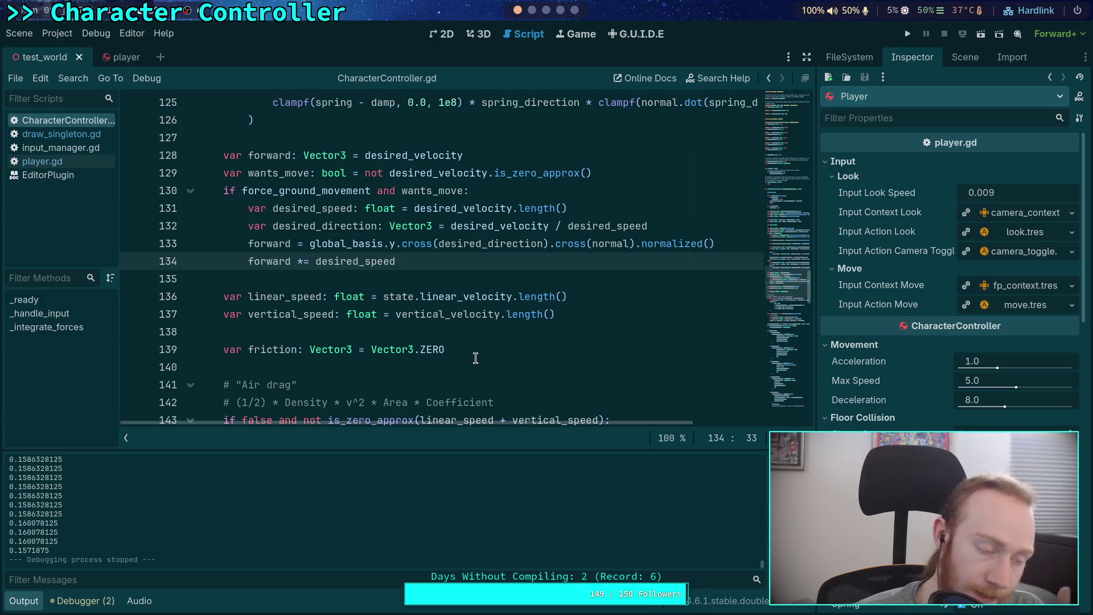
Select the else-branch spring code on lines 122–126 and collapse the Output panel.
scroll(478, 353, down, 2)
scroll(481, 351, down, 6)
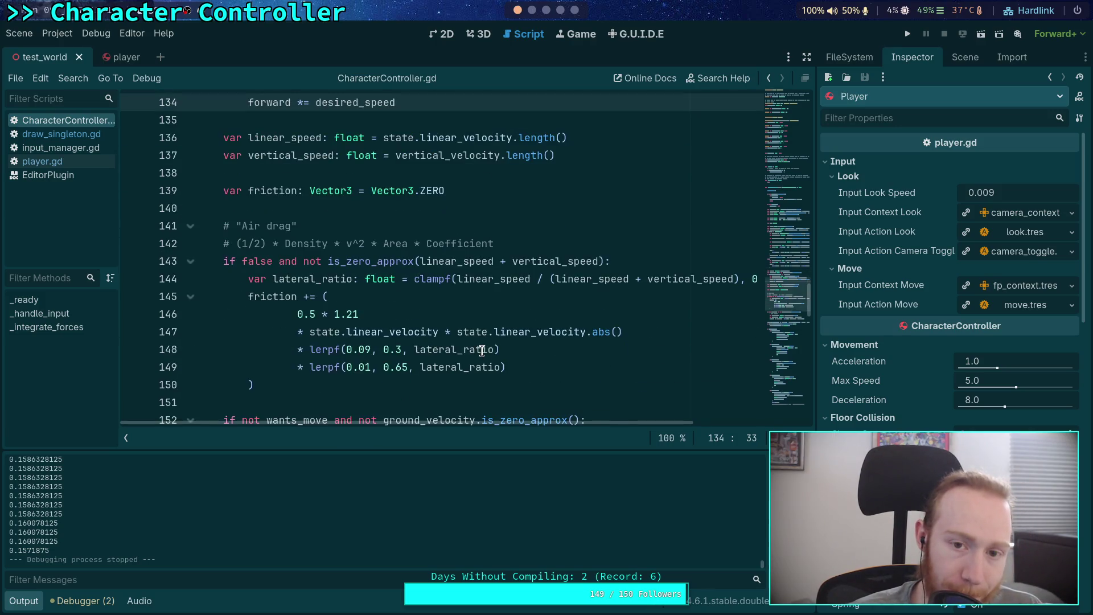
scroll(481, 351, down, 3)
scroll(481, 352, up, 3)
scroll(378, 320, up, 13)
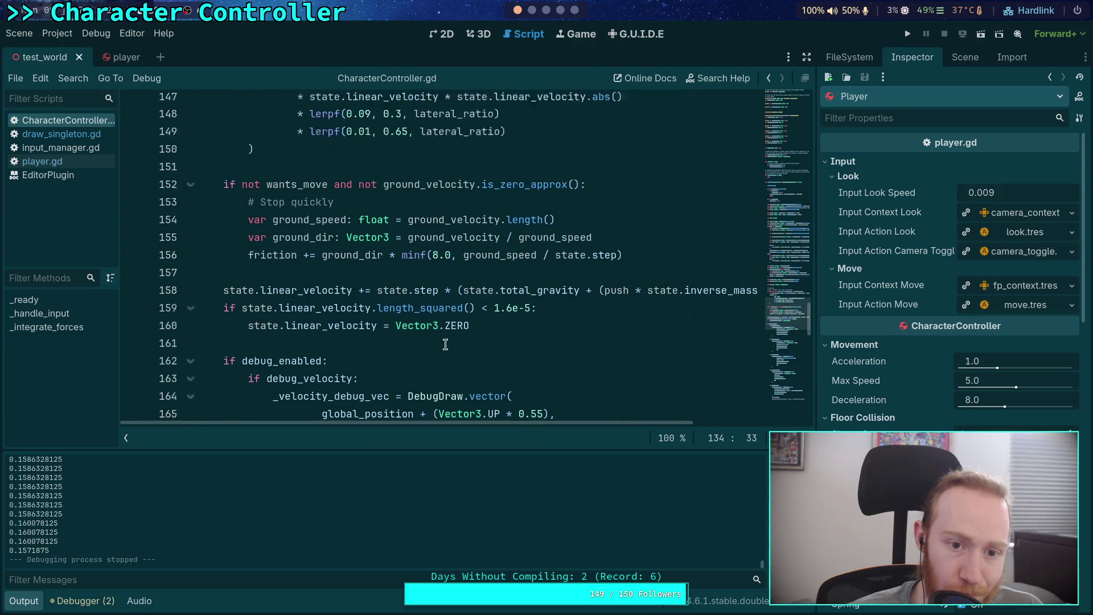
scroll(379, 320, up, 1)
mouse_move(248, 245)
mouse_down()
mouse_move(519, 312)
mouse_move(677, 313)
mouse_move(254, 261)
mouse_up()
scroll(302, 314, down, 2)
drag(254, 332, 248, 260)
mouse_move(254, 331)
mouse_down()
mouse_move(274, 314)
mouse_move(247, 261)
mouse_up()
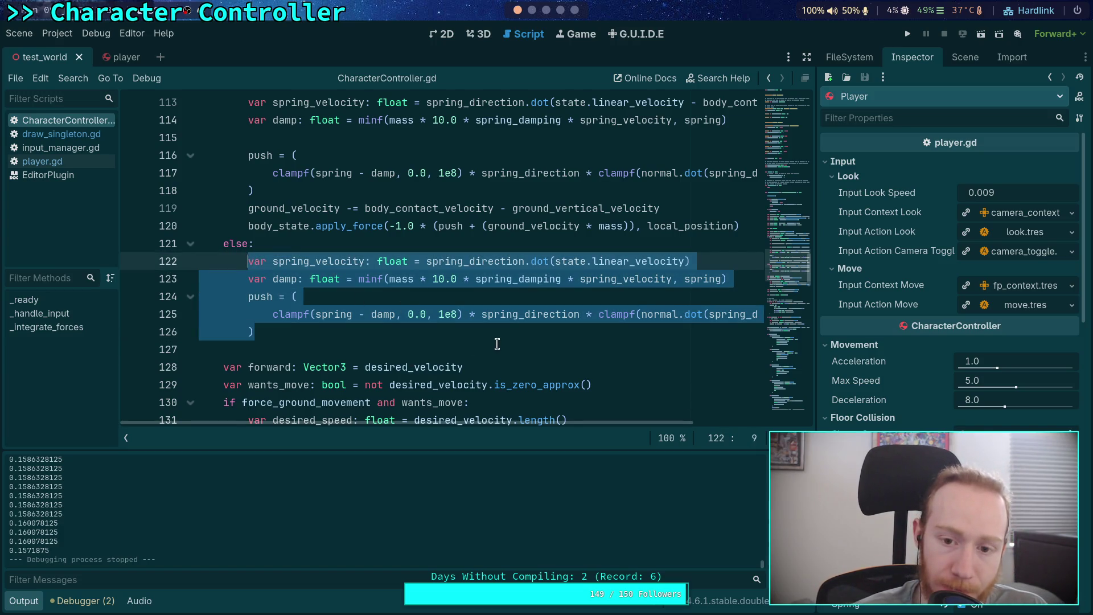
click(24, 600)
Highlight every spring_velocity use, then place the cursor at the end of line 122's dot call.
scroll(501, 444, up, 3)
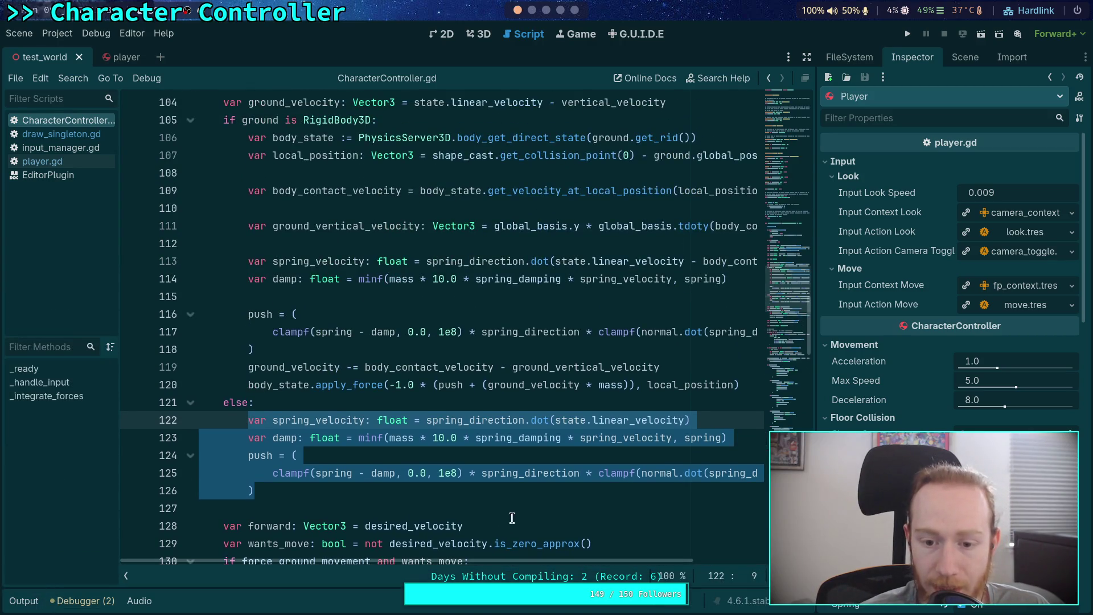
mouse_move(550, 565)
mouse_down()
mouse_move(726, 560)
mouse_move(647, 558)
mouse_up()
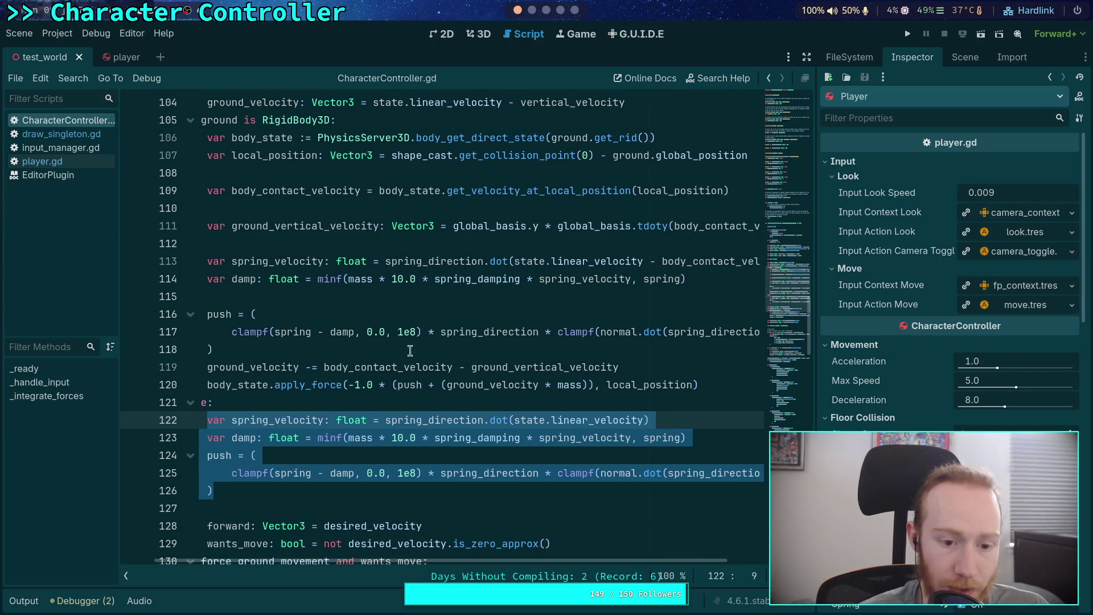
double_click(260, 418)
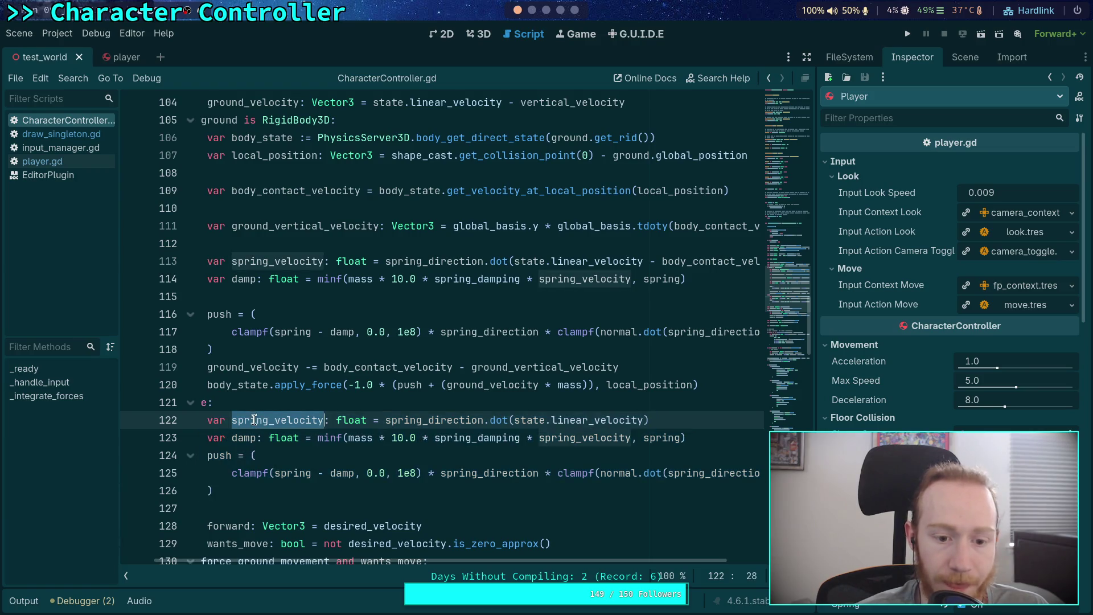
mouse_move(537, 561)
mouse_down()
mouse_move(580, 561)
mouse_move(542, 561)
mouse_up()
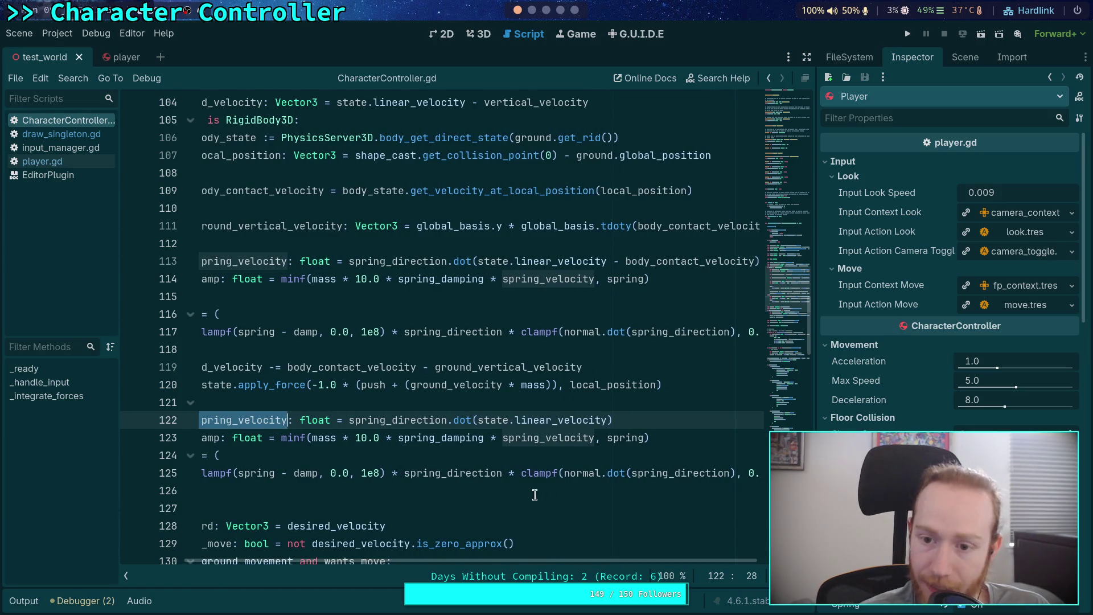
drag(556, 562, 530, 562)
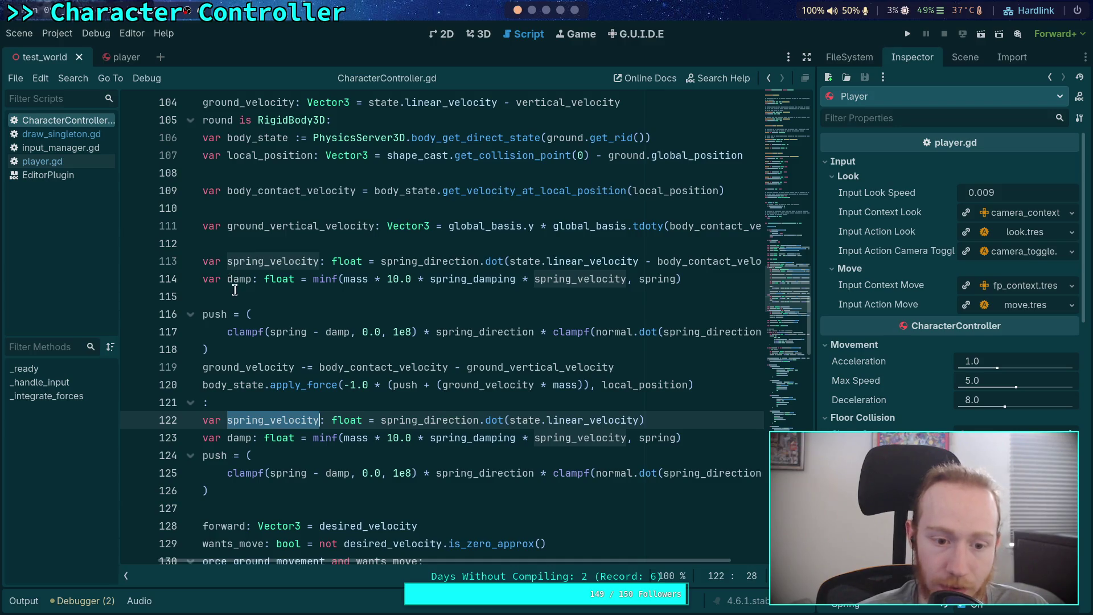
scroll(236, 292, up, 2)
mouse_move(378, 559)
mouse_down()
mouse_move(331, 561)
mouse_move(367, 562)
mouse_up()
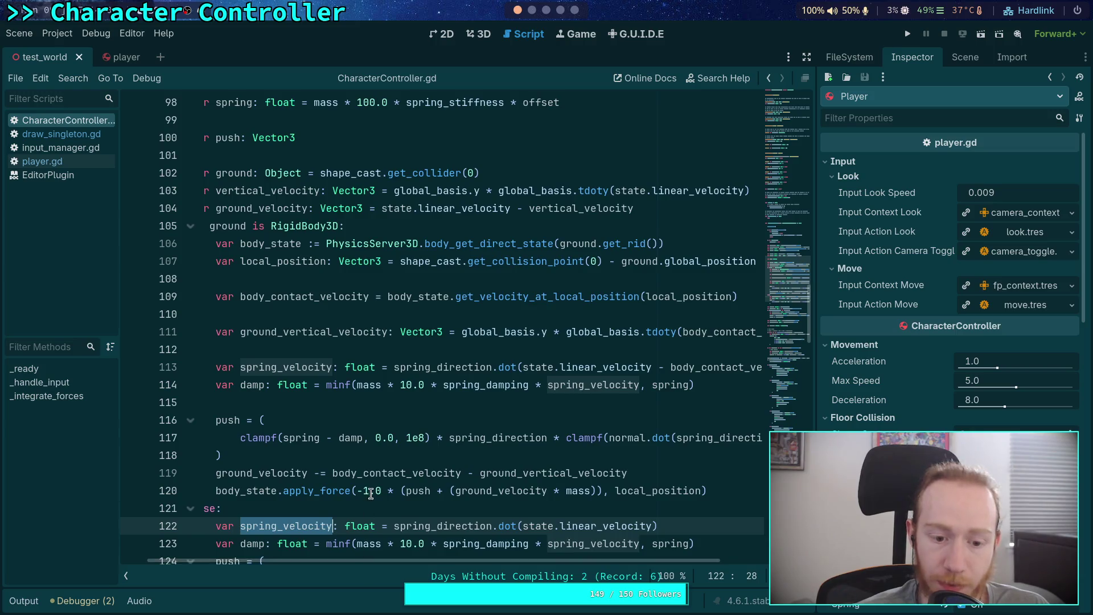
scroll(378, 507, down, 1)
scroll(444, 539, down, 1)
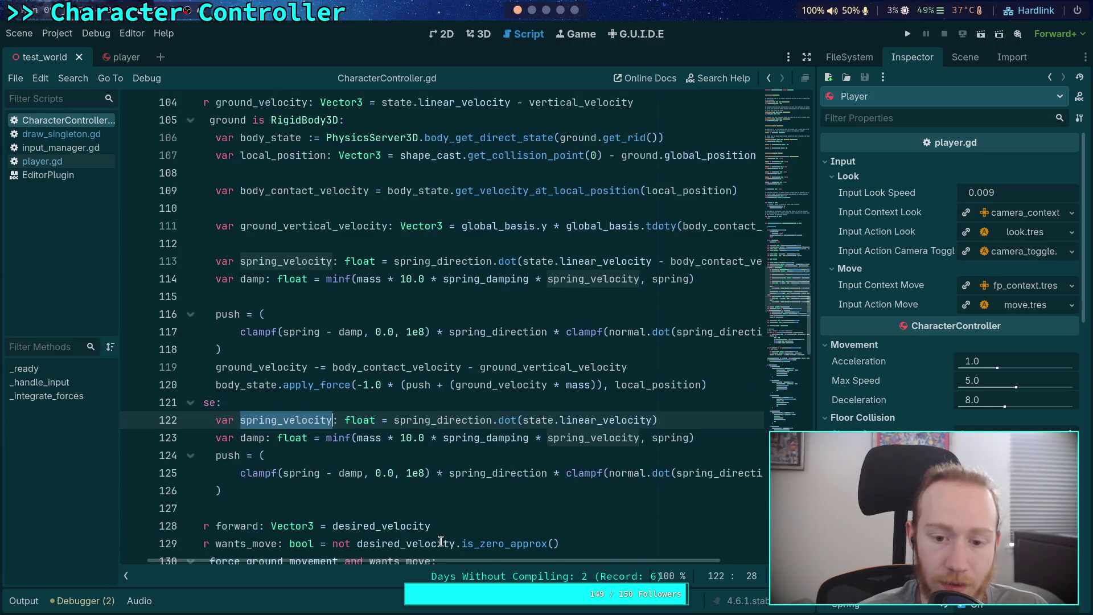
drag(490, 563, 522, 558)
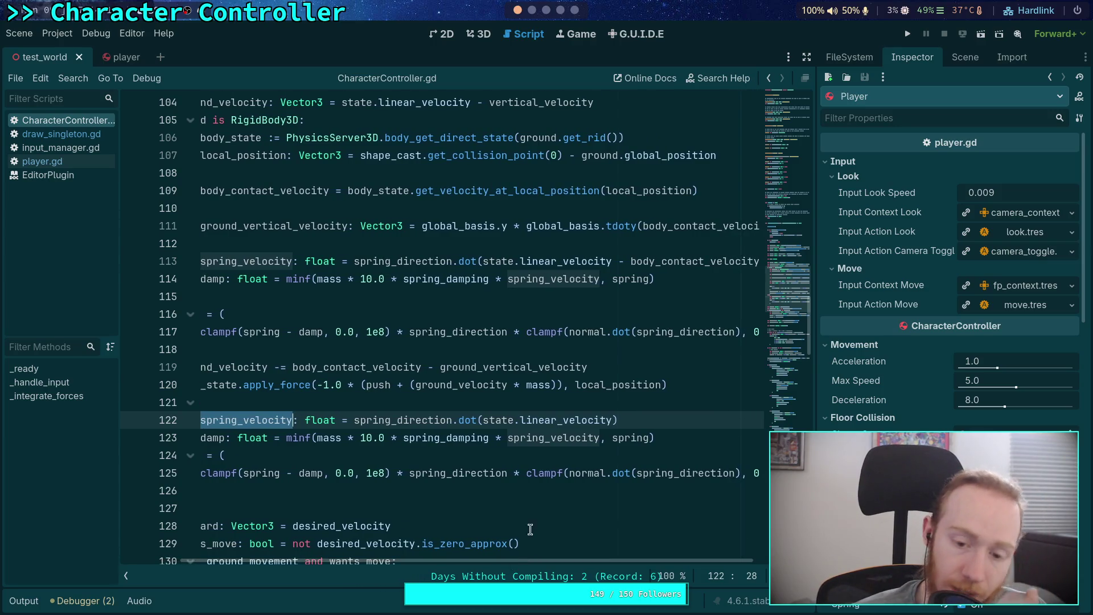
click(613, 420)
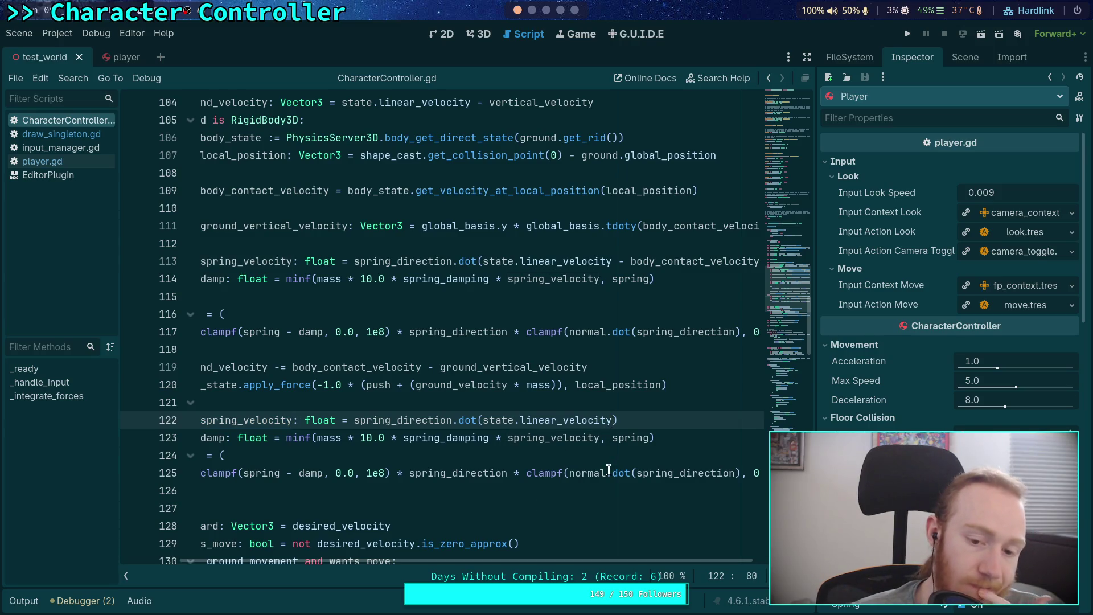
mouse_move(609, 470)
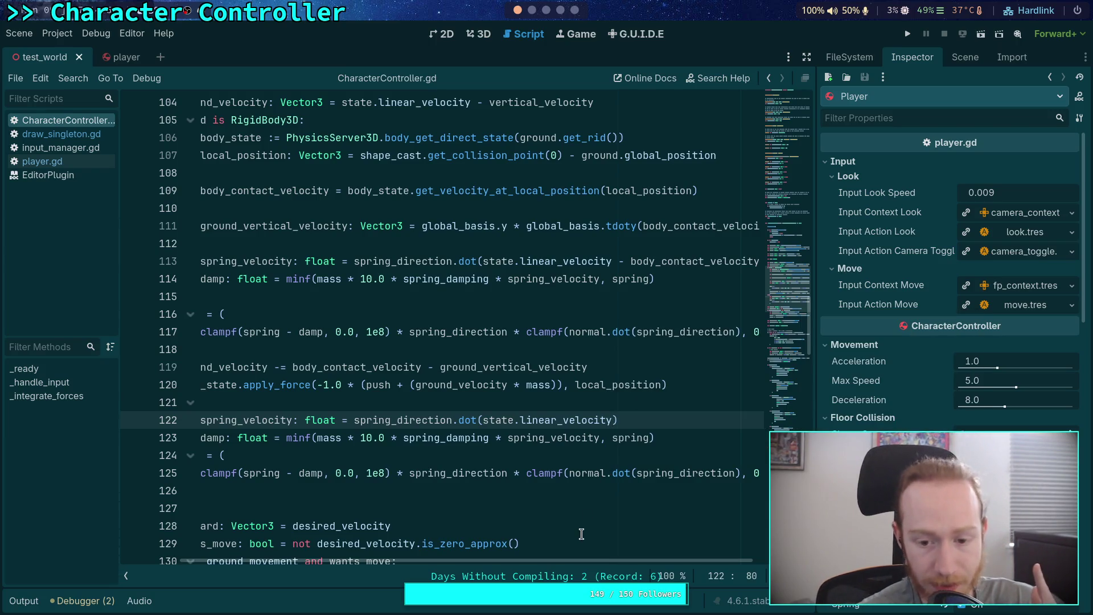
drag(592, 563, 643, 561)
drag(556, 261, 695, 265)
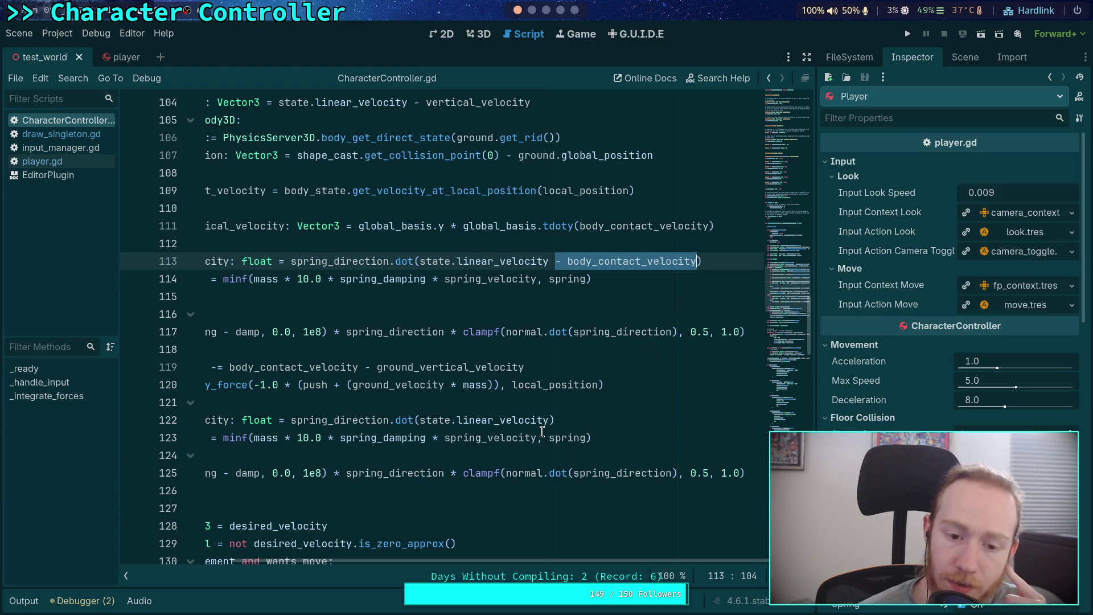
drag(555, 559, 458, 550)
scroll(462, 510, down, 2)
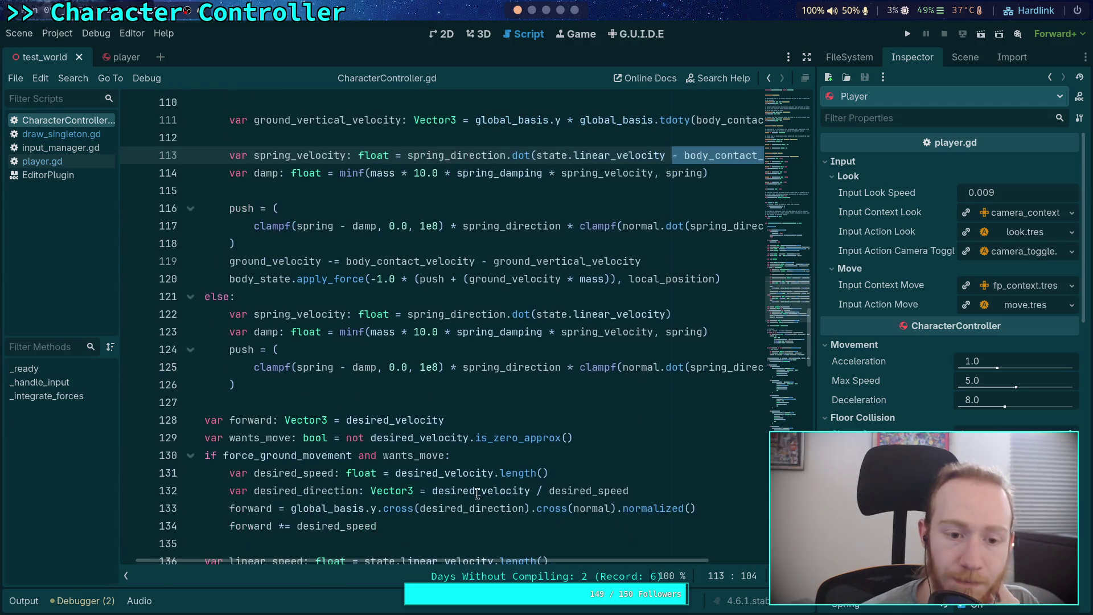
scroll(325, 394, up, 1)
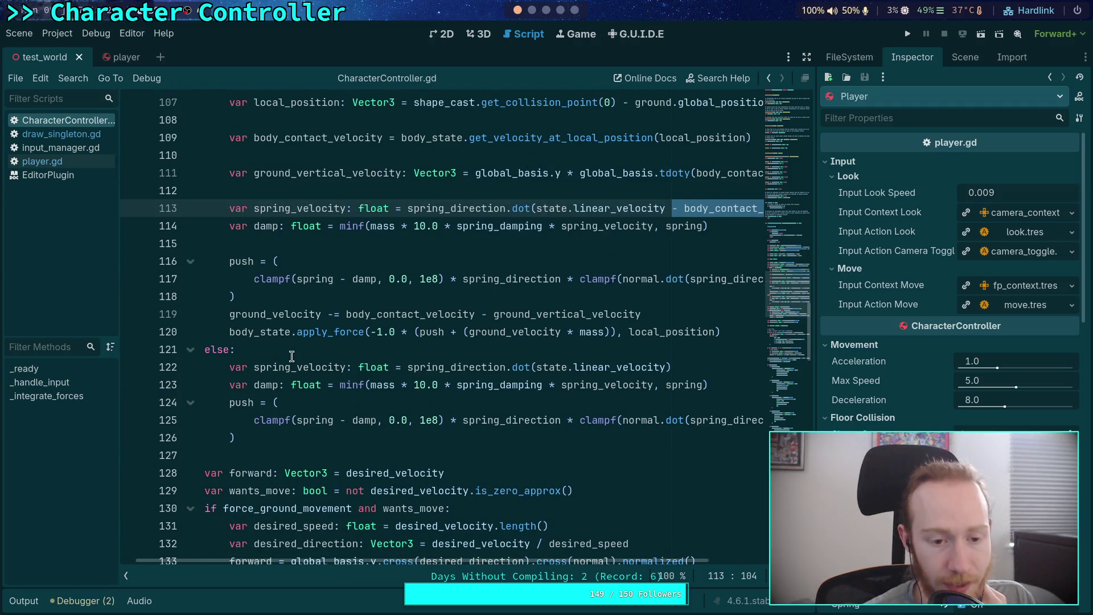
scroll(291, 362, up, 1)
click(276, 401)
scroll(302, 404, up, 1)
scroll(302, 404, up, 1)
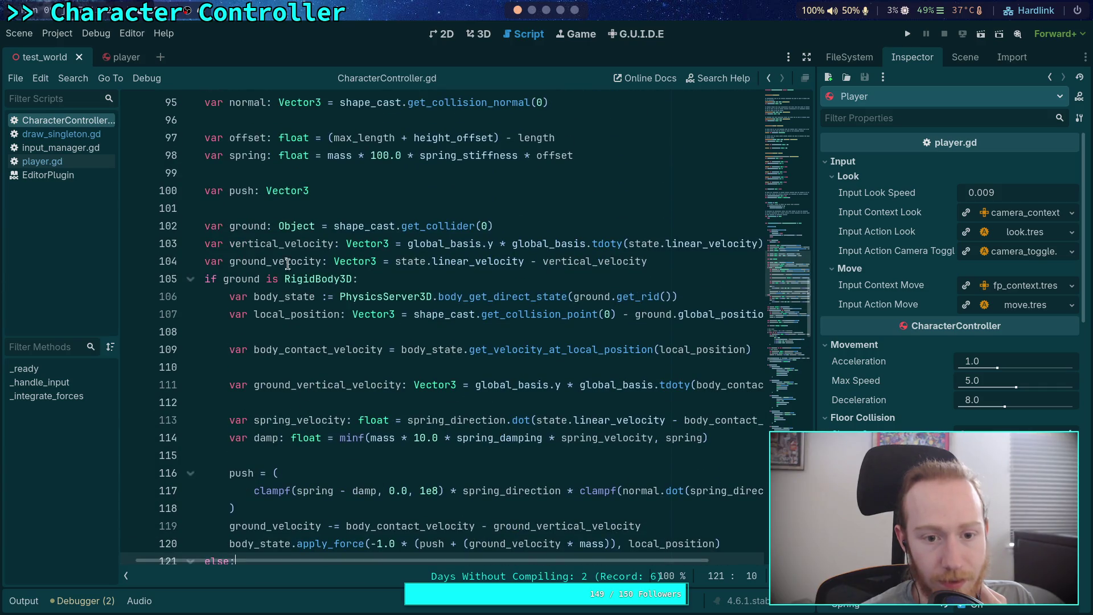
scroll(275, 229, up, 1)
scroll(429, 263, down, 1)
scroll(430, 263, down, 2)
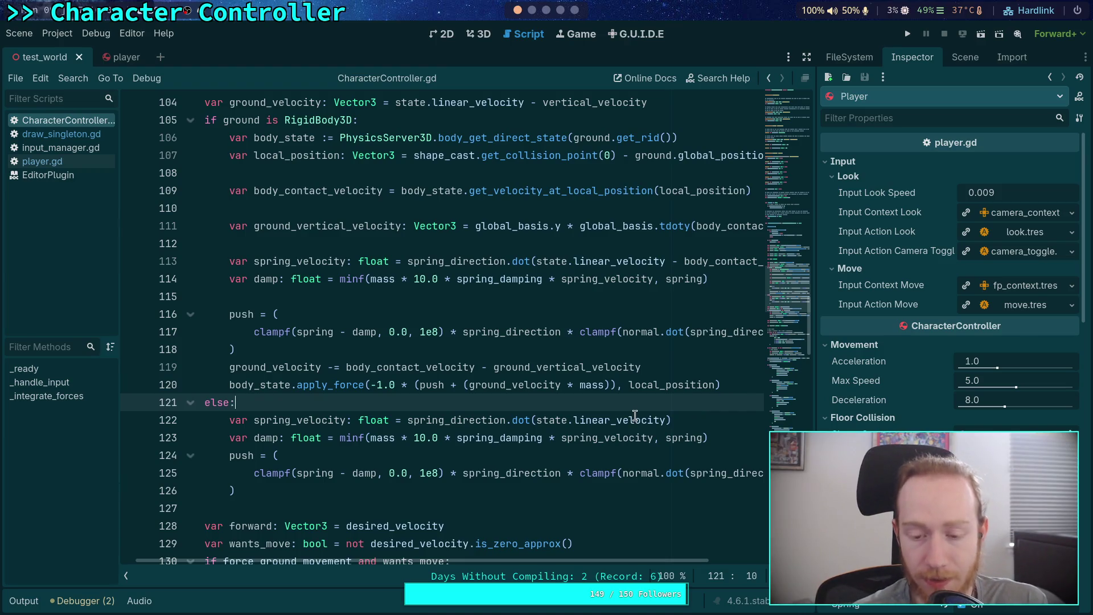
click(515, 422)
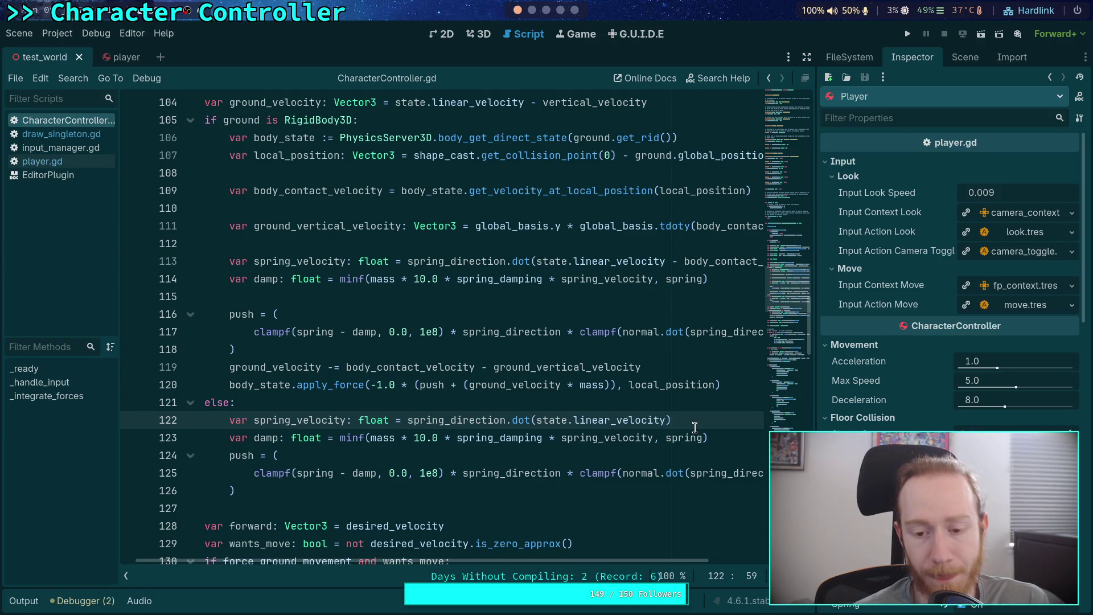
click(667, 421)
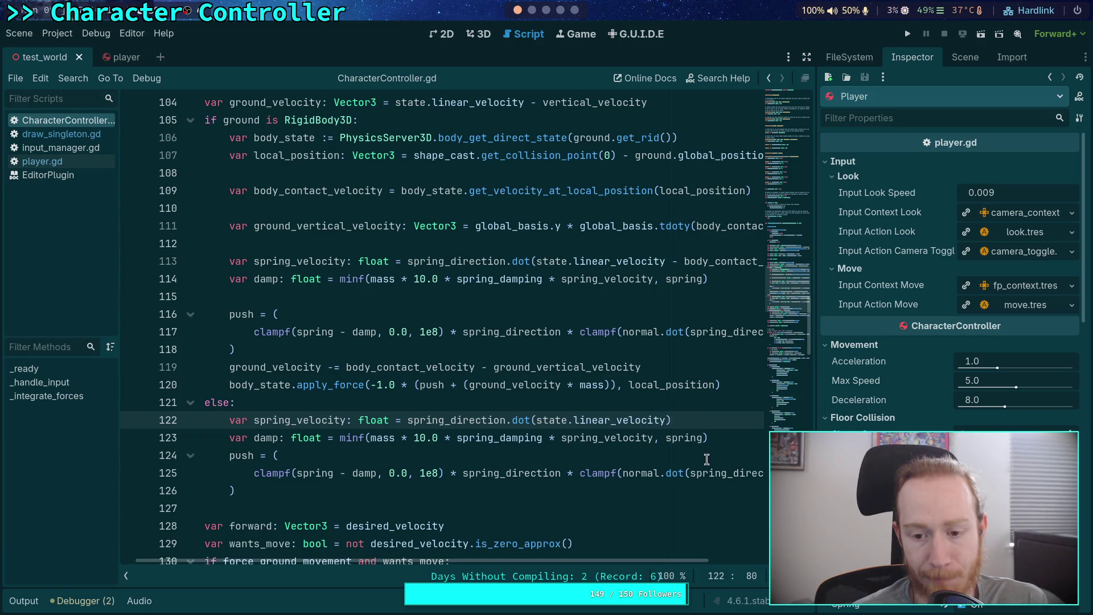
scroll(688, 561, right, 3)
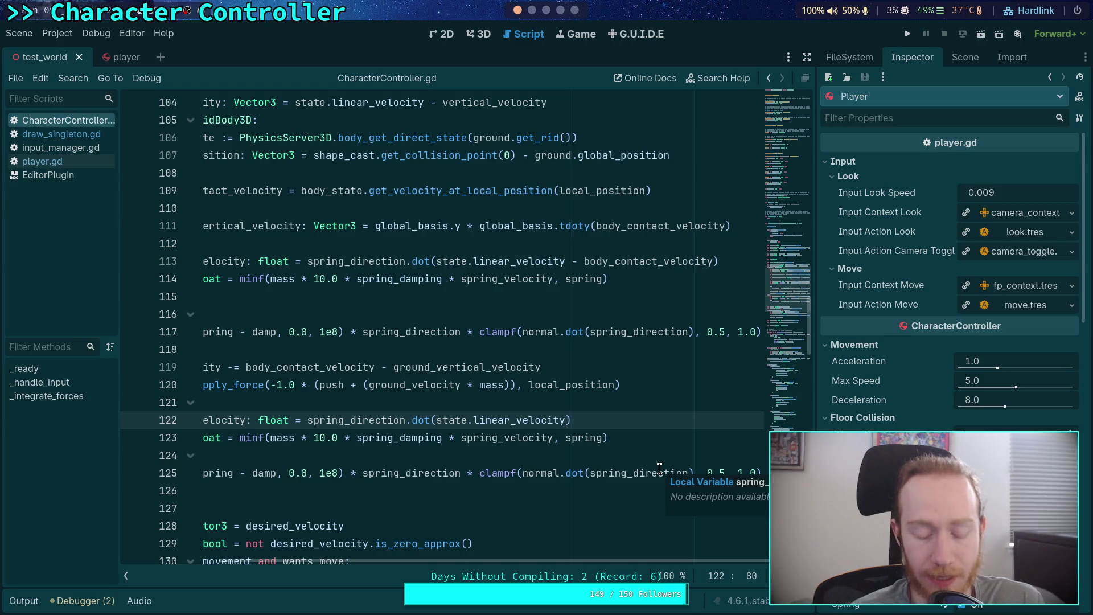
Multiply state.linear_velocity by global_basis.tdoty(normal) on line 122 and save.
text(*)
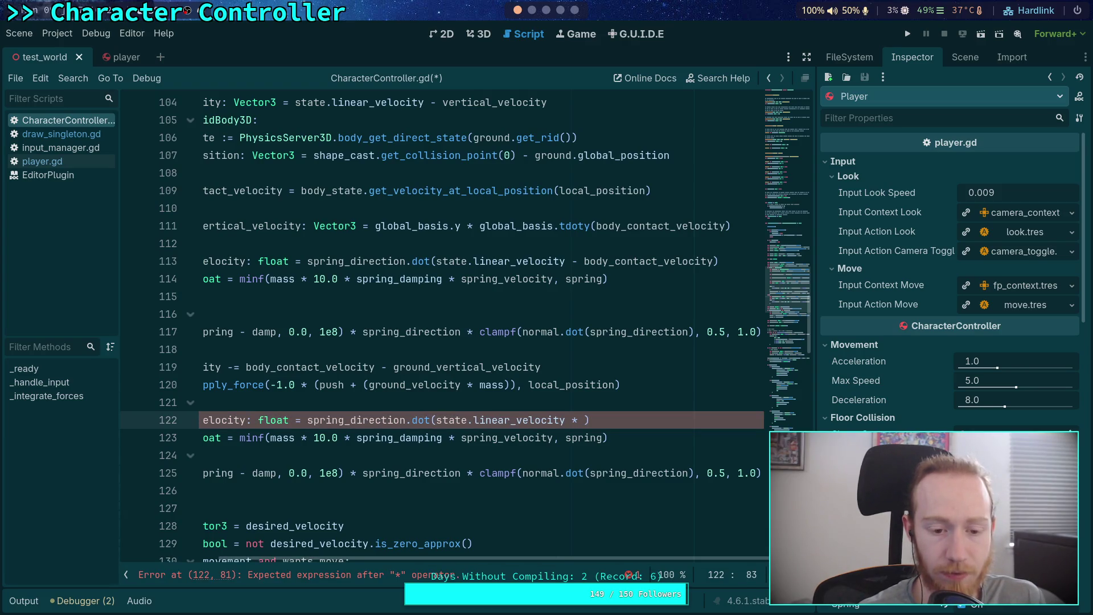
text(global_)
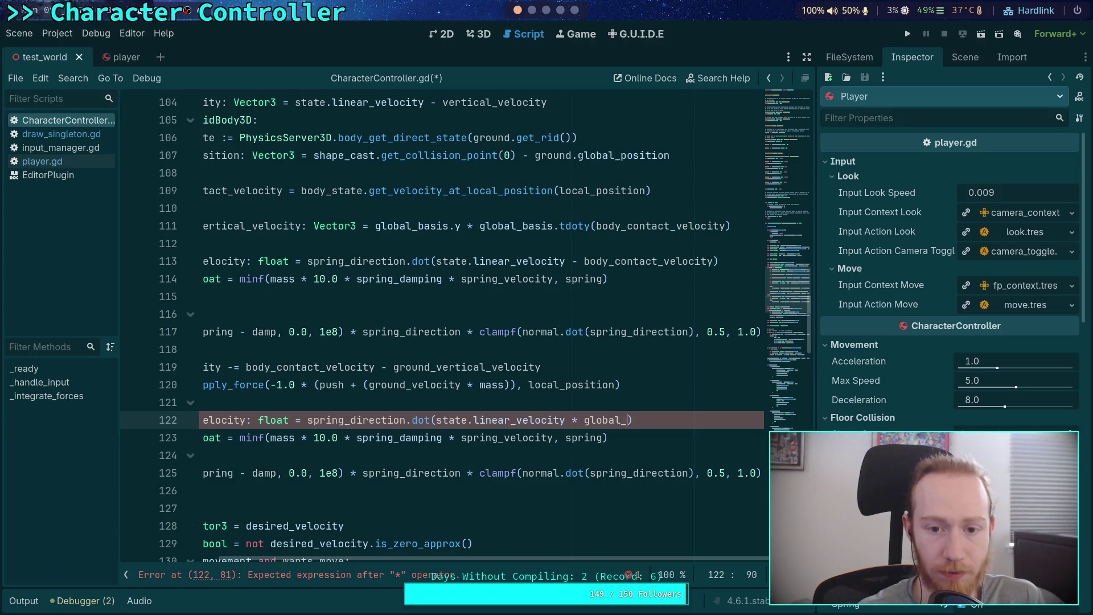
text(basis.)
key(Return)
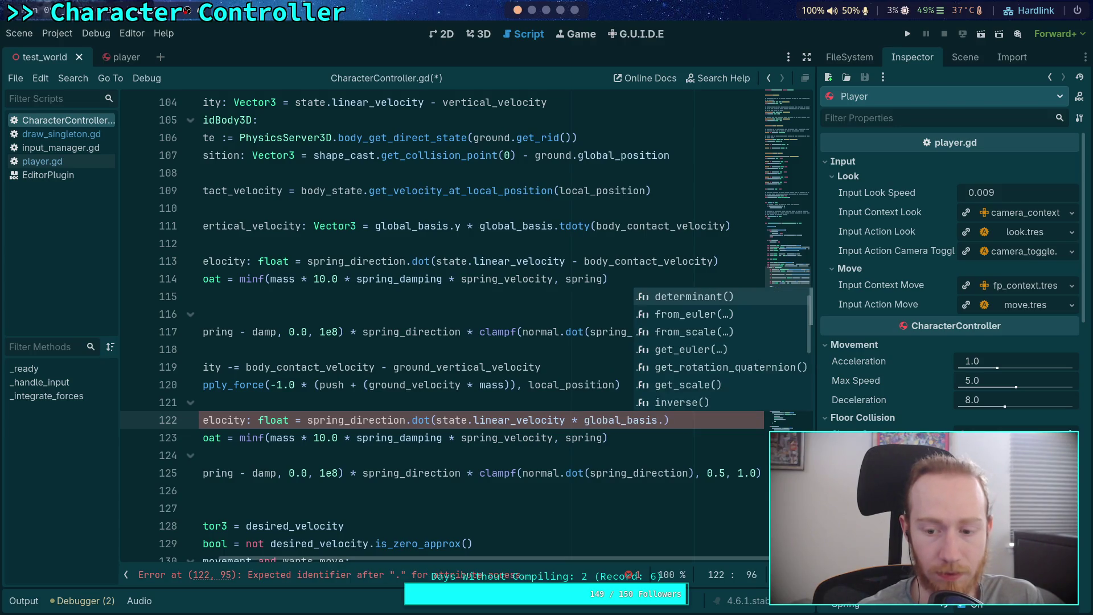
text(y)
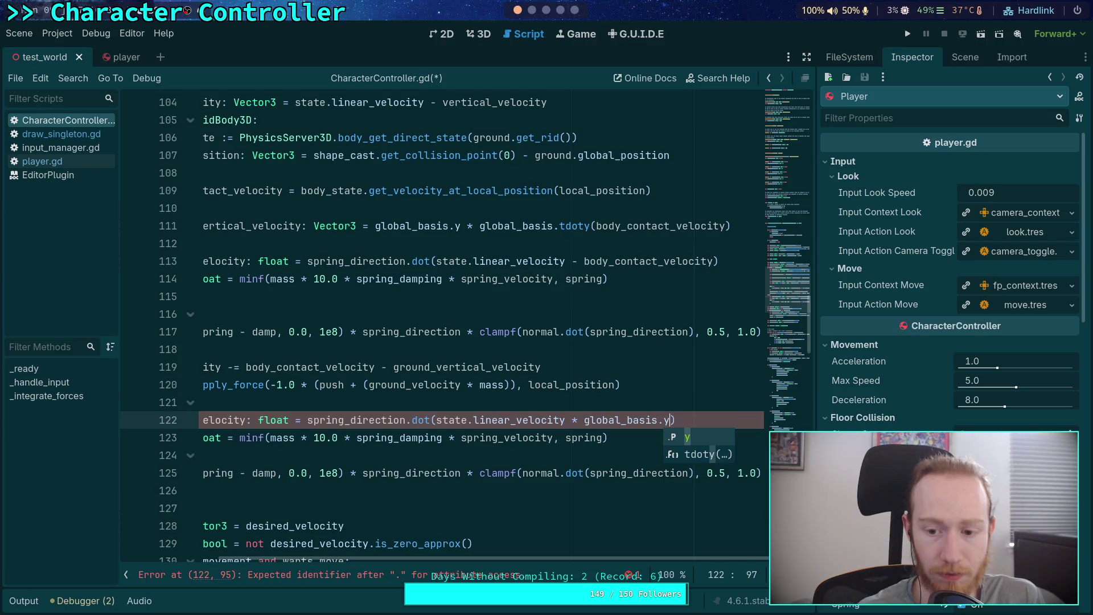
key(Down)
key(Return)
text(normal)
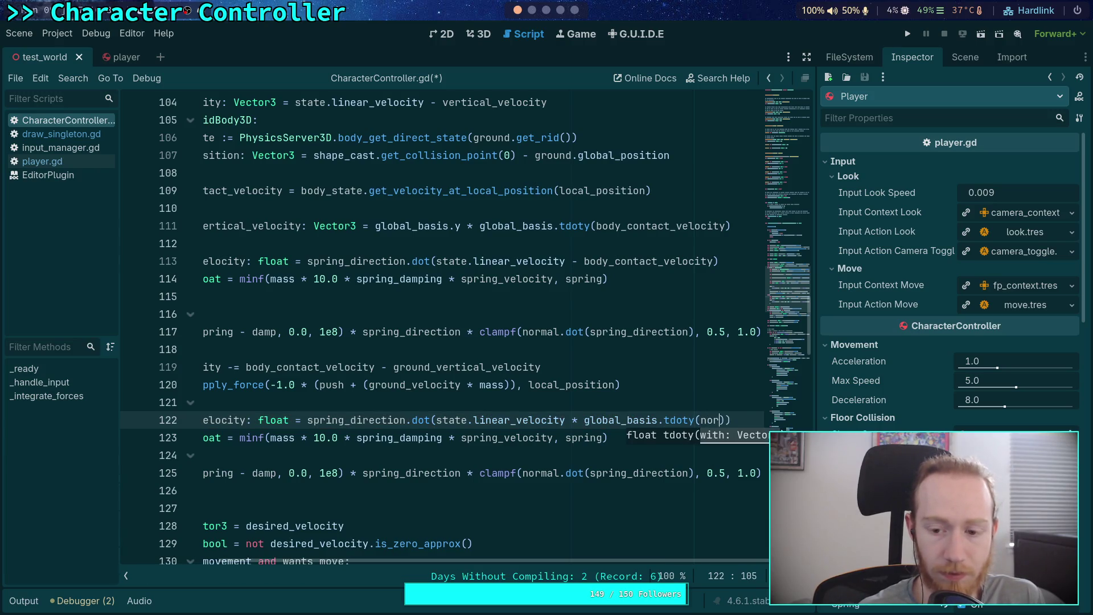
key(ctrl+s)
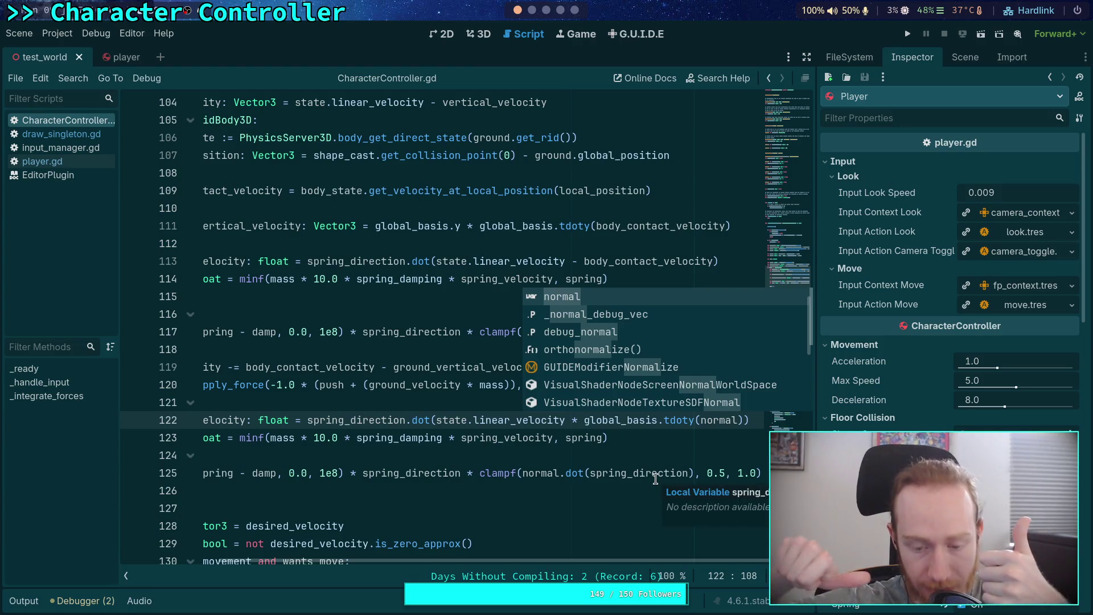
Wrap the tdoty term in clampf(..., 0.0, 1.0), save, and launch the game.
key(ctrl+Left)
key(ctrl+Left)
key(ctrl+Left)
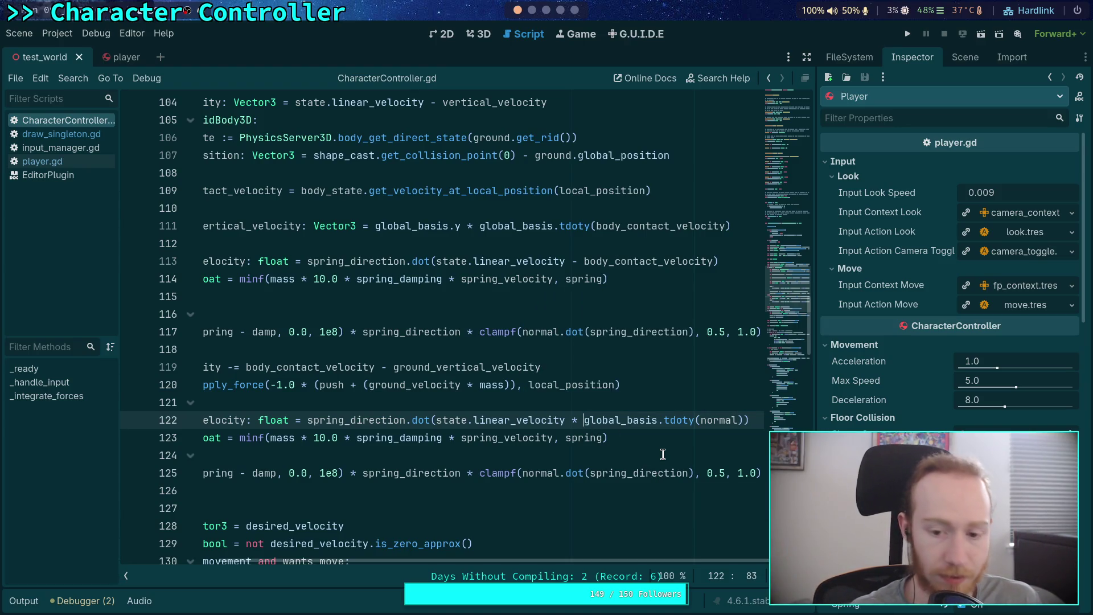
text(clampf()
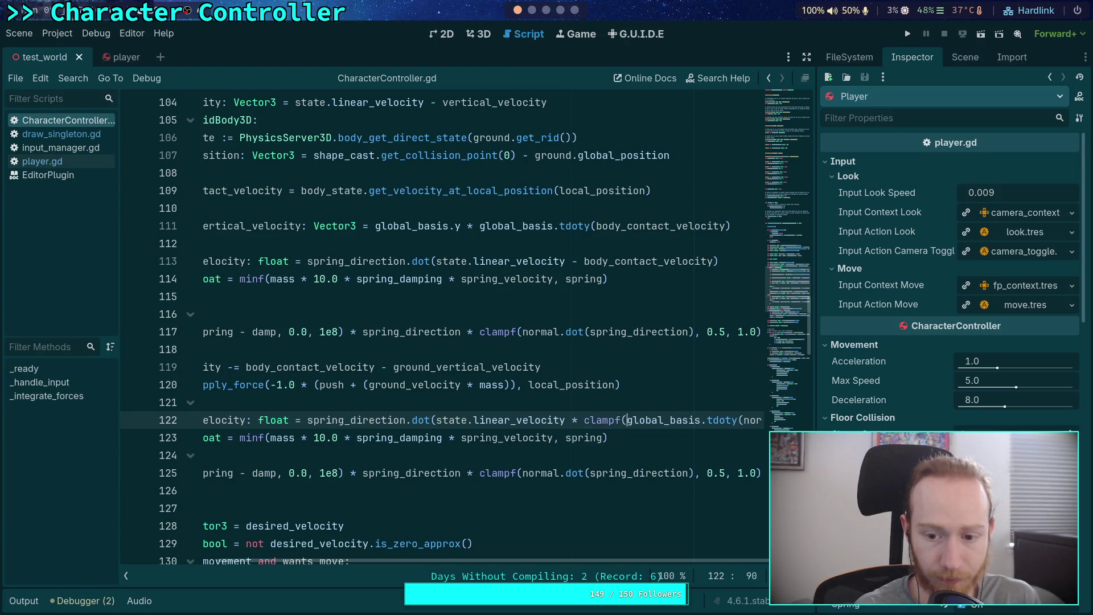
scroll(640, 561, right, 2)
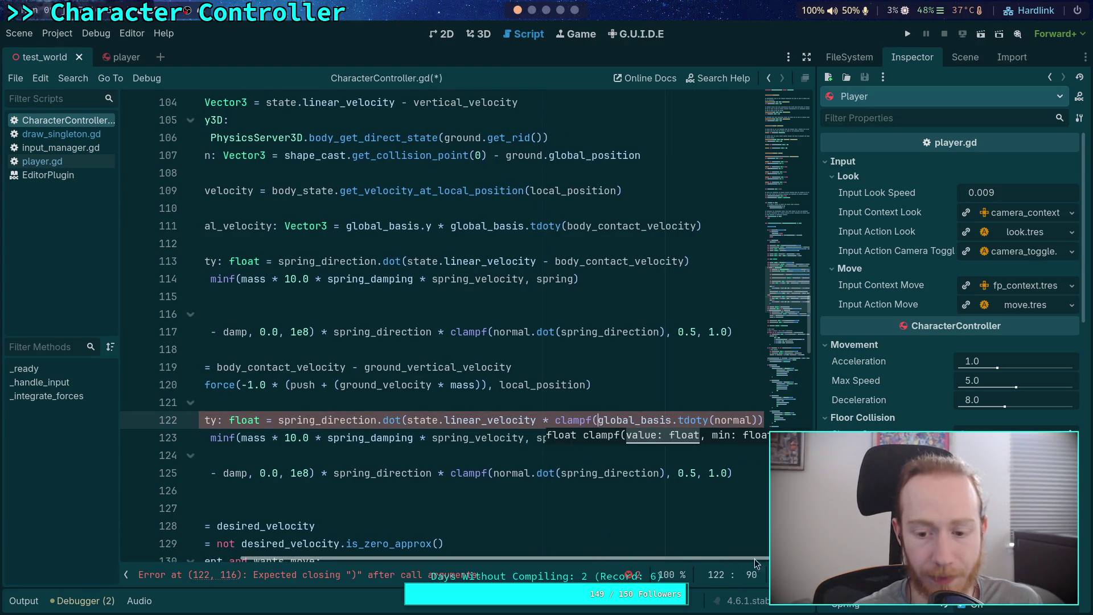
double_click(563, 422)
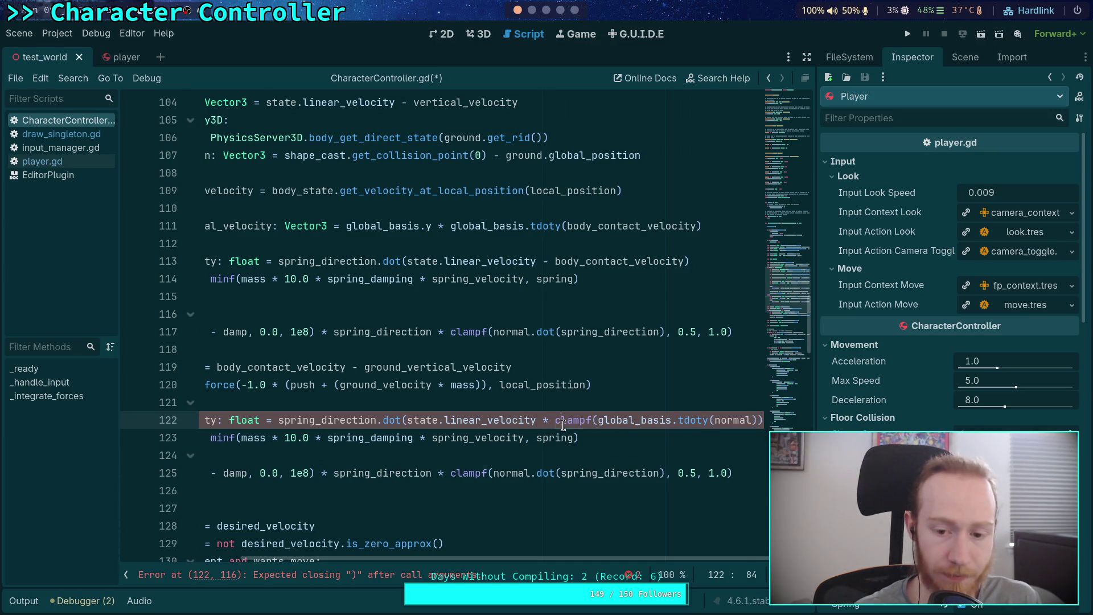
text(max)
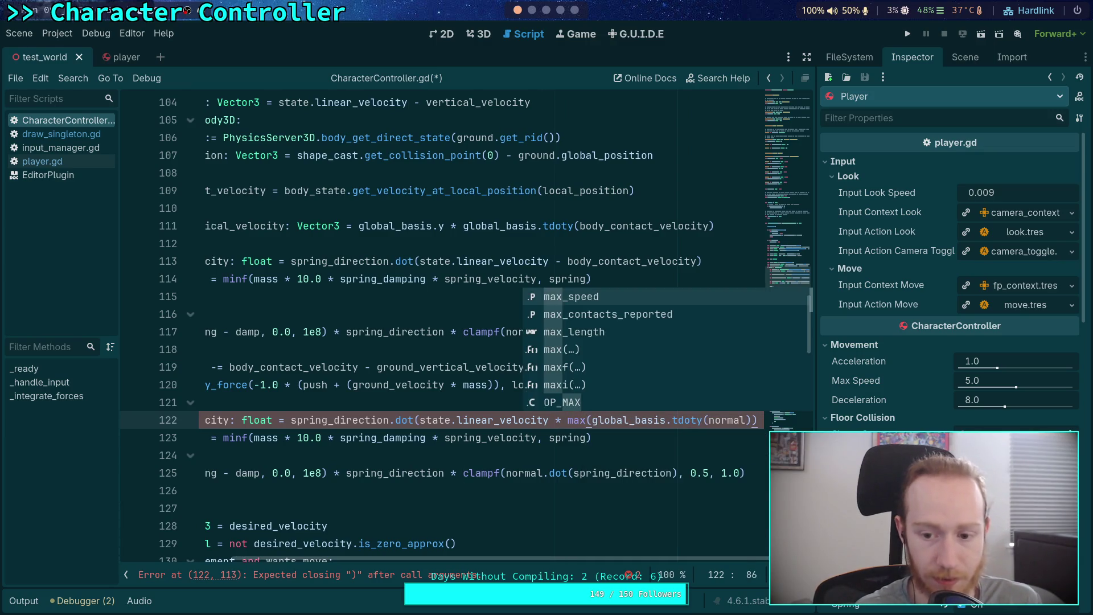
key(BackSpace)
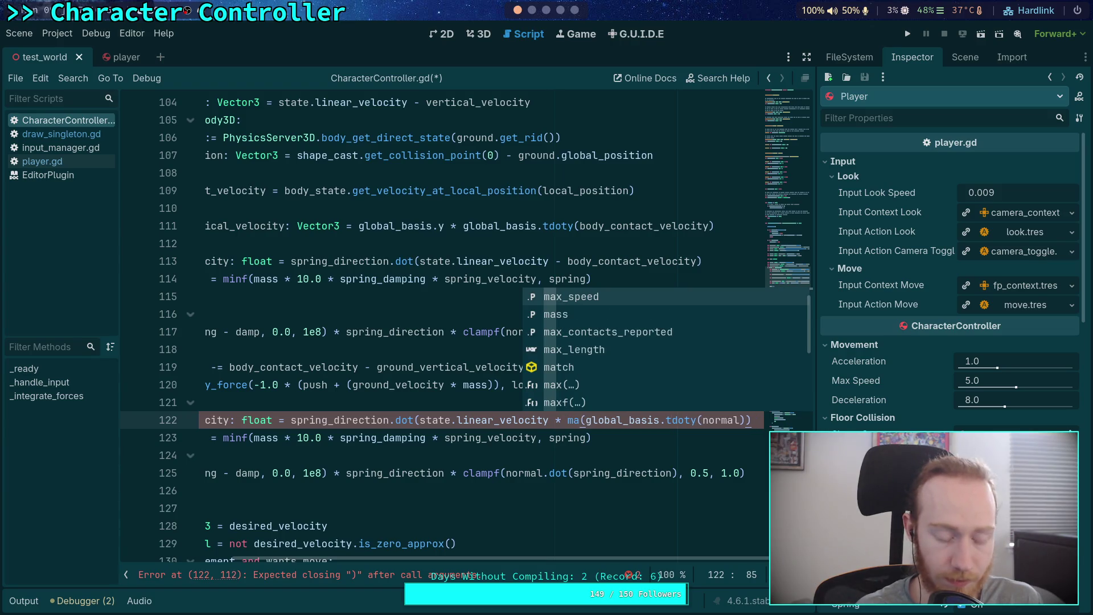
key(BackSpace)
key(BackSpace)
text(clampf)
scroll(647, 558, right, 2)
click(758, 420)
text(, 0)
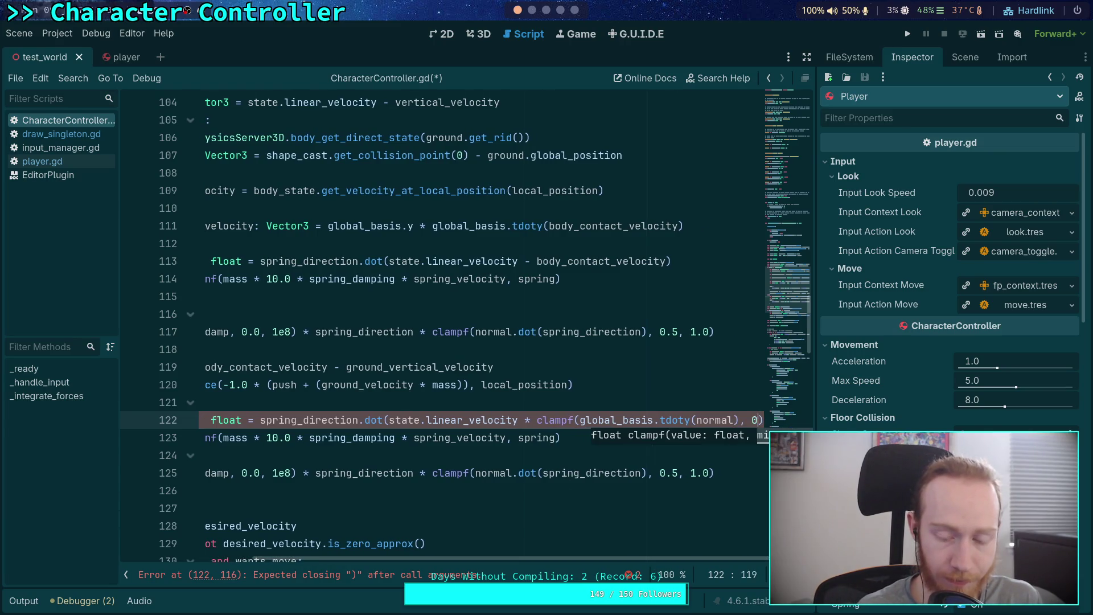
text(.0, 1.0)
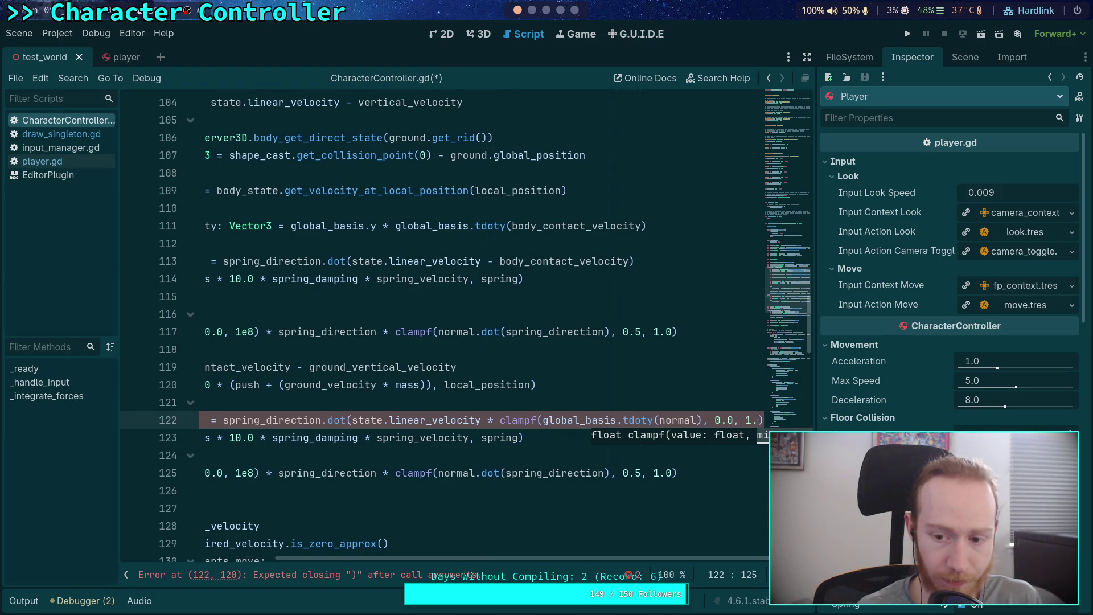
text())
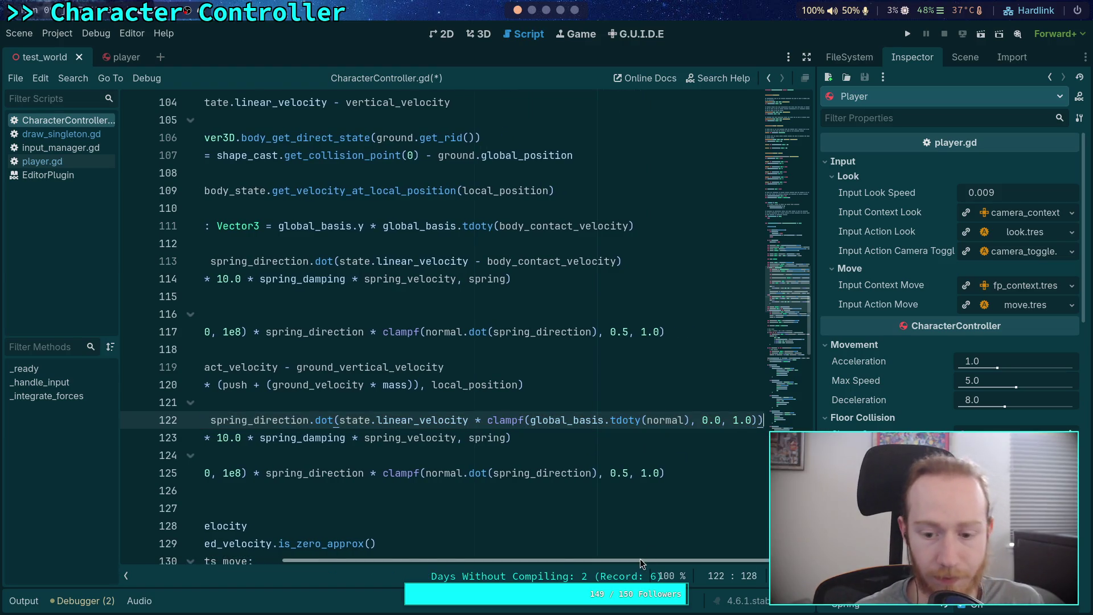
scroll(404, 540, left, 10)
key(ctrl+s)
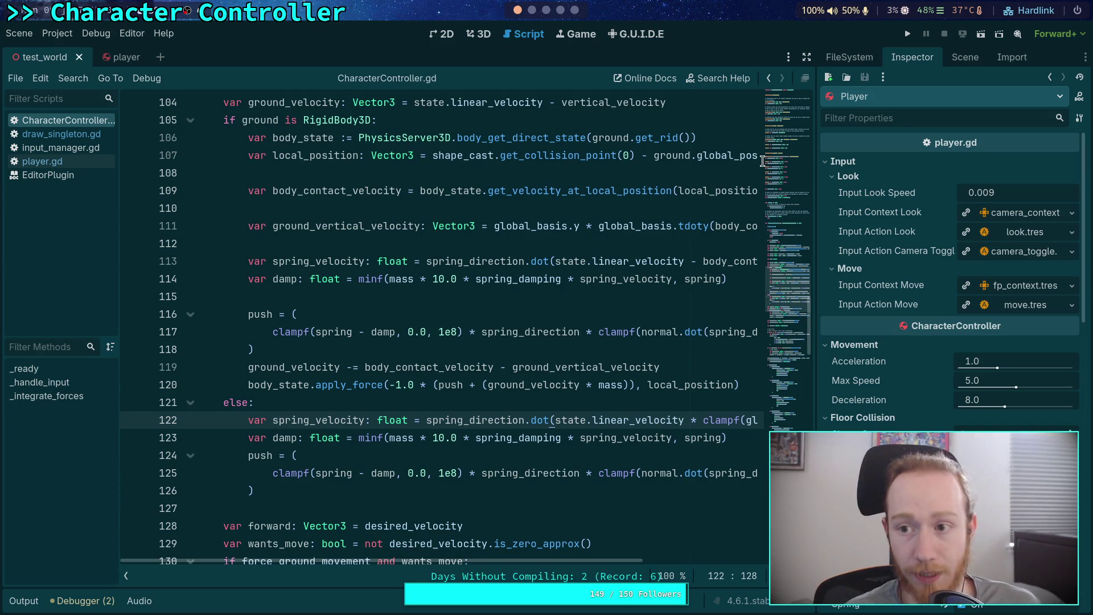
click(907, 34)
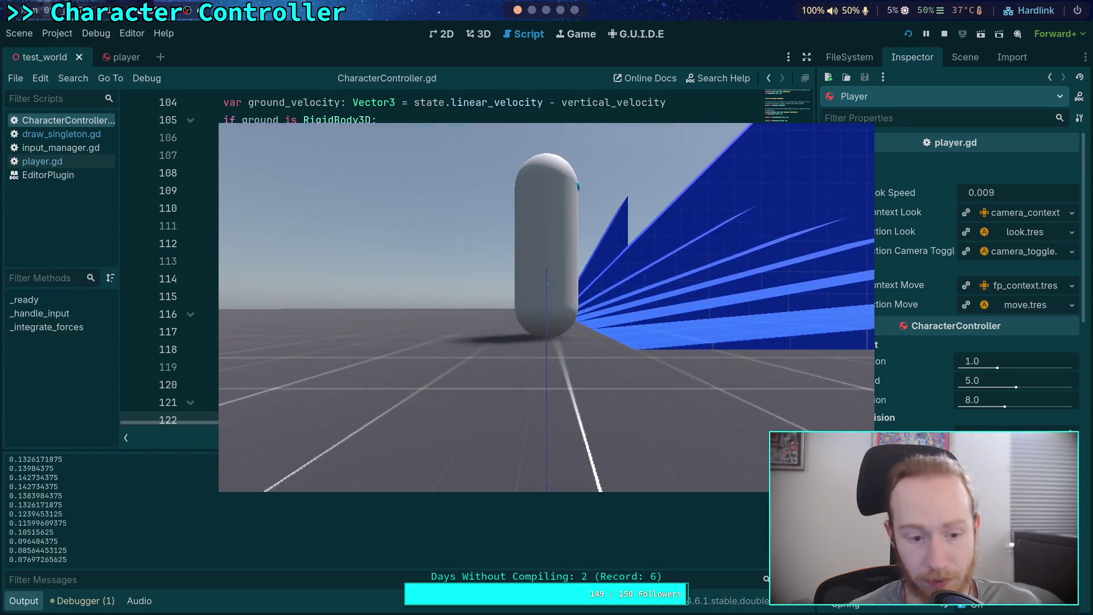
Walk the capsule with D up to the blue ramp's end, then stop the game with F8.
key(d)
key(d)
key(d)
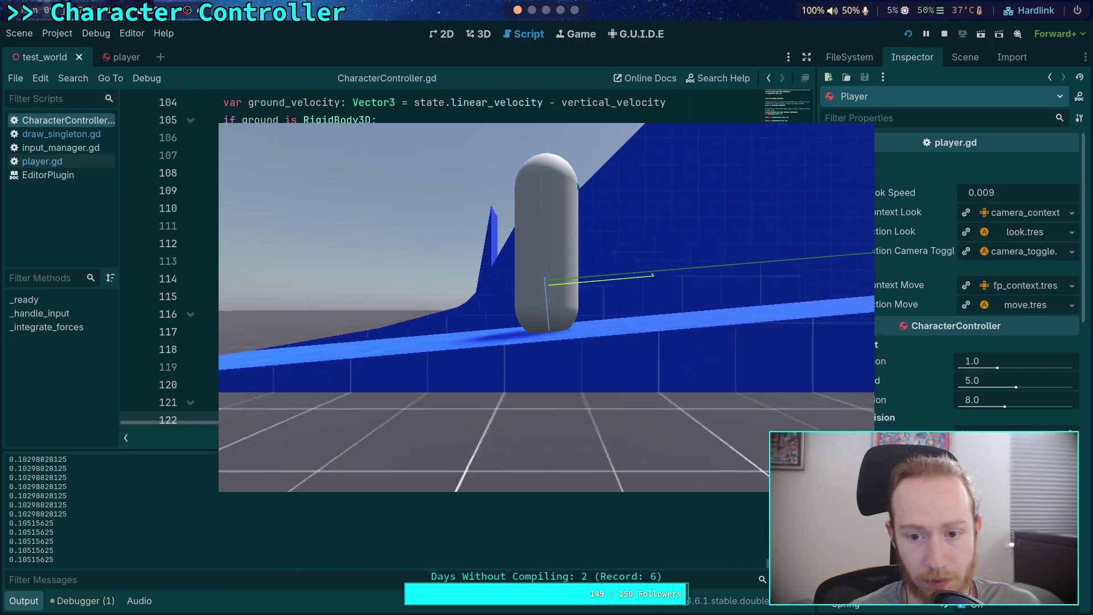
key(d)
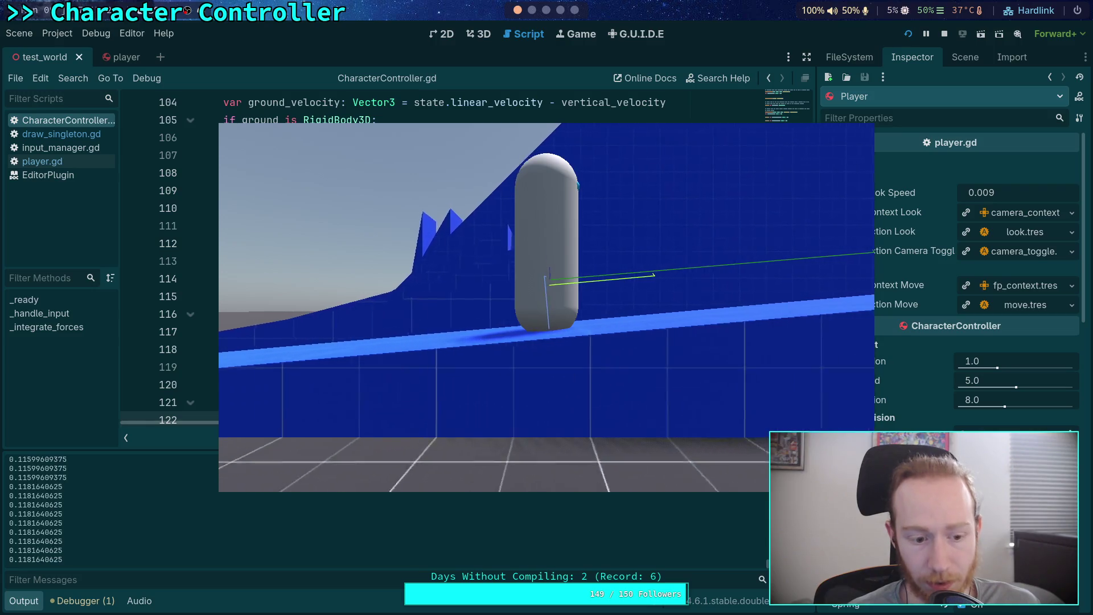
key(d)
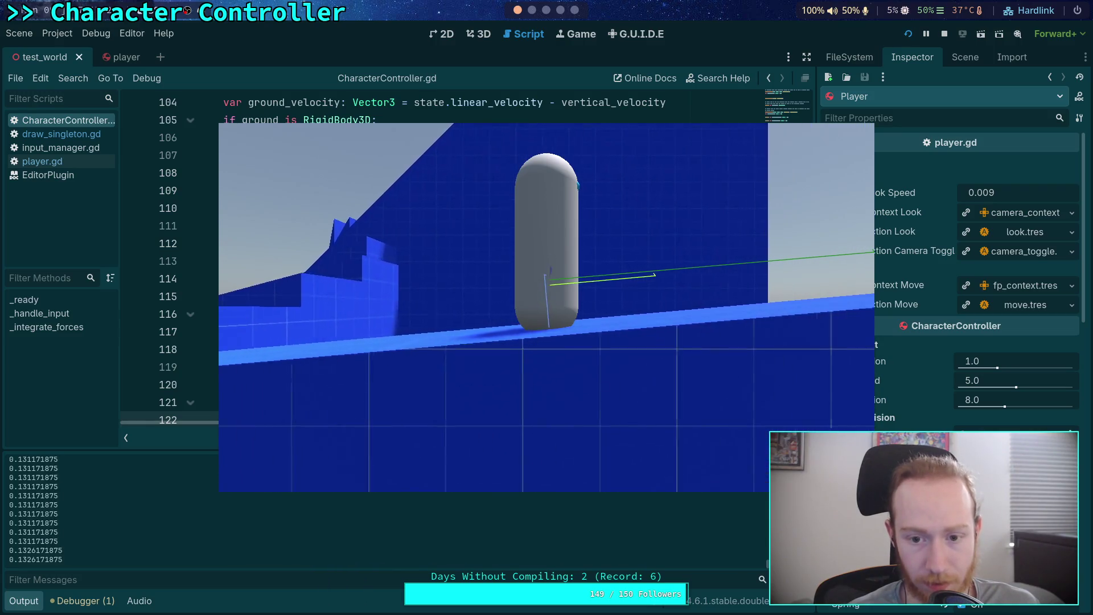
key(d)
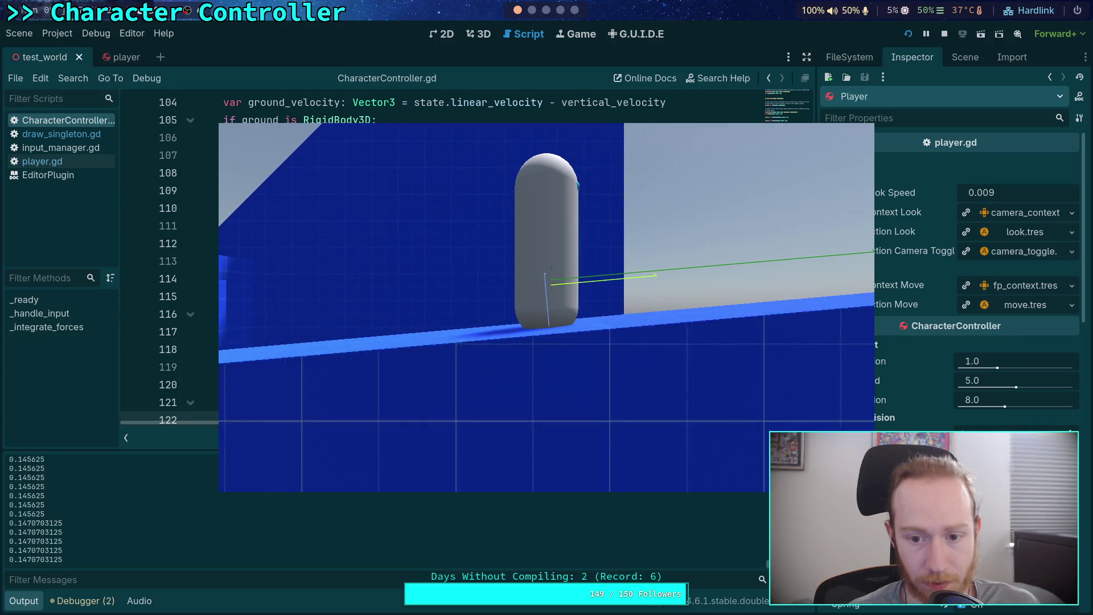
key(d)
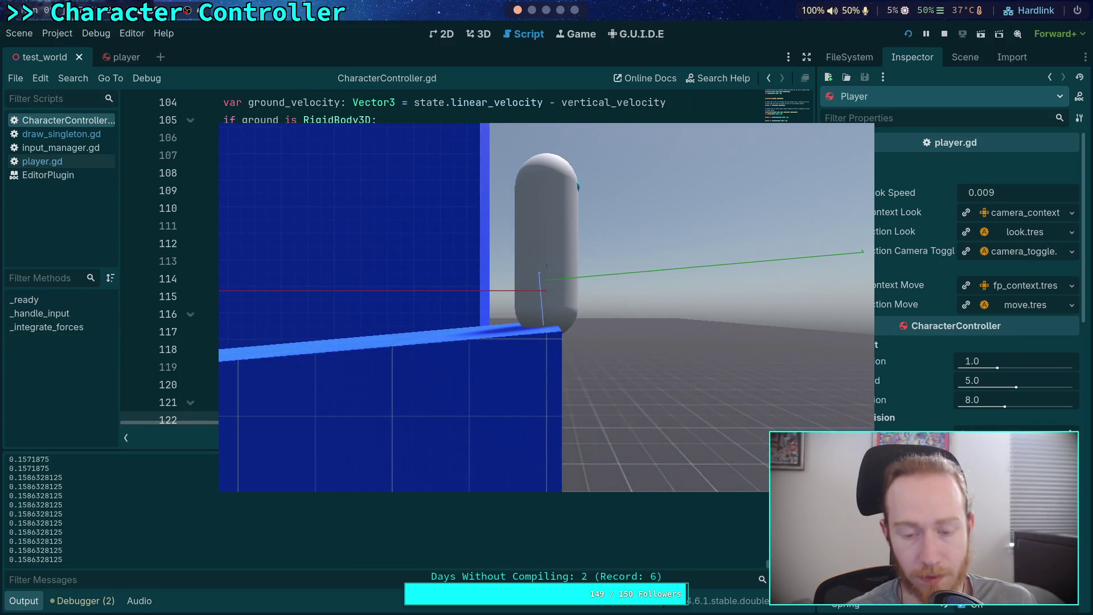
key(F8)
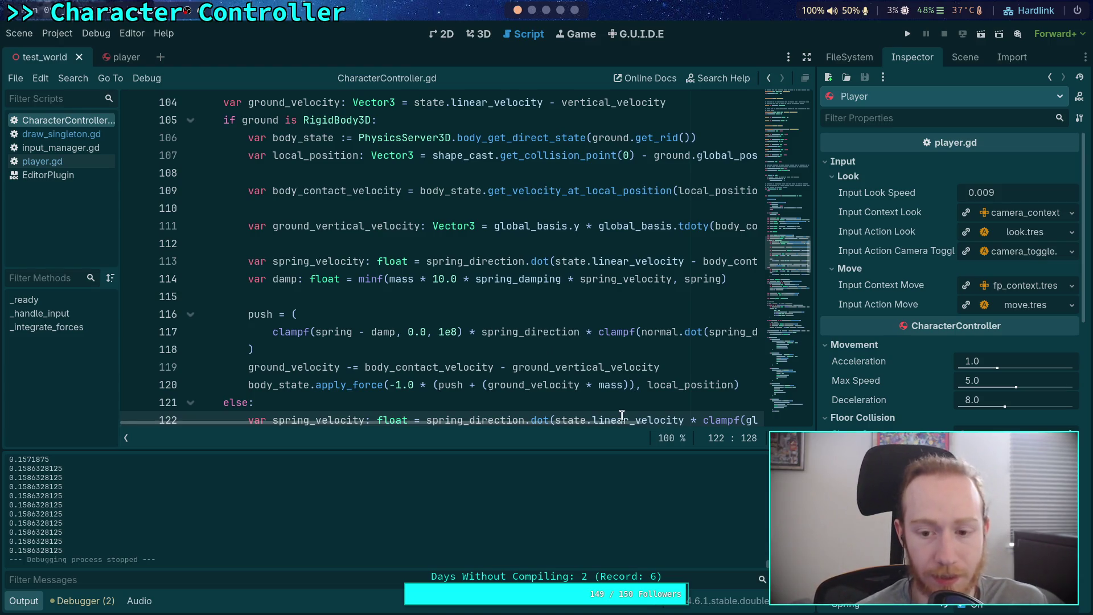
scroll(558, 343, right, 5)
scroll(566, 357, down, 1)
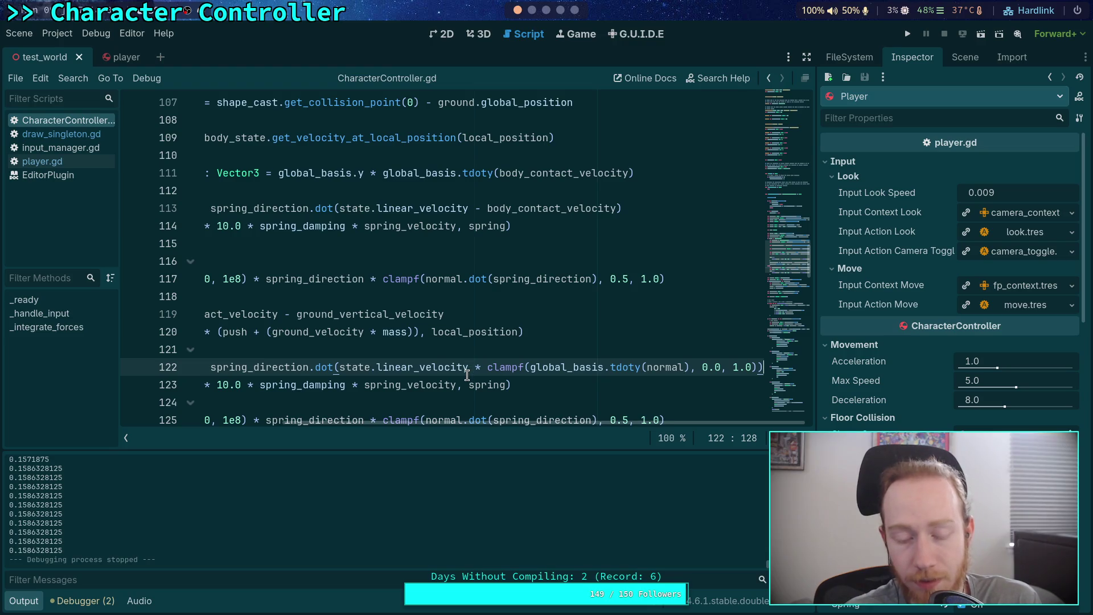
mouse_move(467, 375)
mouse_move(438, 424)
mouse_down()
mouse_move(289, 428)
mouse_move(446, 420)
mouse_move(433, 427)
mouse_up()
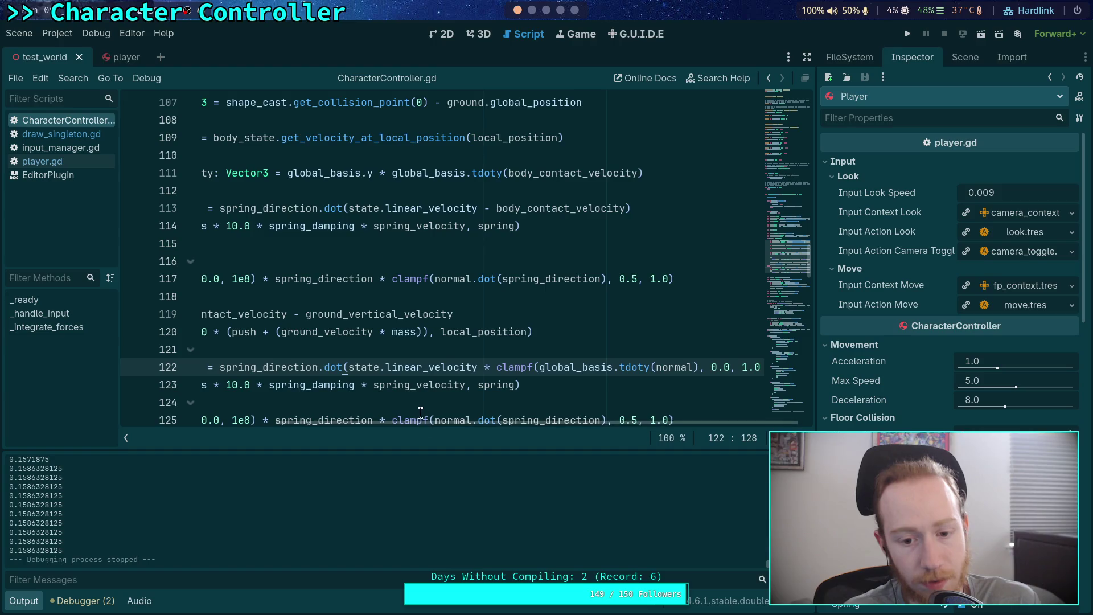
mouse_move(349, 373)
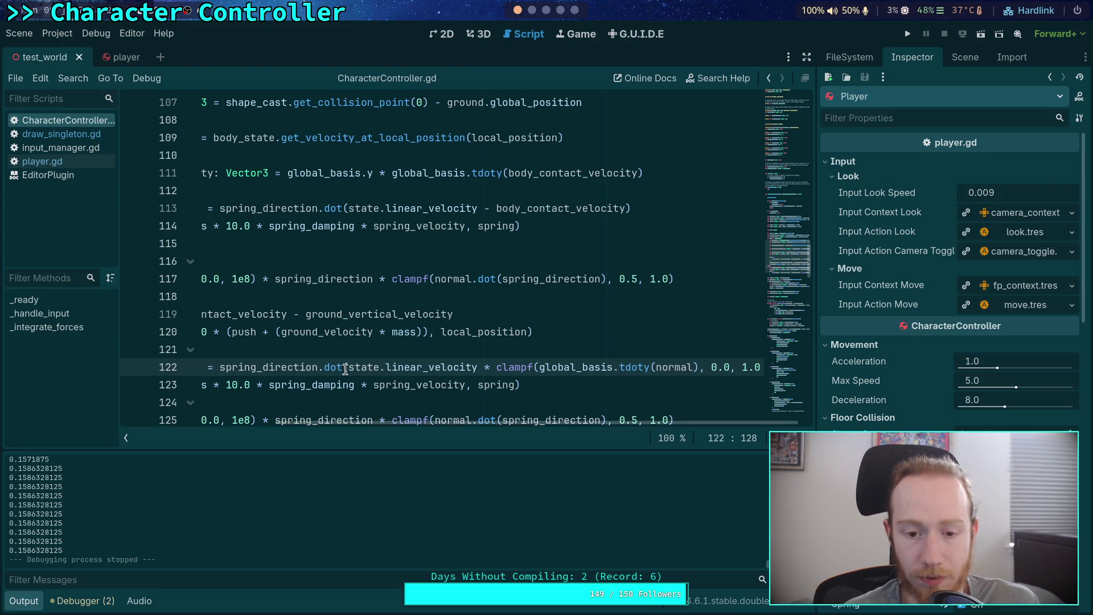
drag(346, 369, 495, 362)
key(ctrl+c)
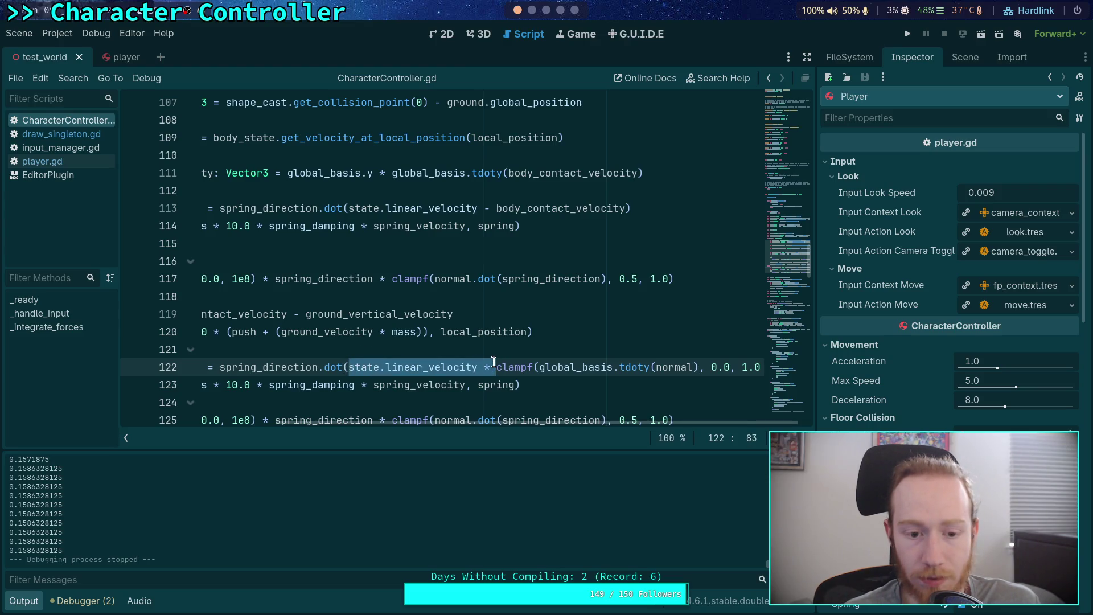
Strip the clampf/tdoty wrapper and linear-velocity factor from line 122's spring_velocity.
key(BackSpace)
click(287, 367)
key(ctrl+v)
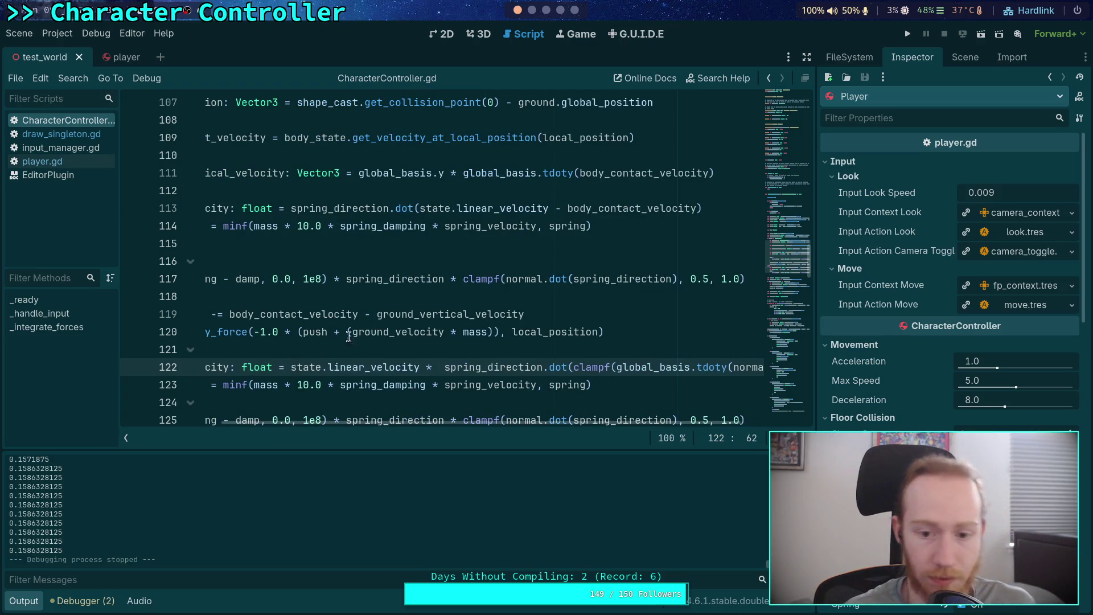
key(Delete)
drag(588, 422, 647, 423)
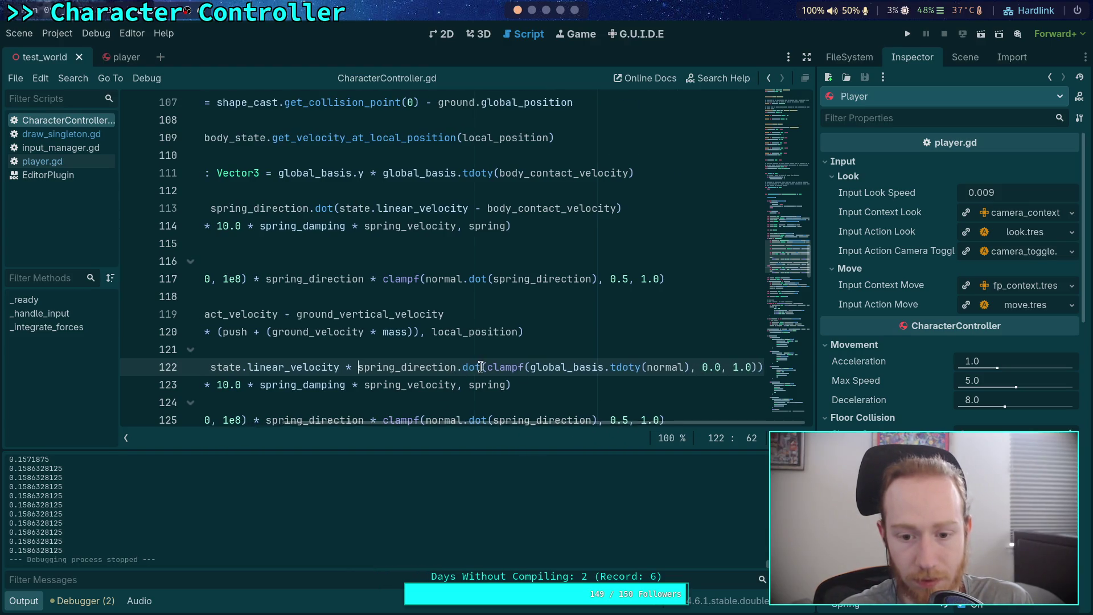
mouse_move(487, 366)
mouse_down()
mouse_move(647, 366)
mouse_move(609, 366)
mouse_up()
key(BackSpace)
key(BackSpace)
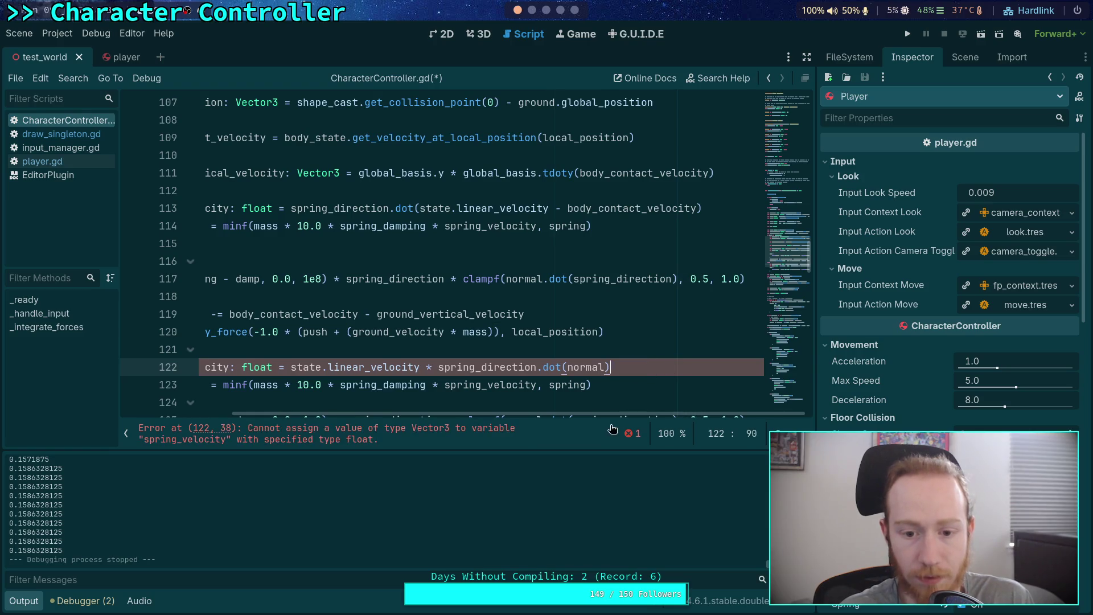
mouse_move(595, 412)
mouse_down()
mouse_move(489, 415)
mouse_move(512, 416)
mouse_up()
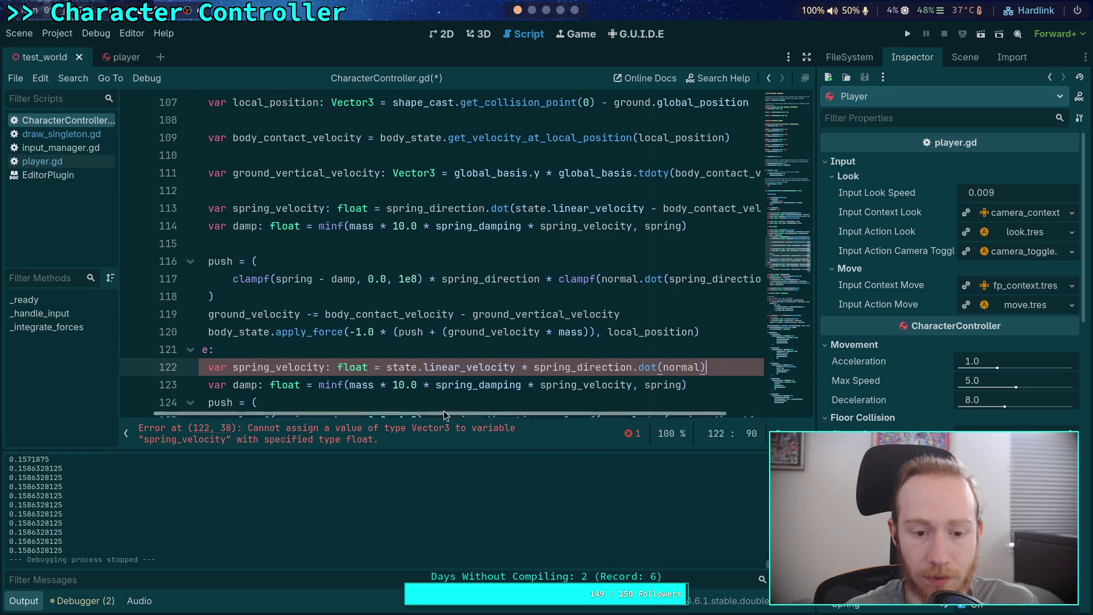
double_click(271, 367)
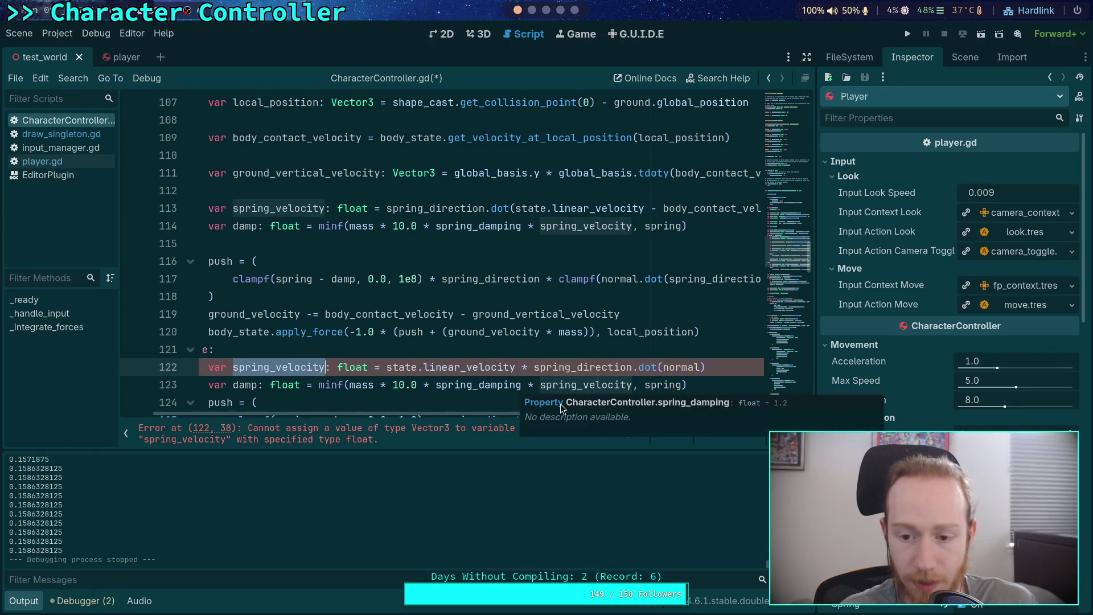
click(565, 349)
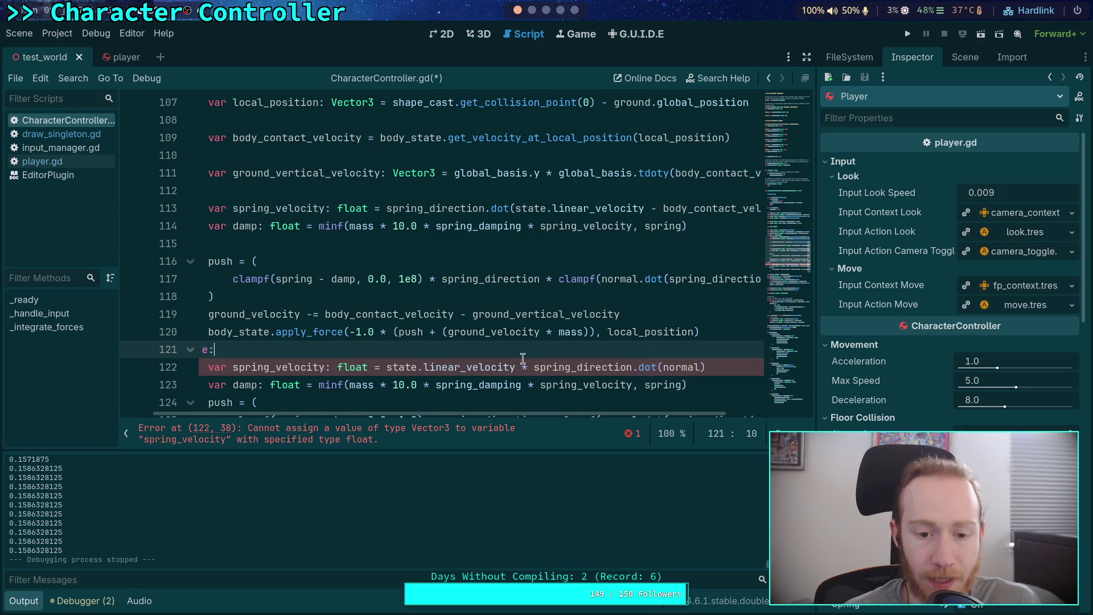
mouse_move(386, 367)
mouse_down()
mouse_move(543, 369)
mouse_move(399, 359)
mouse_up()
key(BackSpace)
click(628, 359)
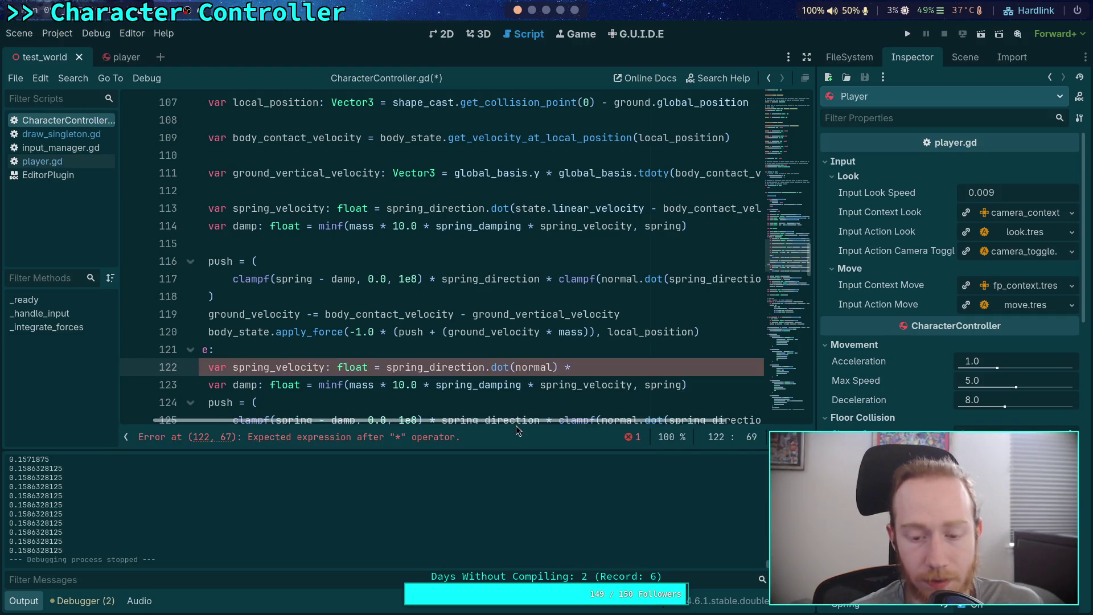
Add spring_direction.dot(state.linear_velocity) as the second factor using autocomplete, then run the game.
scroll(462, 421, left, 1)
drag(513, 418, 623, 420)
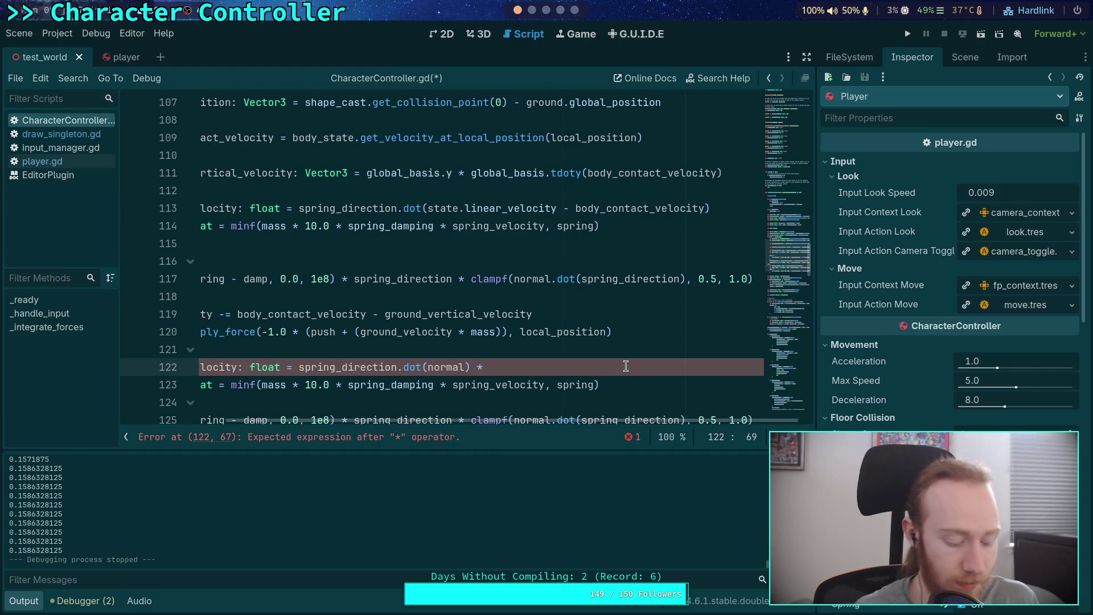
text(spring_d)
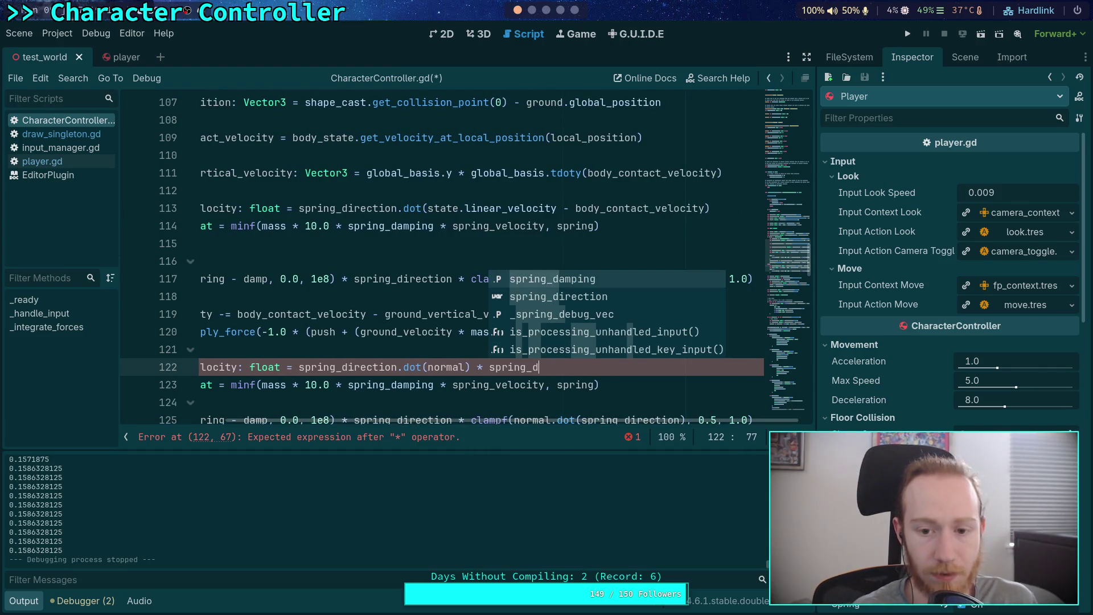
key(Return)
key(BackSpace)
key(BackSpace)
key(BackSpace)
text(irection.dot()
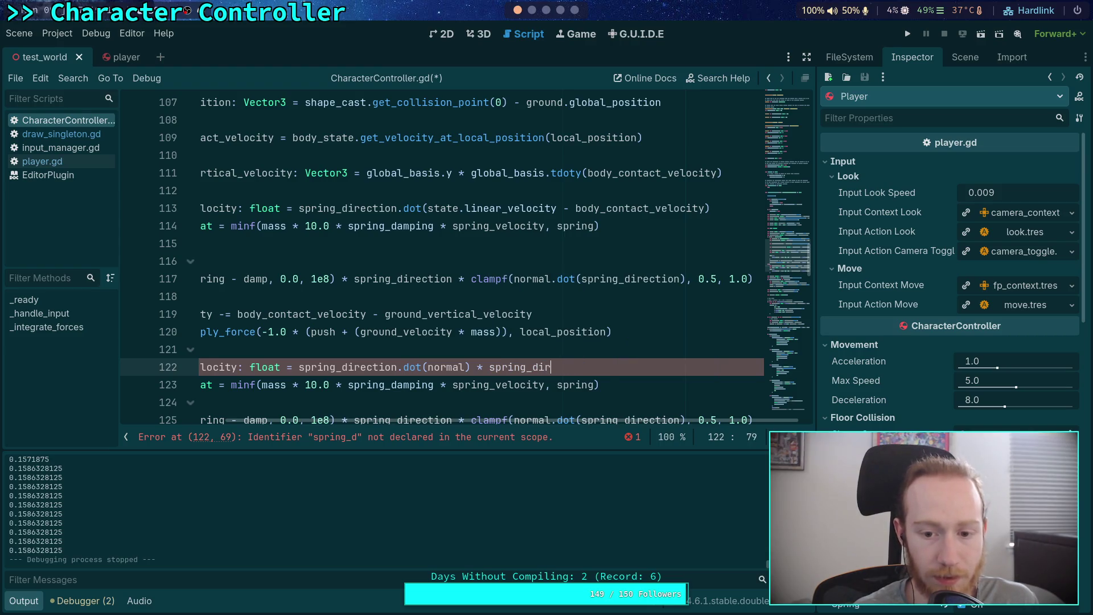
key(Return)
text(dot()
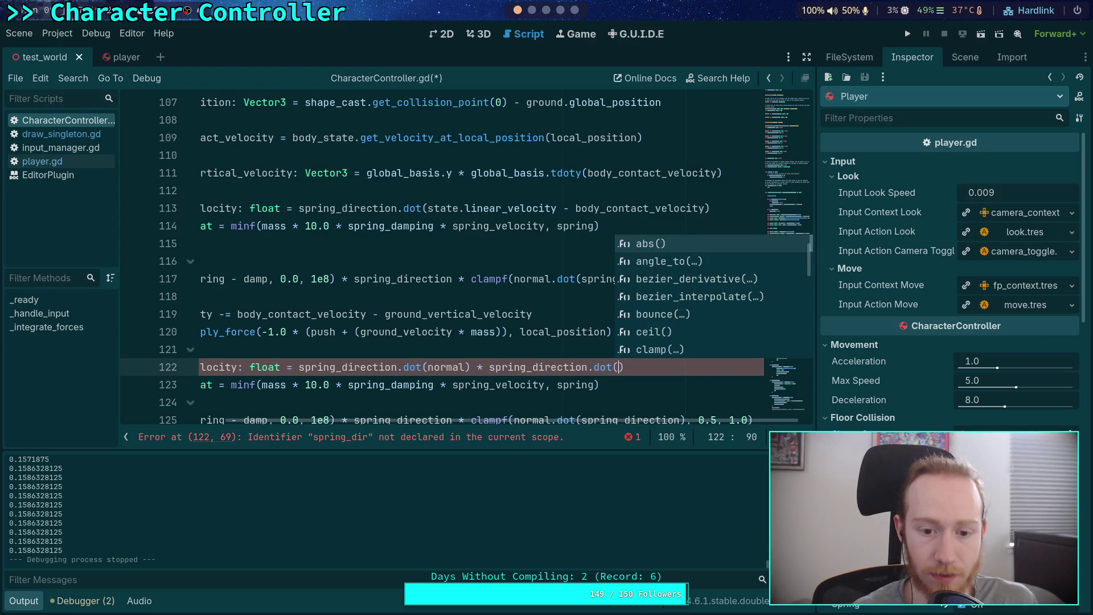
key(Return)
text(state.lin)
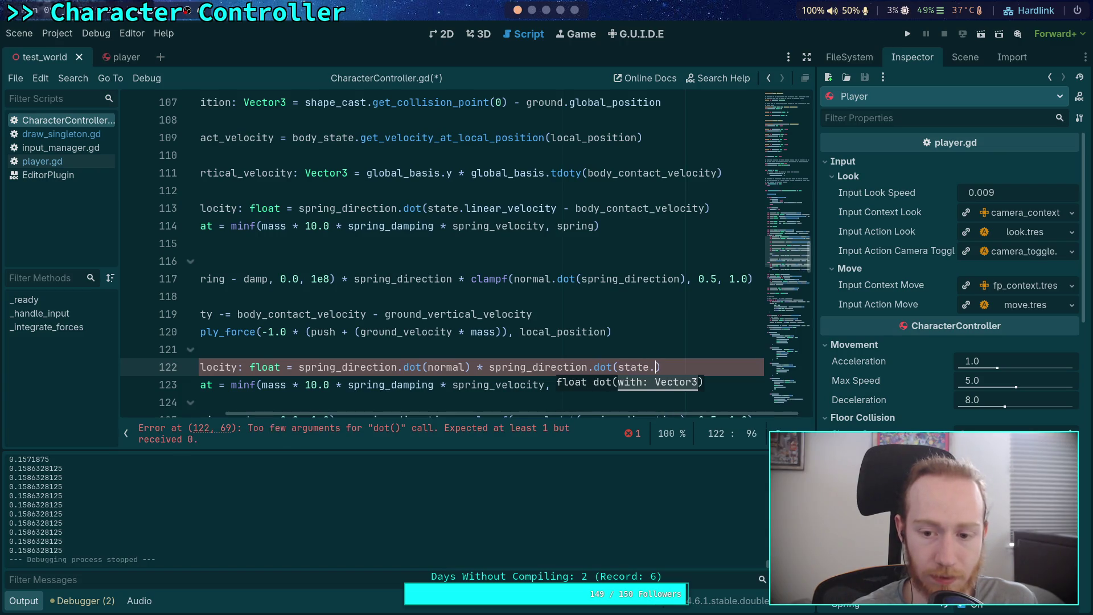
key(Return)
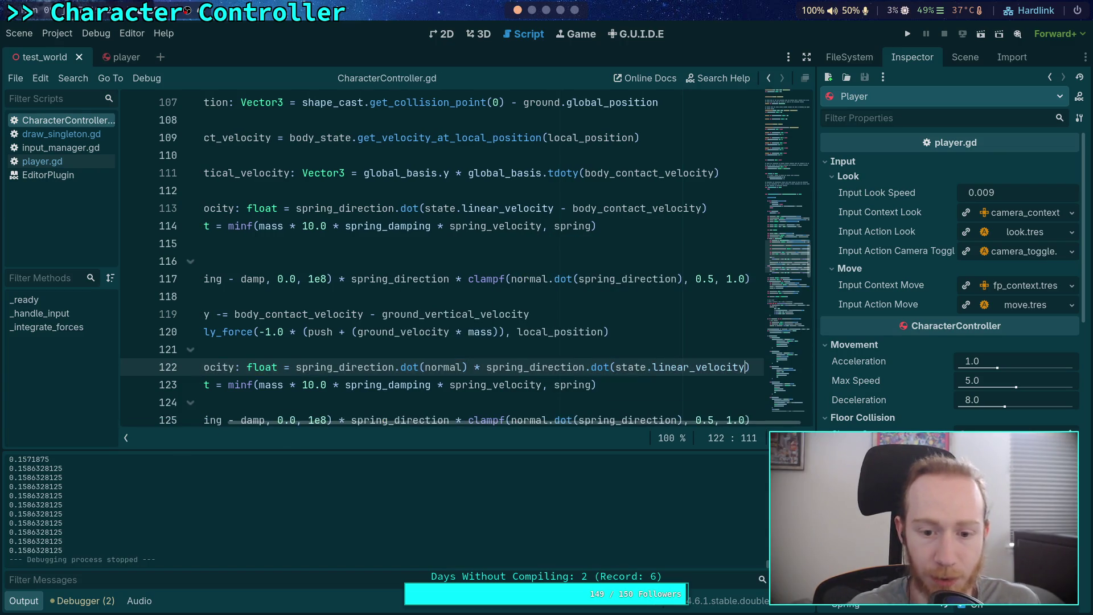
click(906, 36)
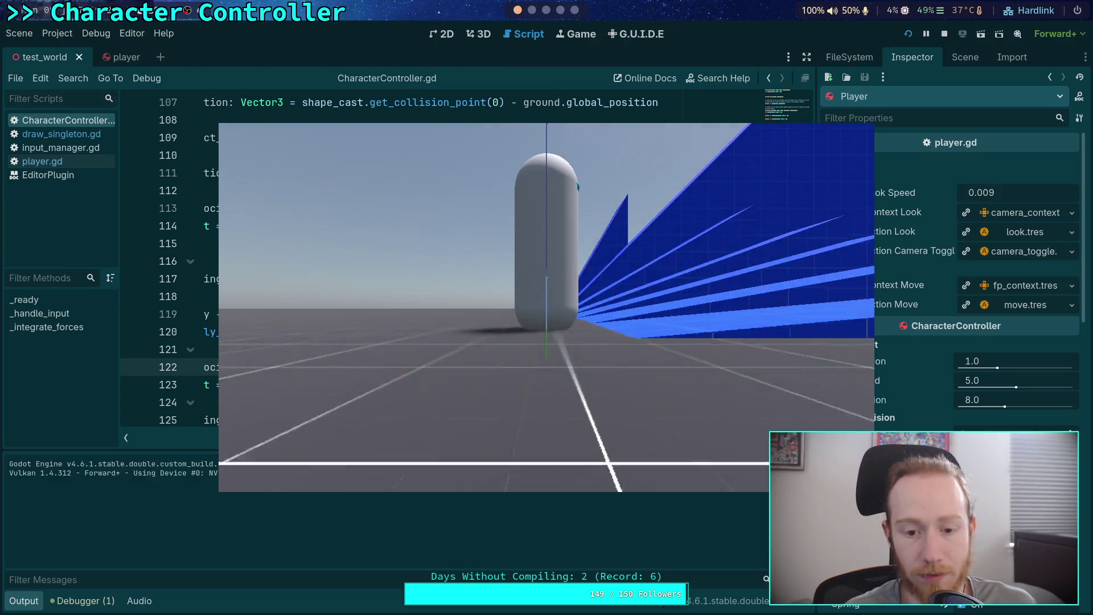
Walk the capsule forward with D onto and up the blue ramp, then stop the game.
key(d)
key(d)
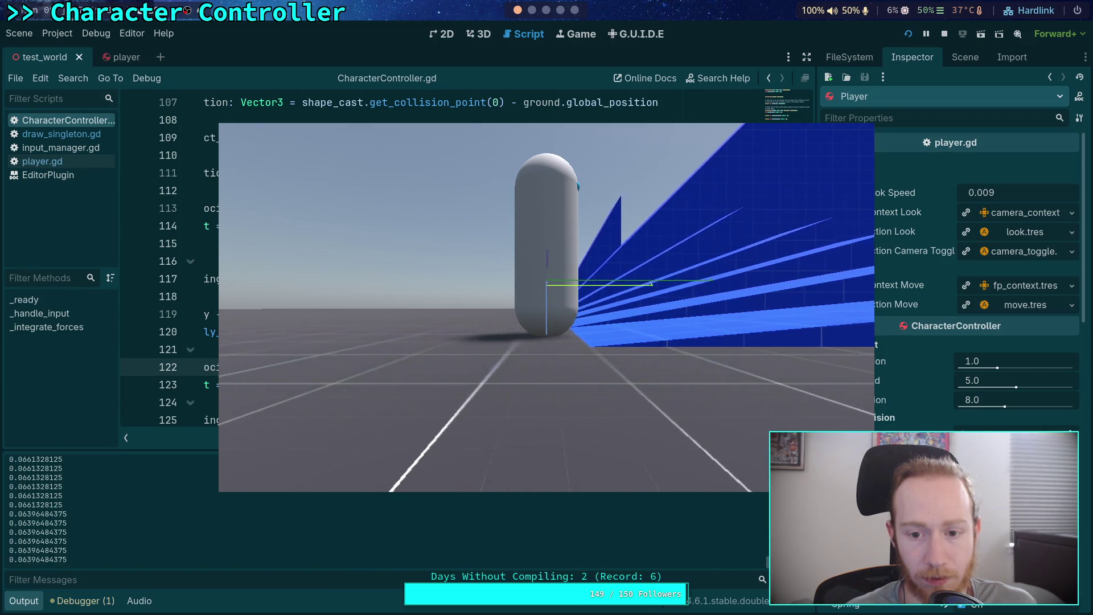
key(d)
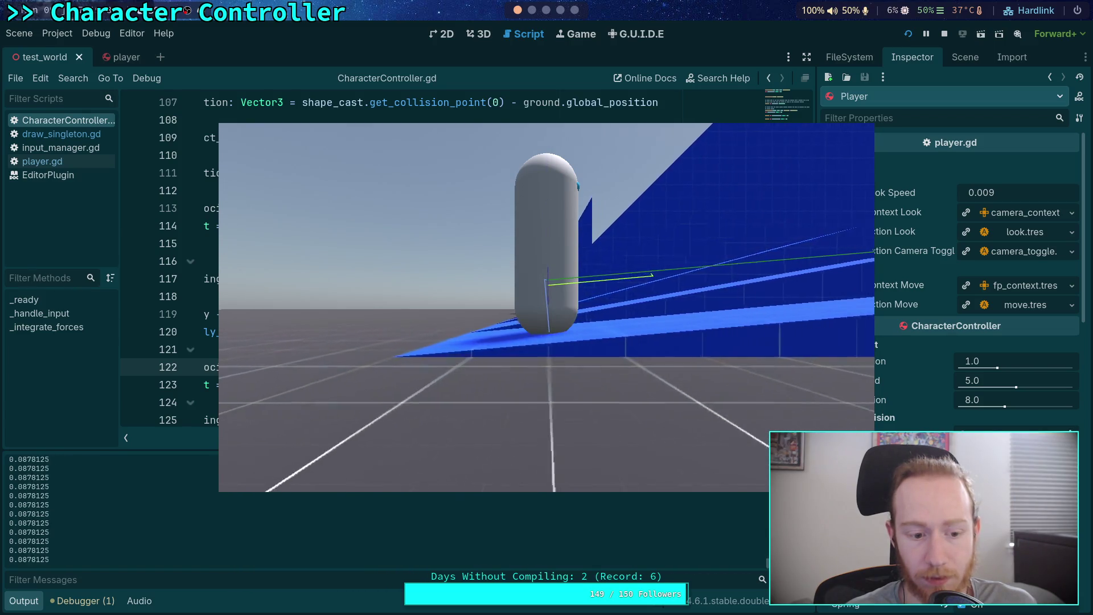
key(d)
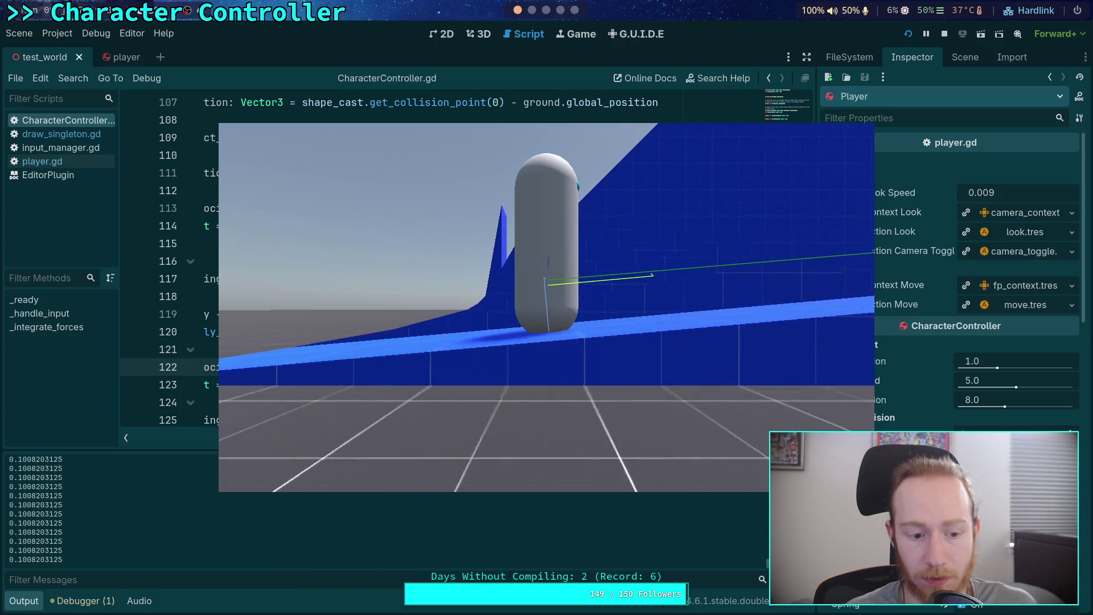
key(d)
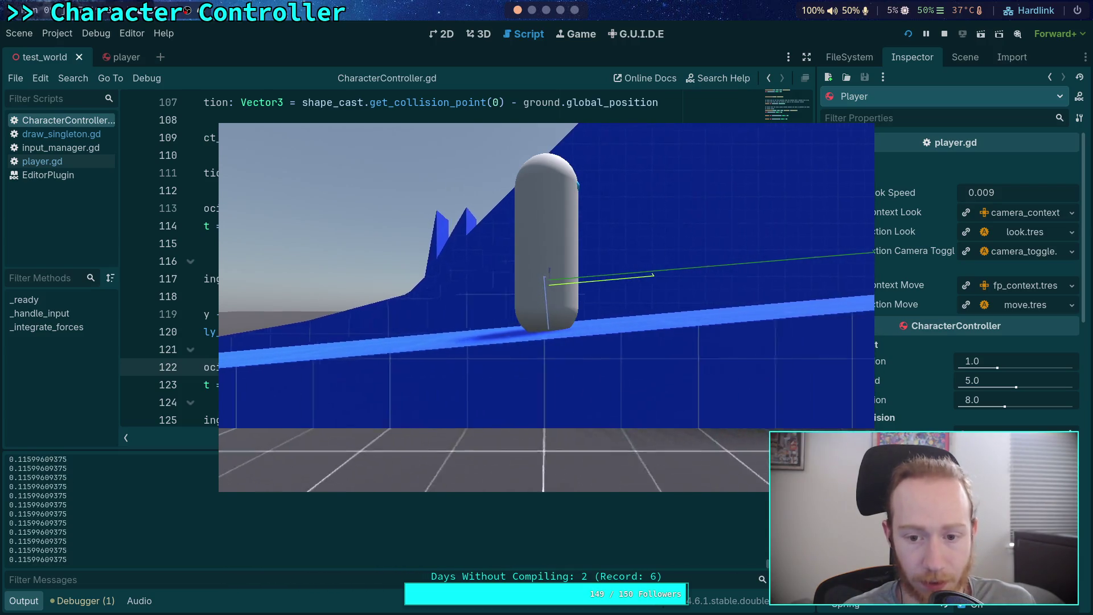
key(d)
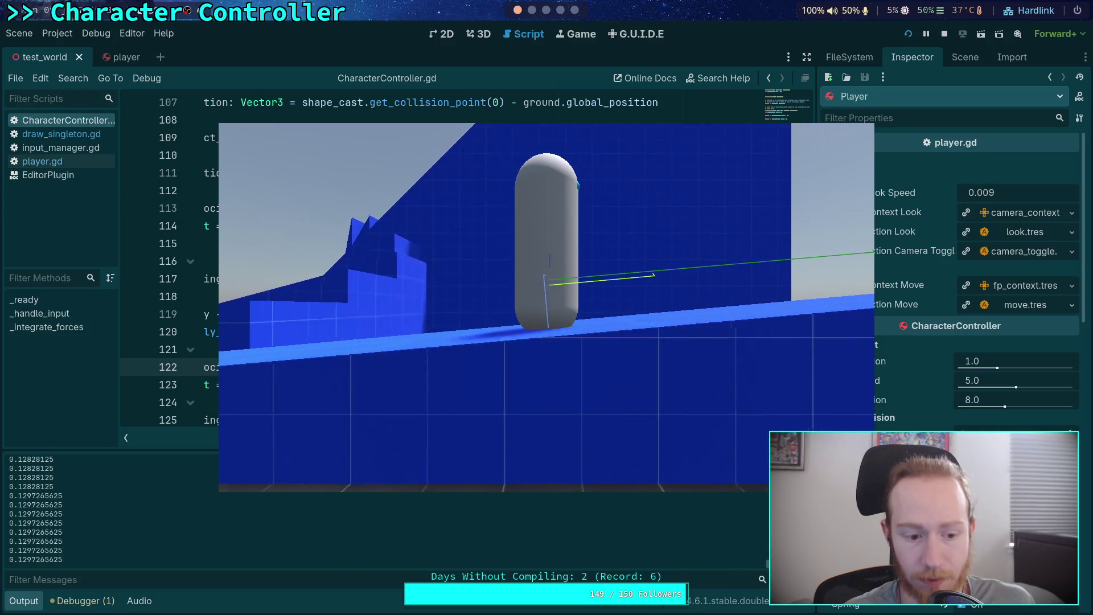
click(944, 33)
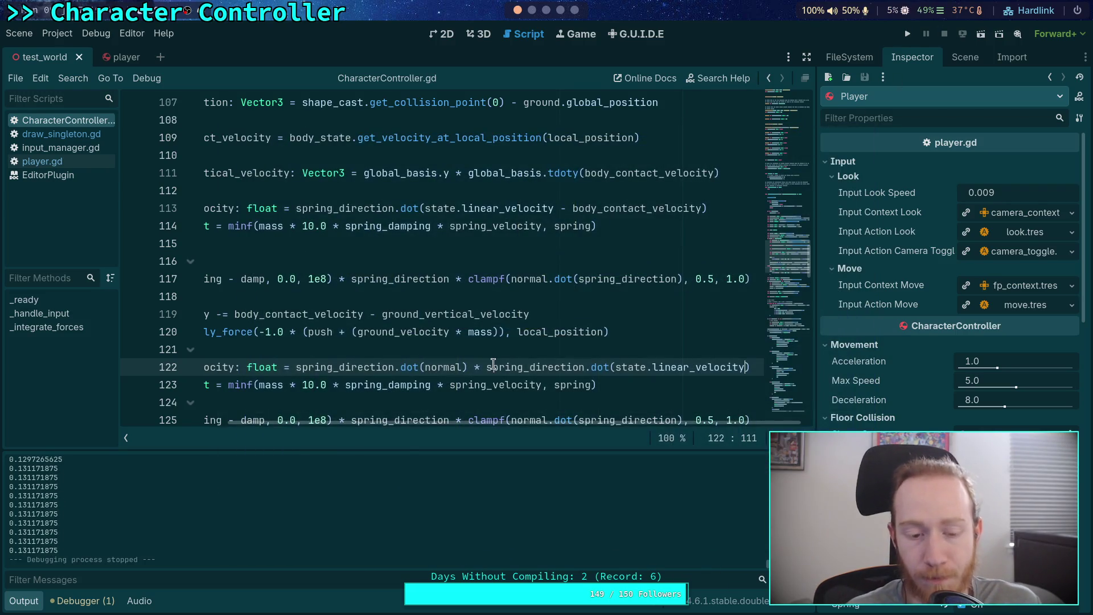
Replace the second spring_direction.dot call with state.linear_velocity.dot(normal), save, and rerun the game.
scroll(505, 428, left, 3)
scroll(485, 381, down, 2)
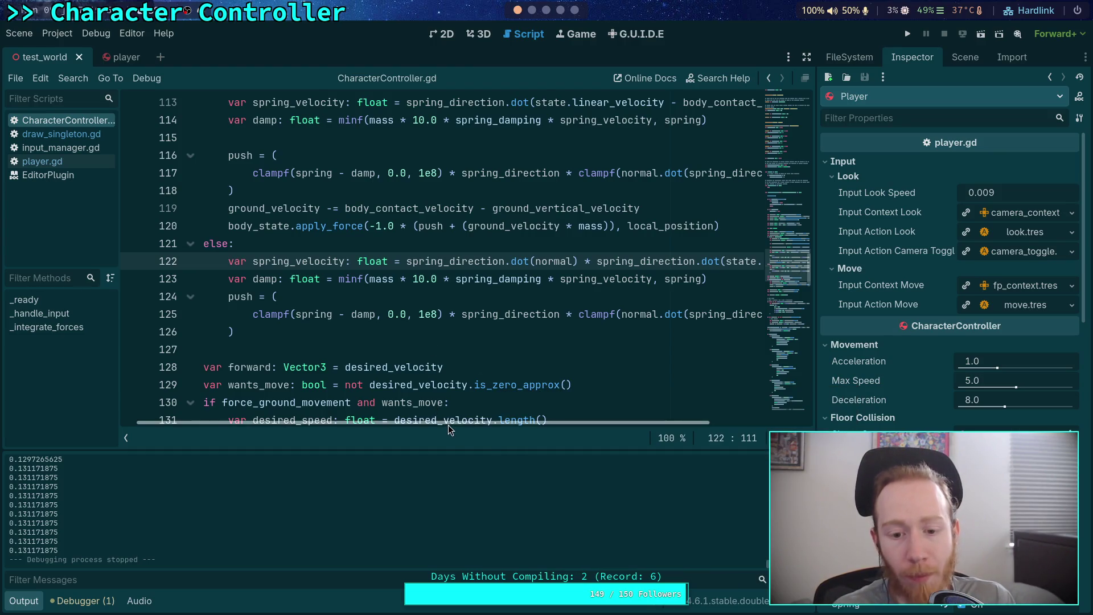
drag(448, 425, 586, 427)
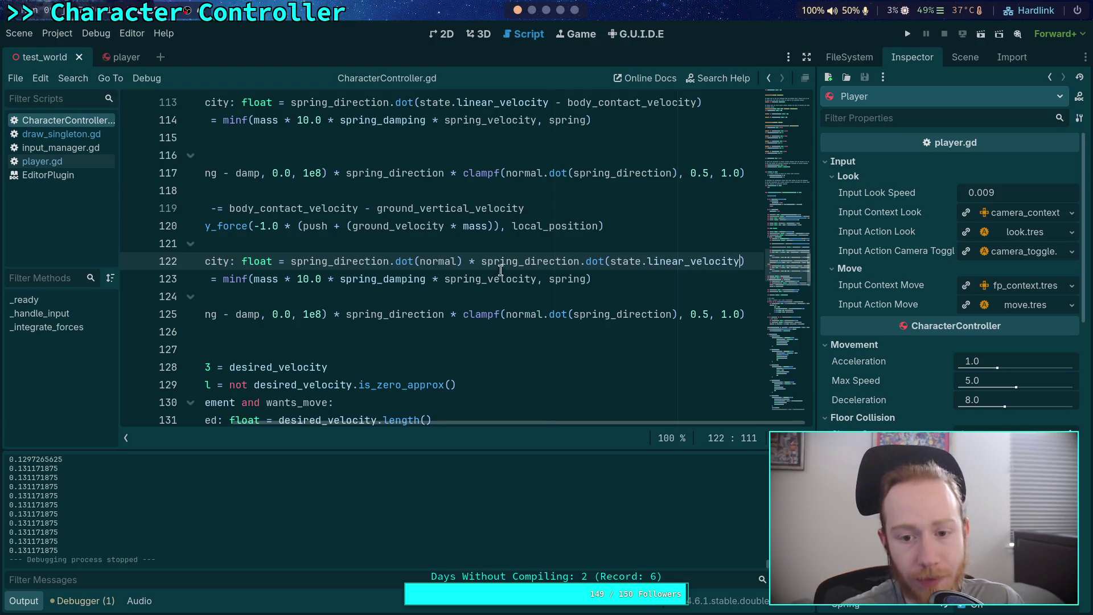
drag(481, 261, 610, 261)
key(BackSpace)
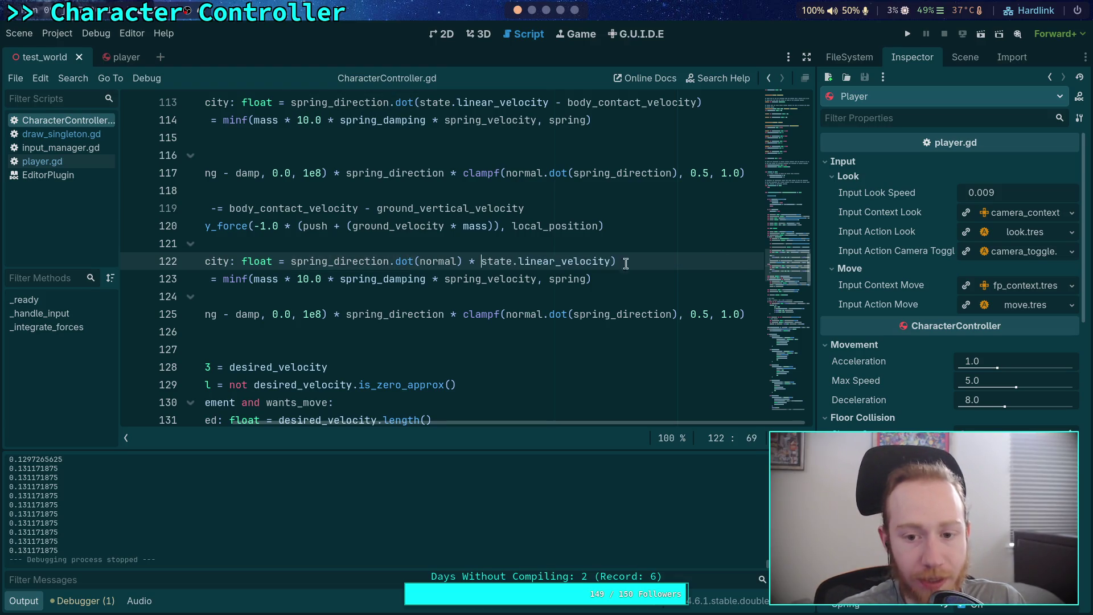
text(.dot(normal)
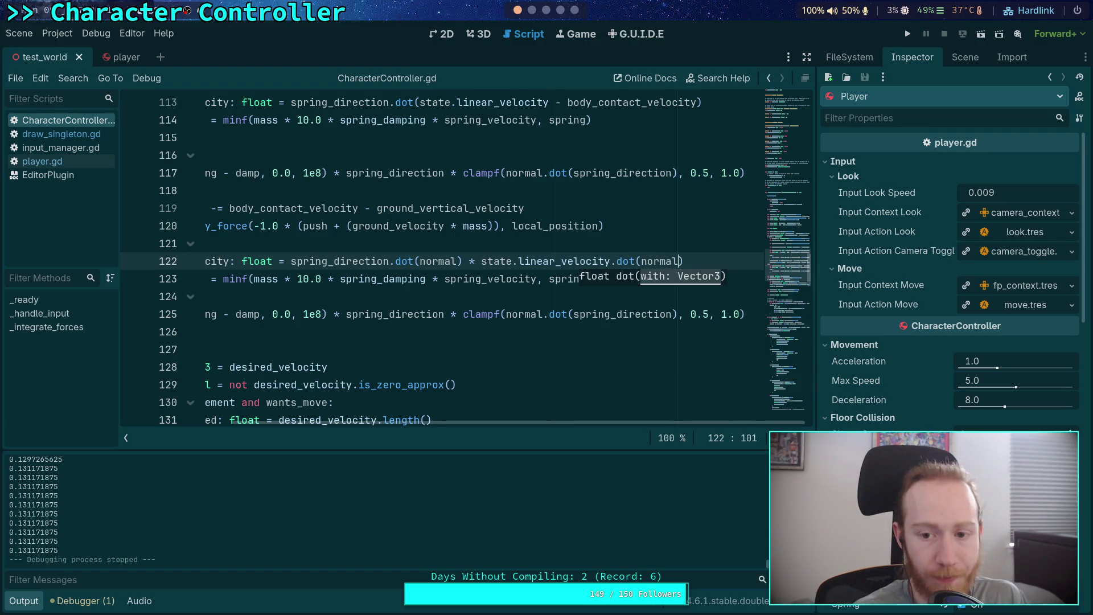
key(ctrl+n)
key(Escape)
key(ctrl+s)
click(582, 242)
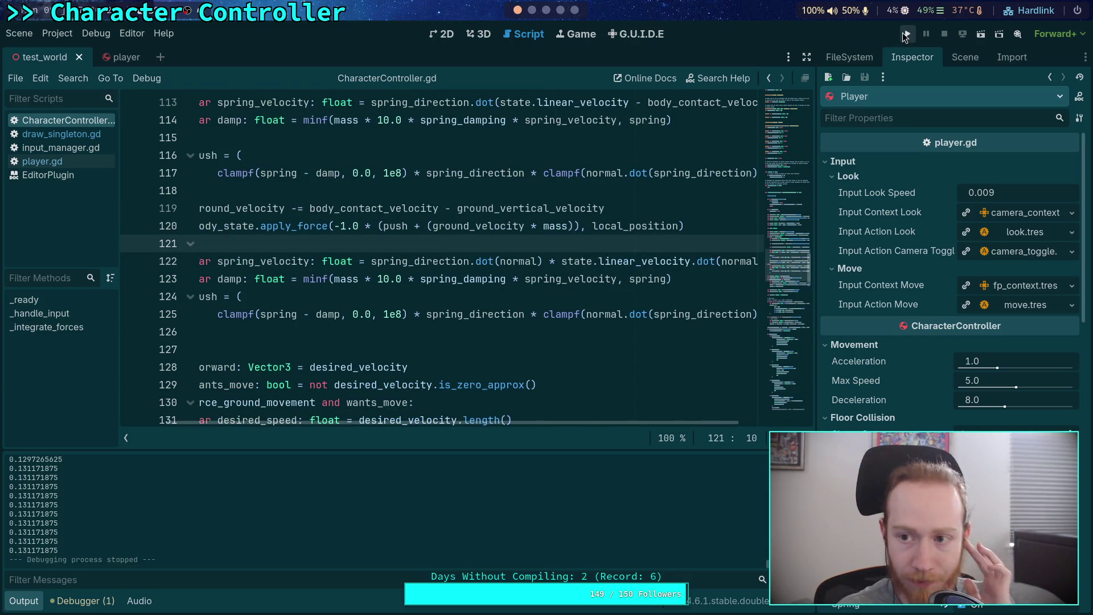
click(905, 34)
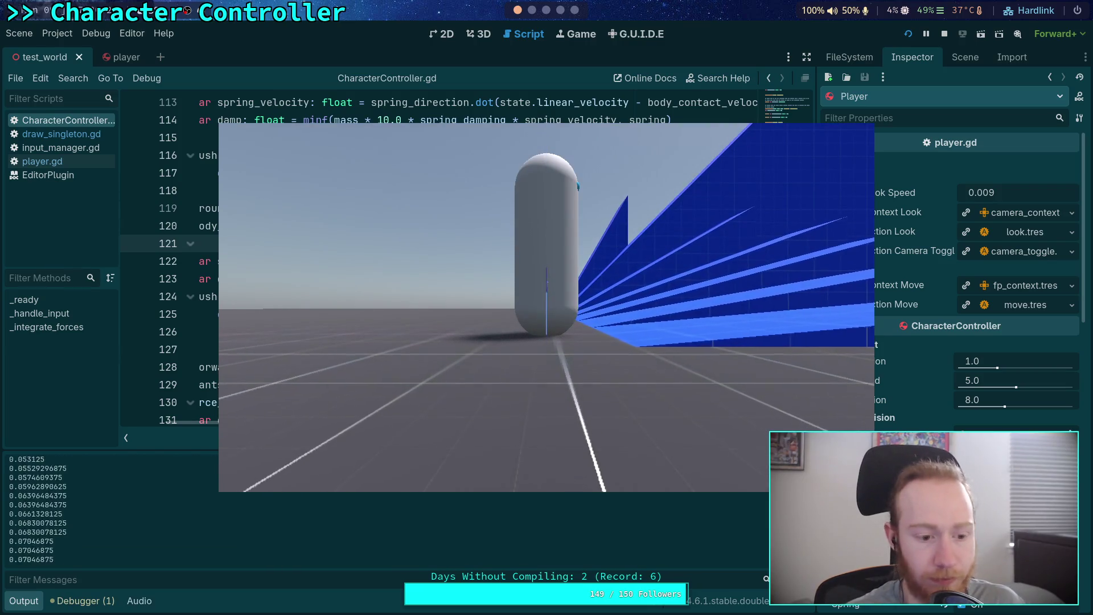
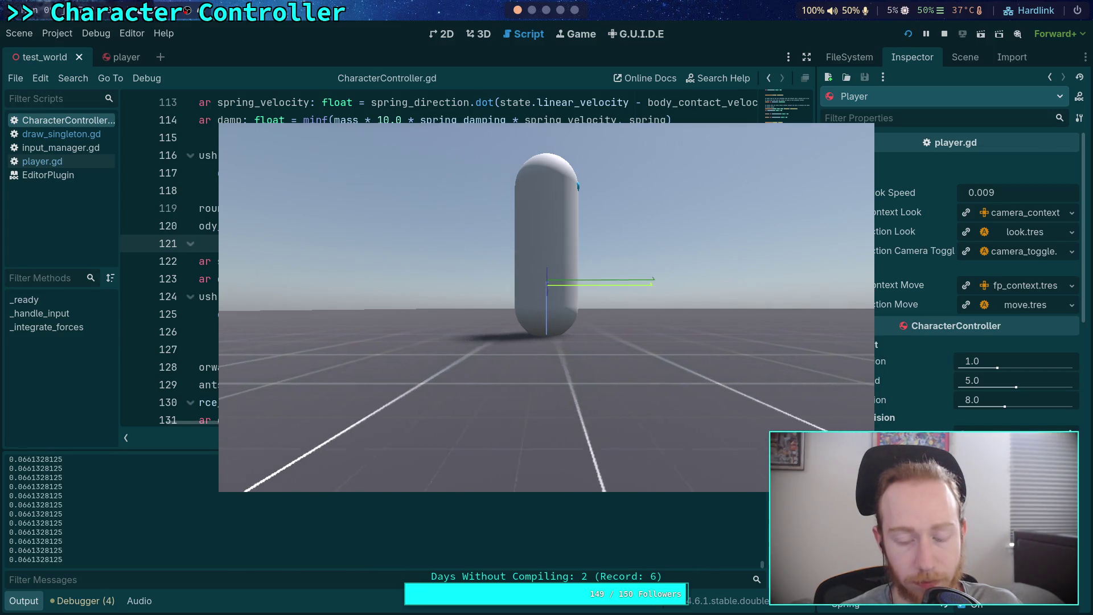
Restart the game, walk the capsule onto the blue ramp, then stop the game.
click(940, 35)
click(907, 35)
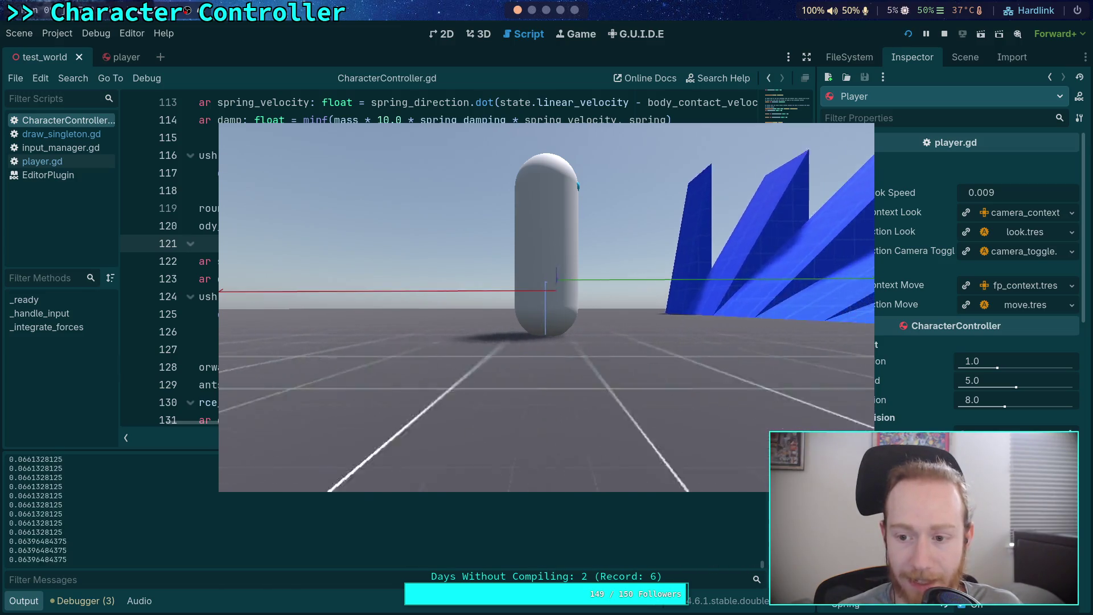
key(d)
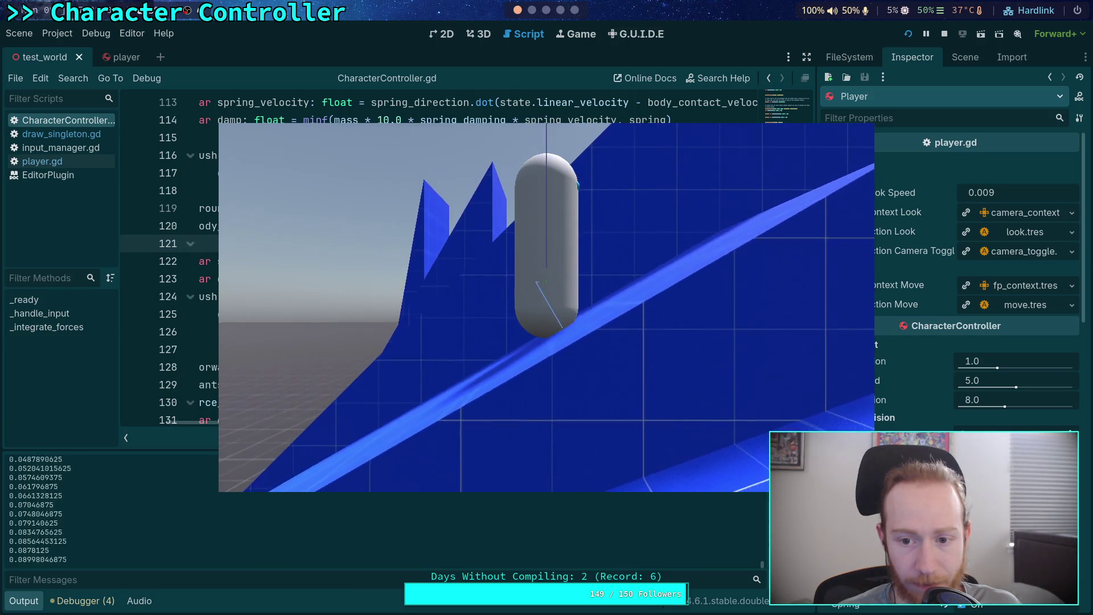
click(943, 34)
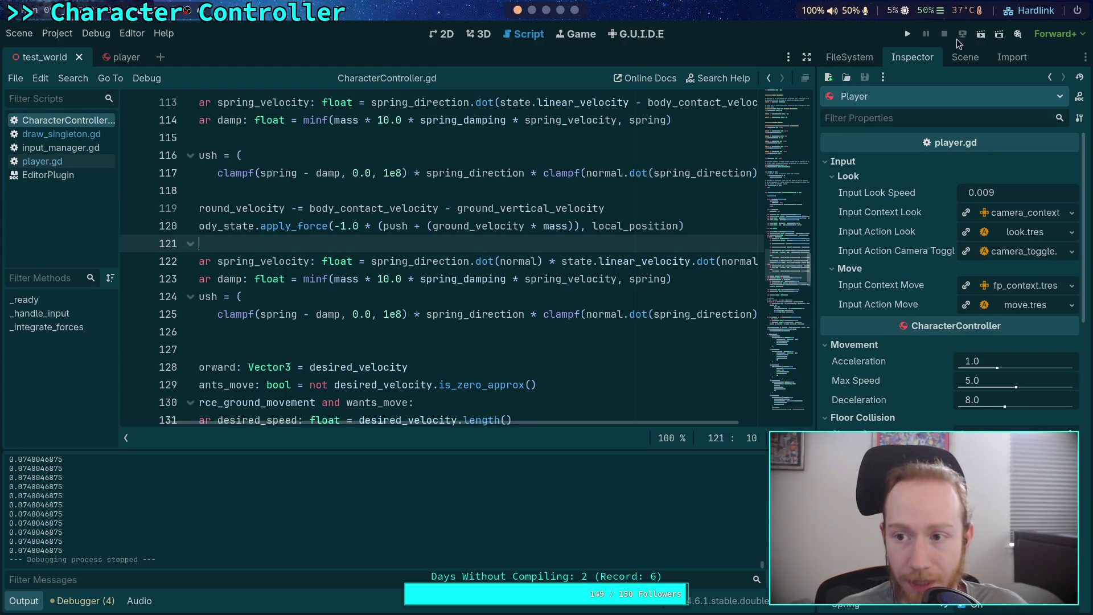
Show the scene tree and inspect the spring_velocity lines 122–124 in CharacterController.gd.
click(965, 57)
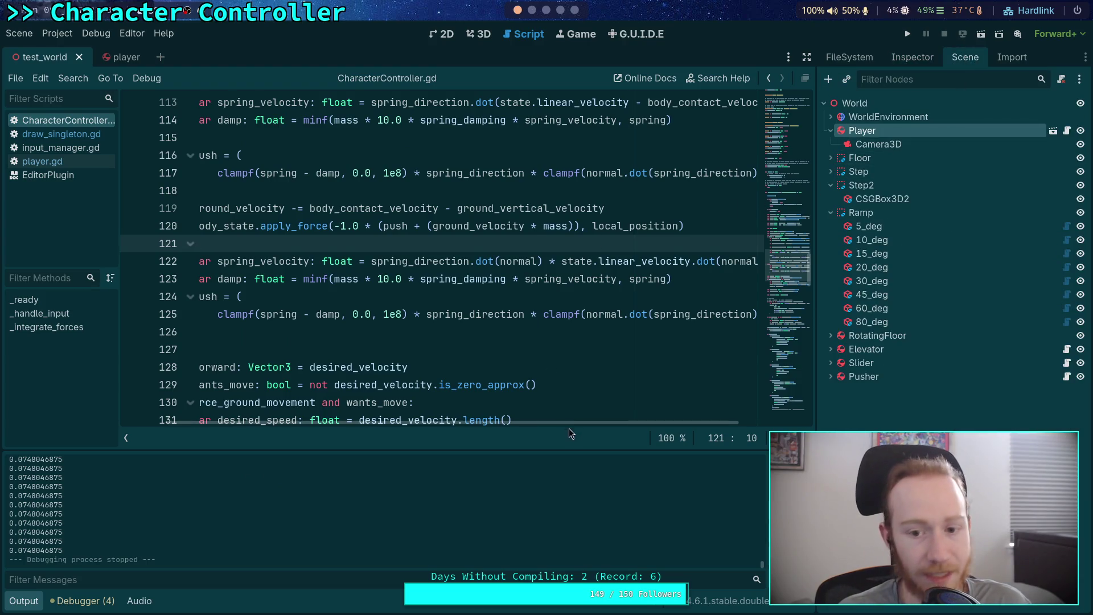
scroll(580, 420, right, 3)
drag(484, 262, 673, 262)
scroll(591, 417, left, 3)
drag(273, 261, 684, 254)
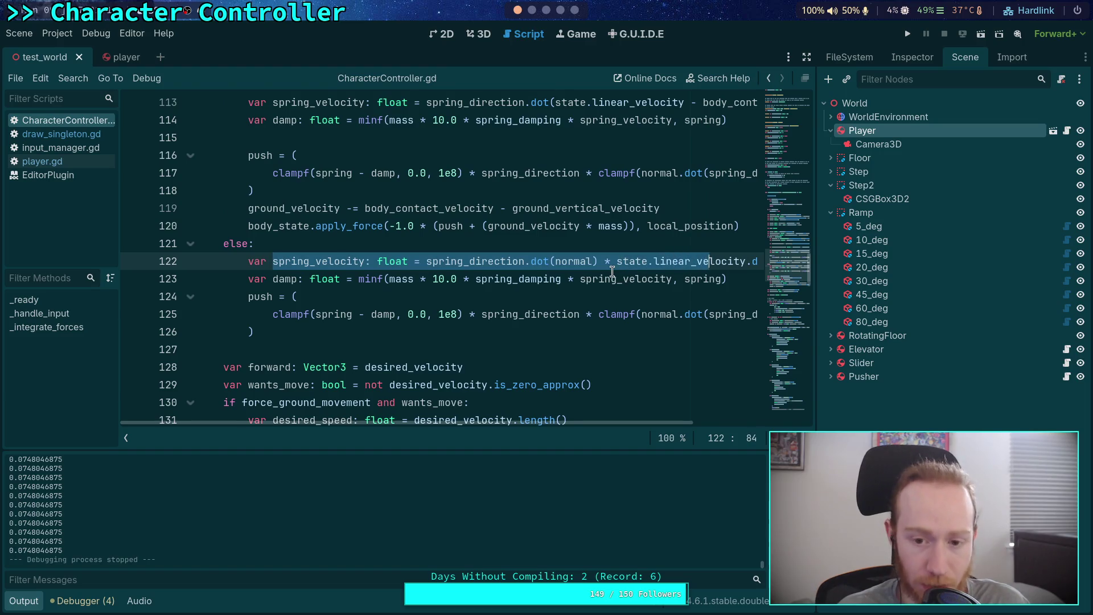
click(568, 280)
click(560, 295)
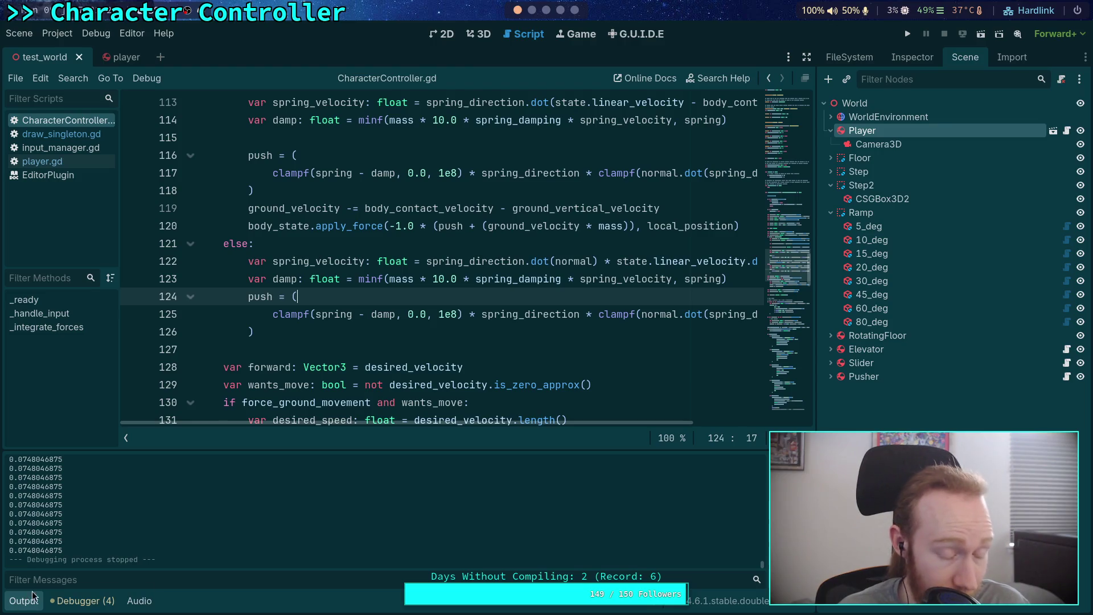
Delete the two trailing print(offset) lines at the end of the script and rerun the game.
scroll(355, 352, down, 6)
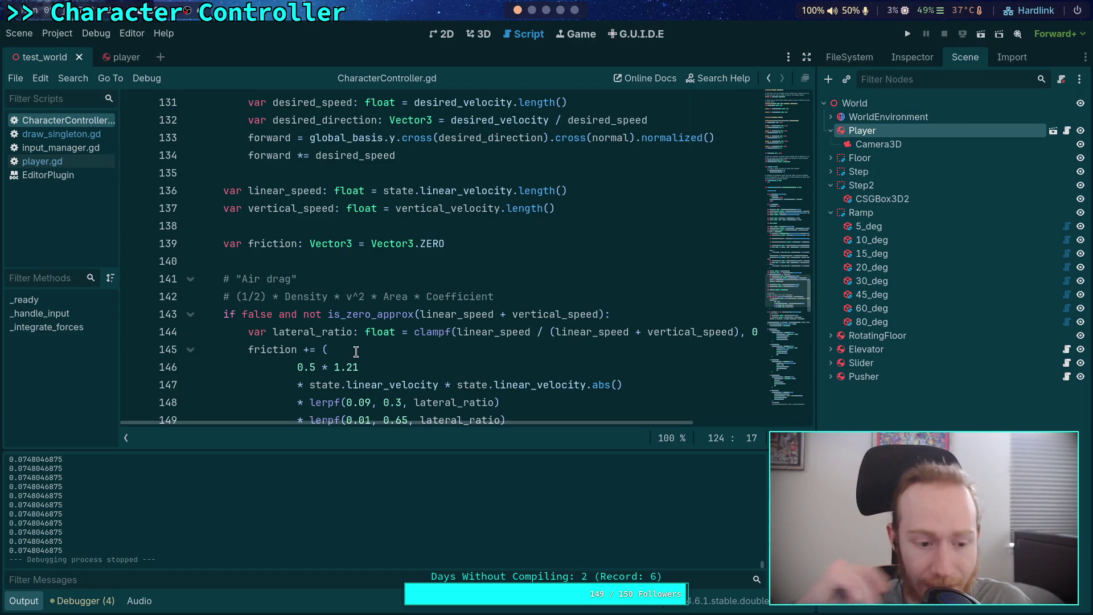
scroll(356, 351, down, 18)
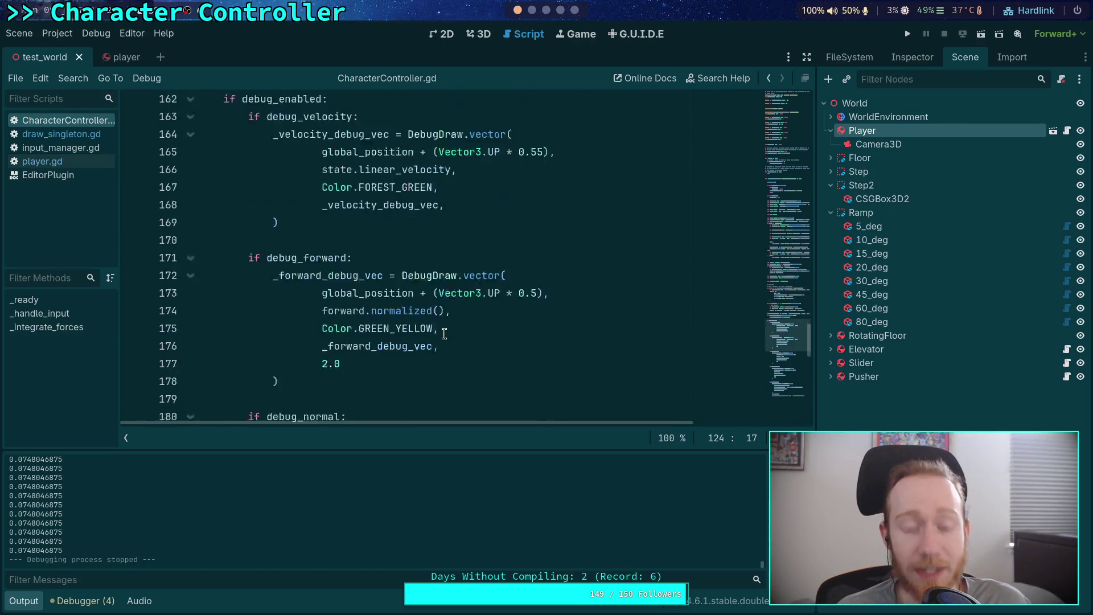
scroll(449, 318, down, 3)
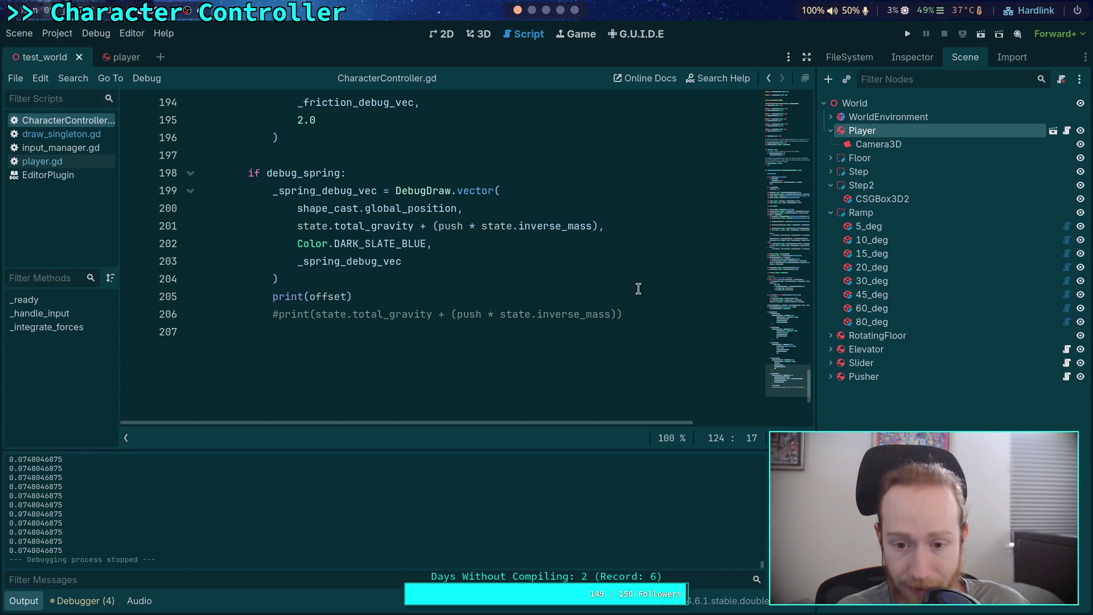
scroll(623, 302, up, 3)
scroll(622, 303, down, 2)
drag(668, 369, 672, 337)
key(BackSpace)
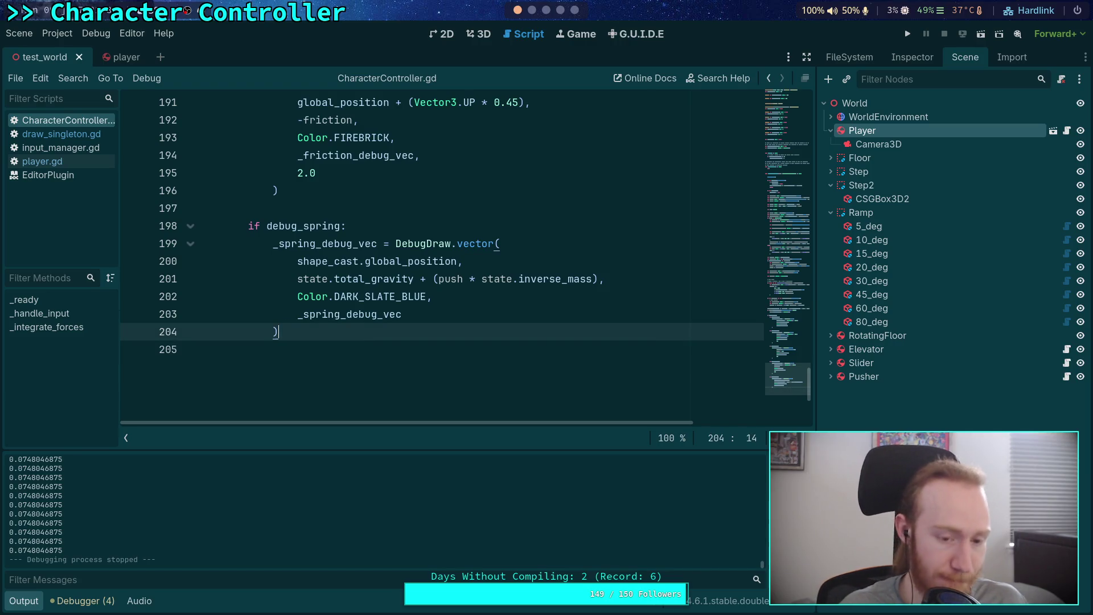
click(906, 34)
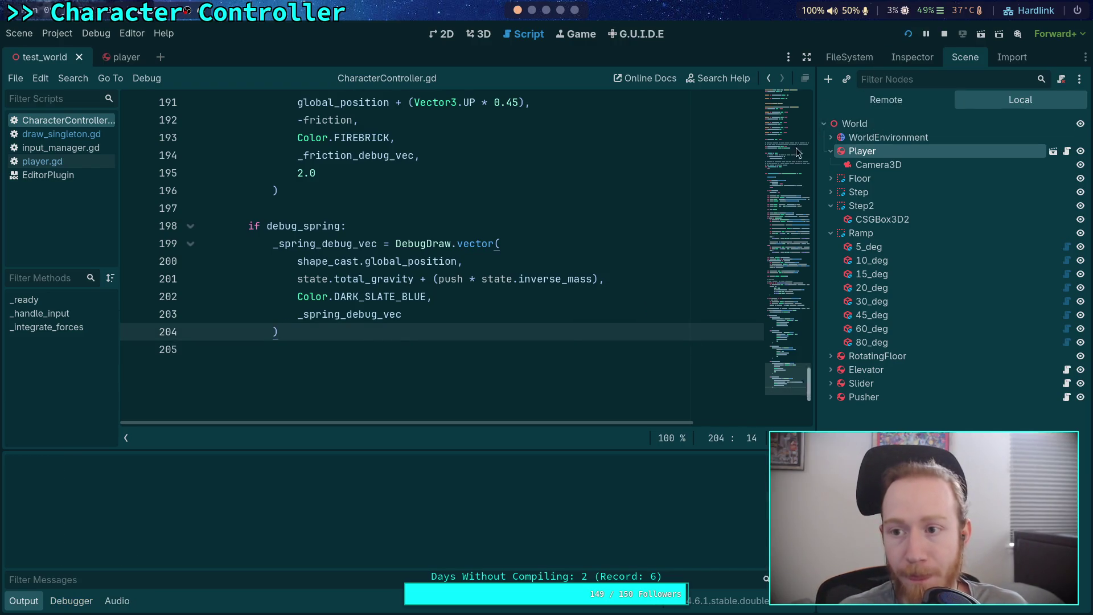
Walk the capsule onto the ramp, slow time to 0.25, restore 1.0, then stop.
key(w)
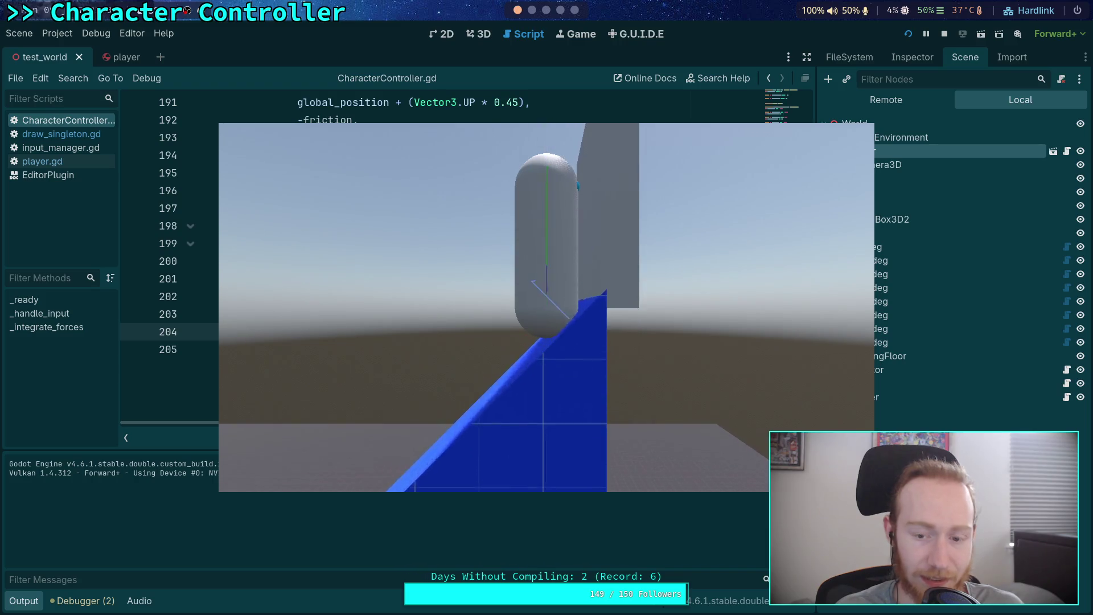
key(minus)
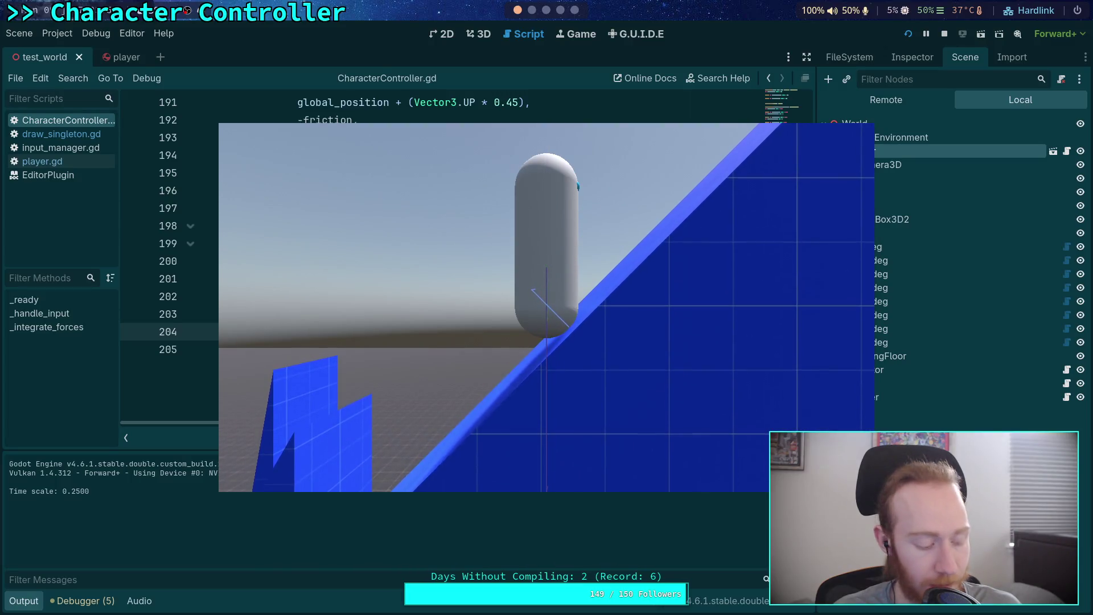
key(t)
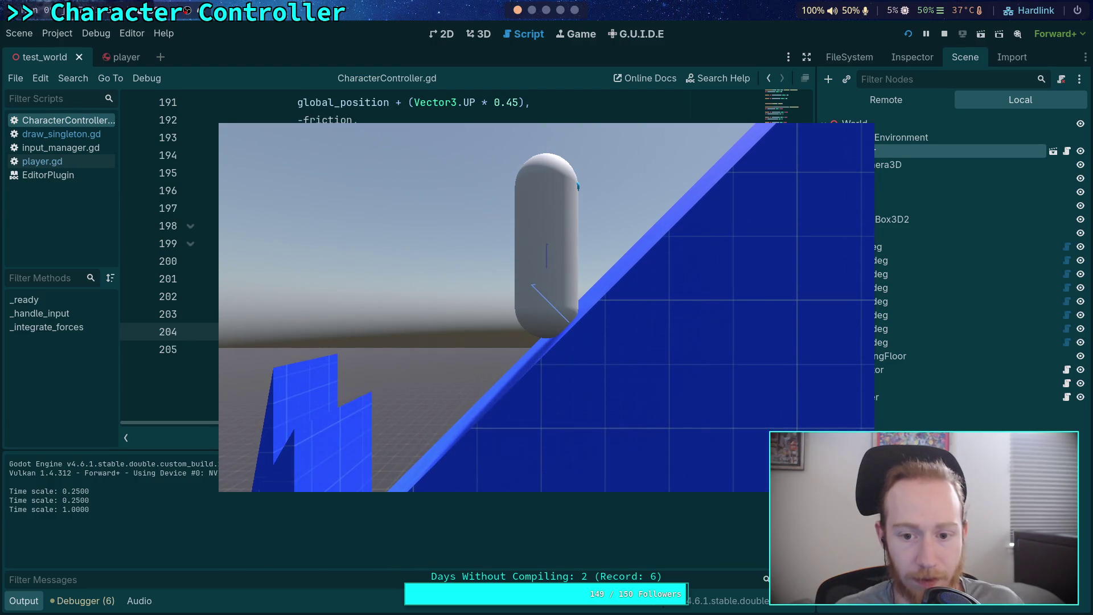
click(944, 34)
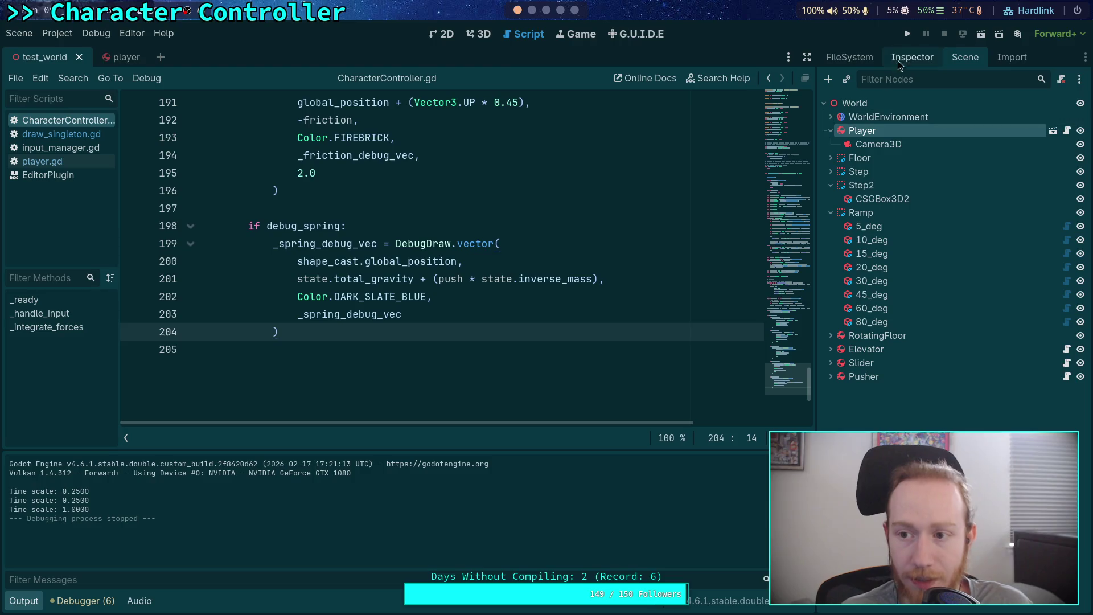
In the Player's Inspector, set Spring Damping to 1.4 and run the game.
key(ctrl+Tab)
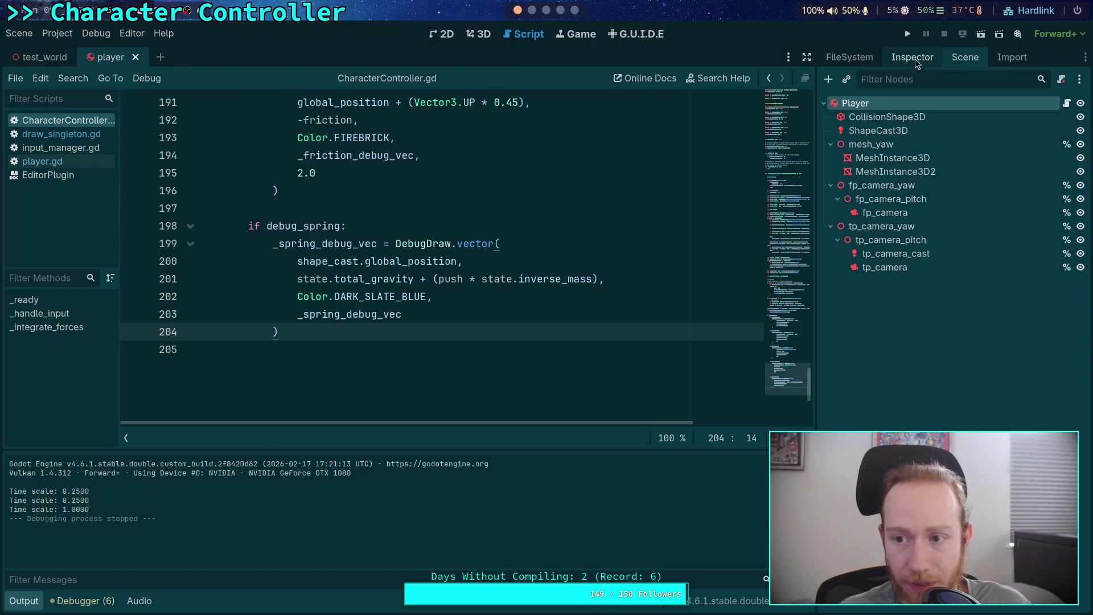
click(914, 59)
scroll(896, 423, down, 2)
click(1033, 297)
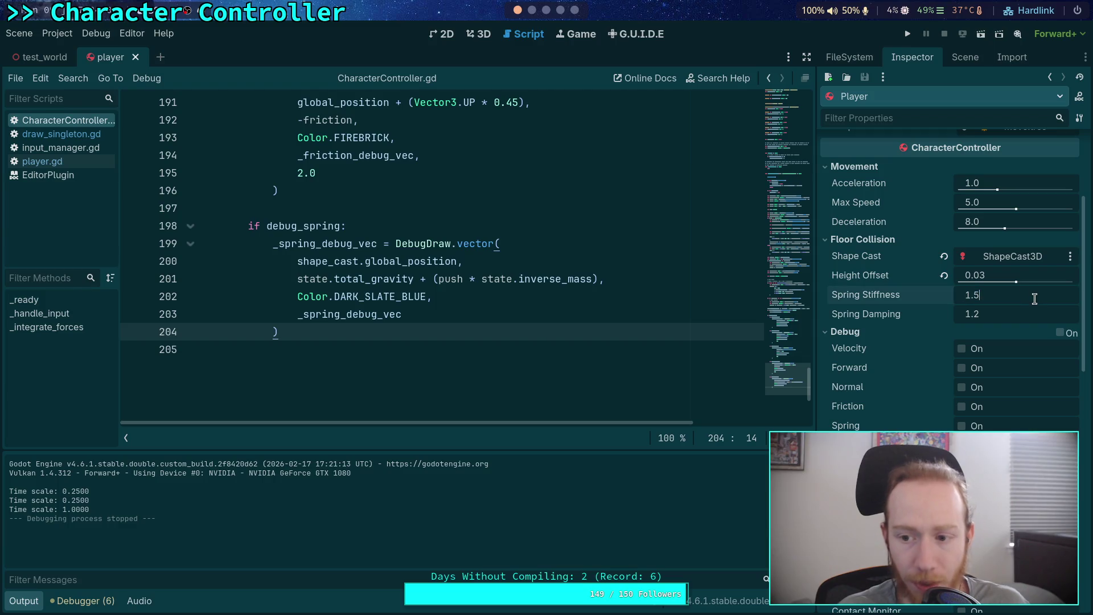
click(1009, 314)
text(1.4)
click(1001, 314)
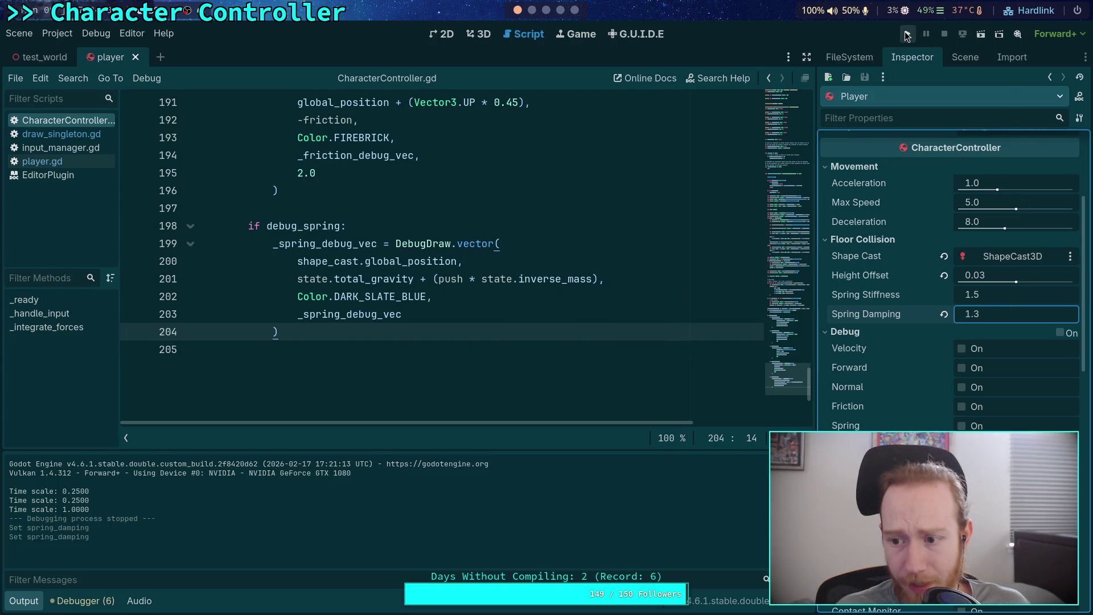
click(906, 35)
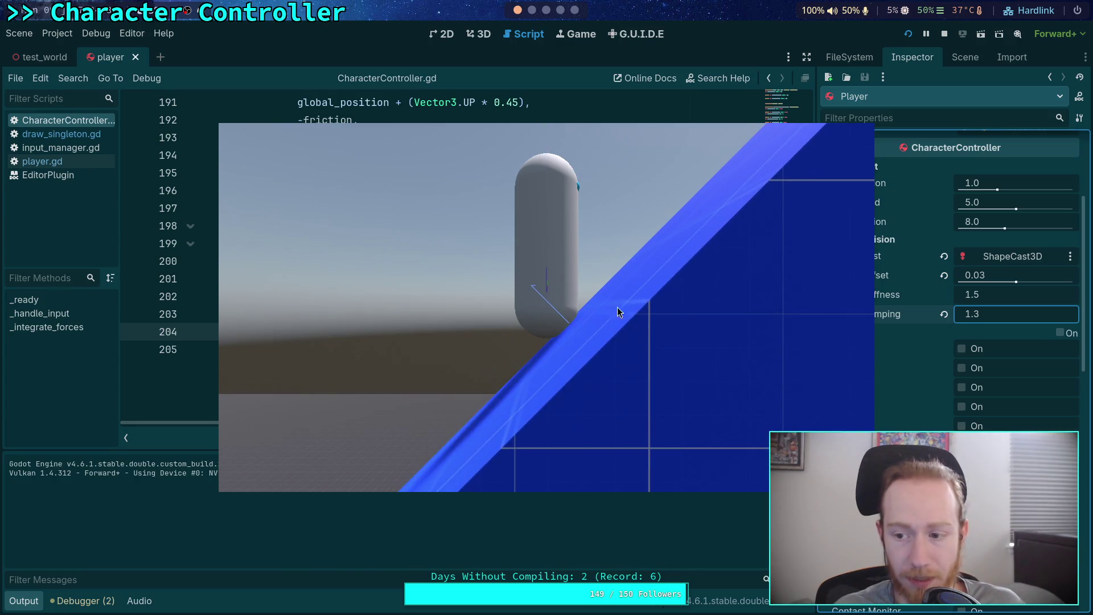
Retune Spring Damping through 1.3 and 1.4 to 1.7, retesting the capsule on the ramp.
click(1002, 314)
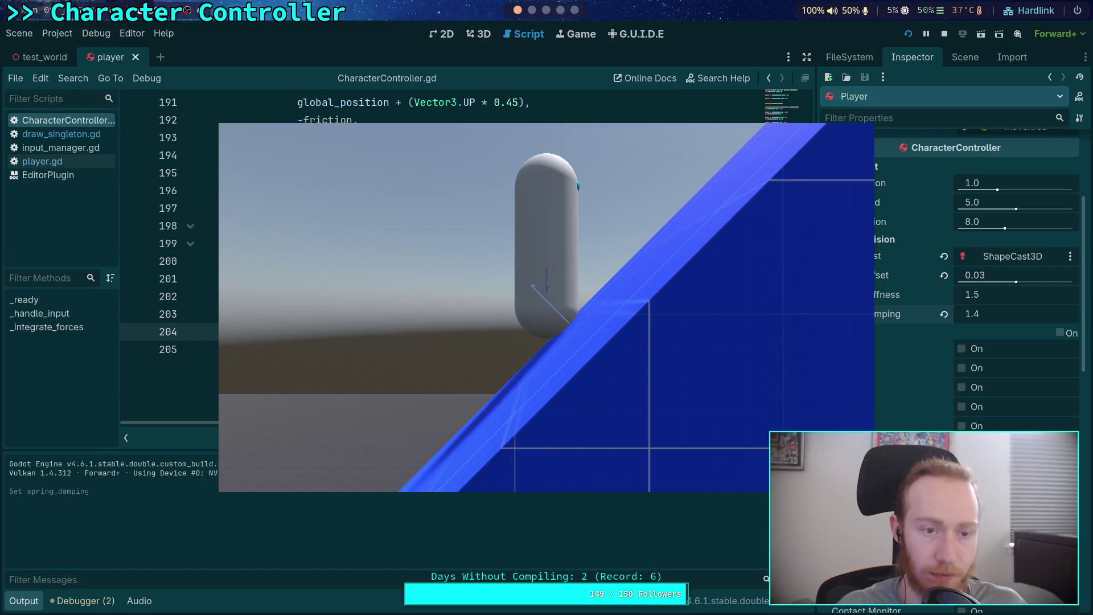
click(944, 35)
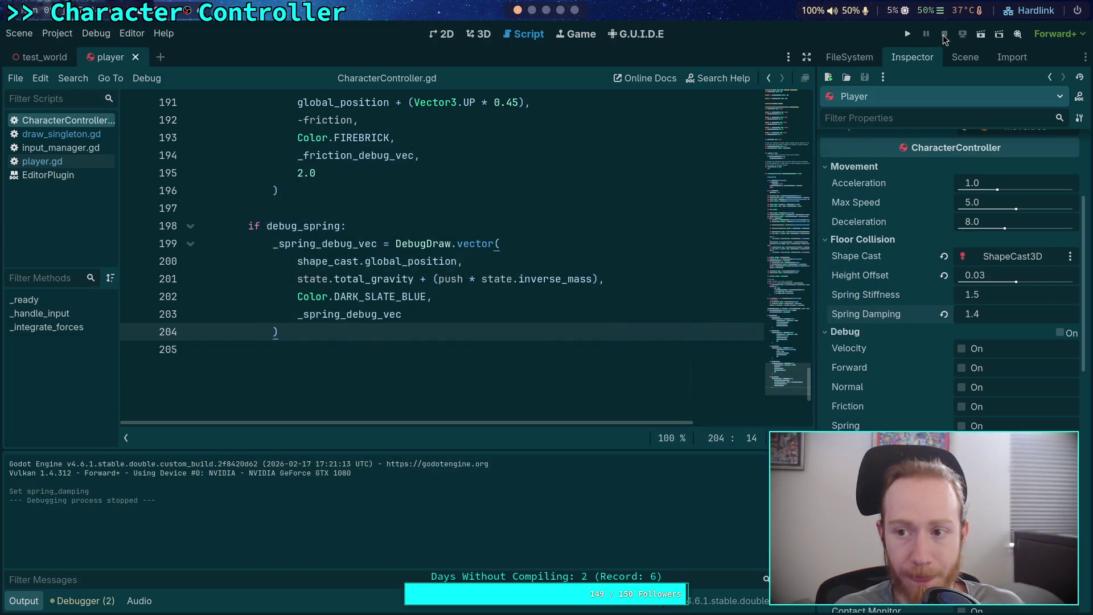
click(907, 34)
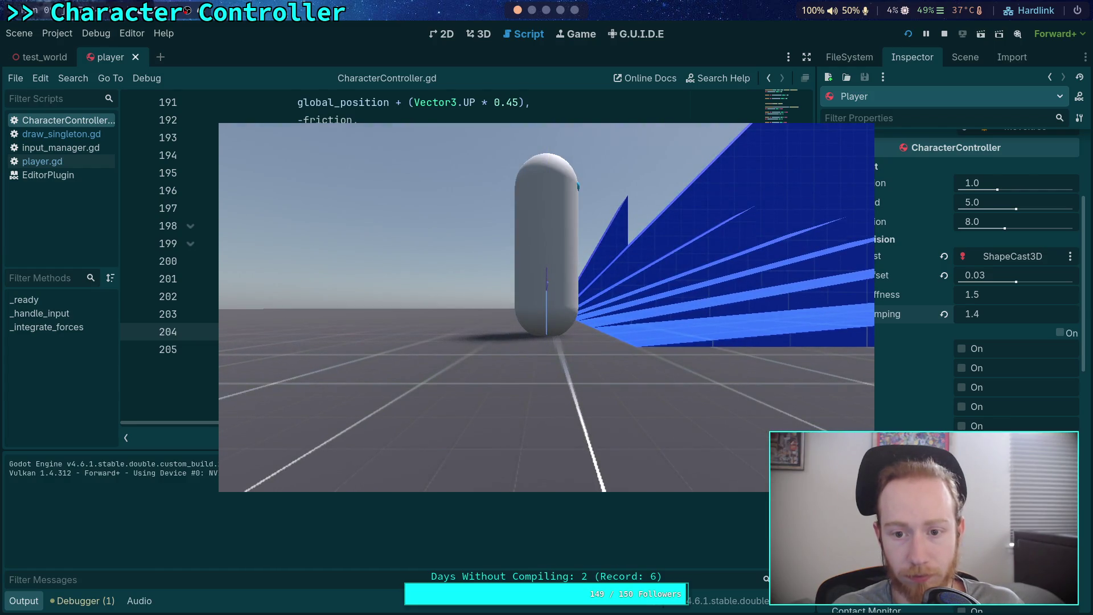
click(944, 34)
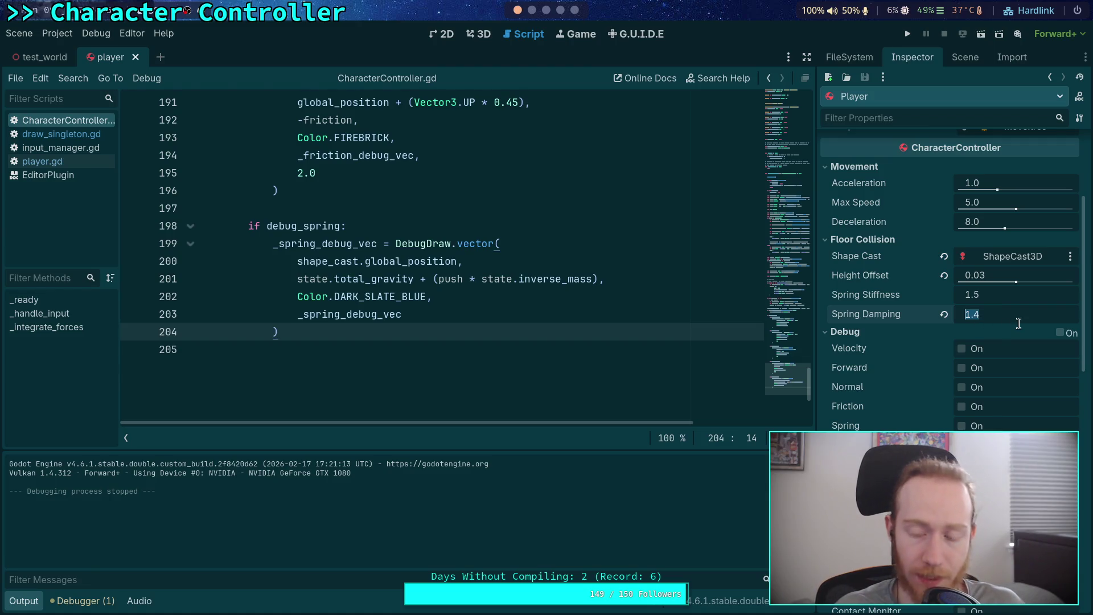
click(907, 35)
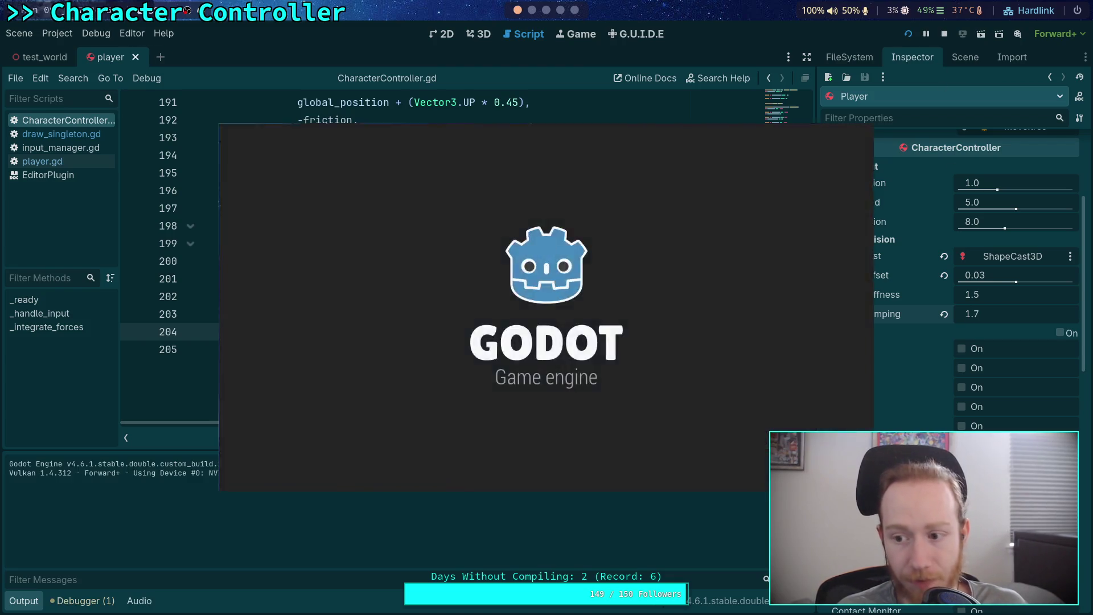
key(w)
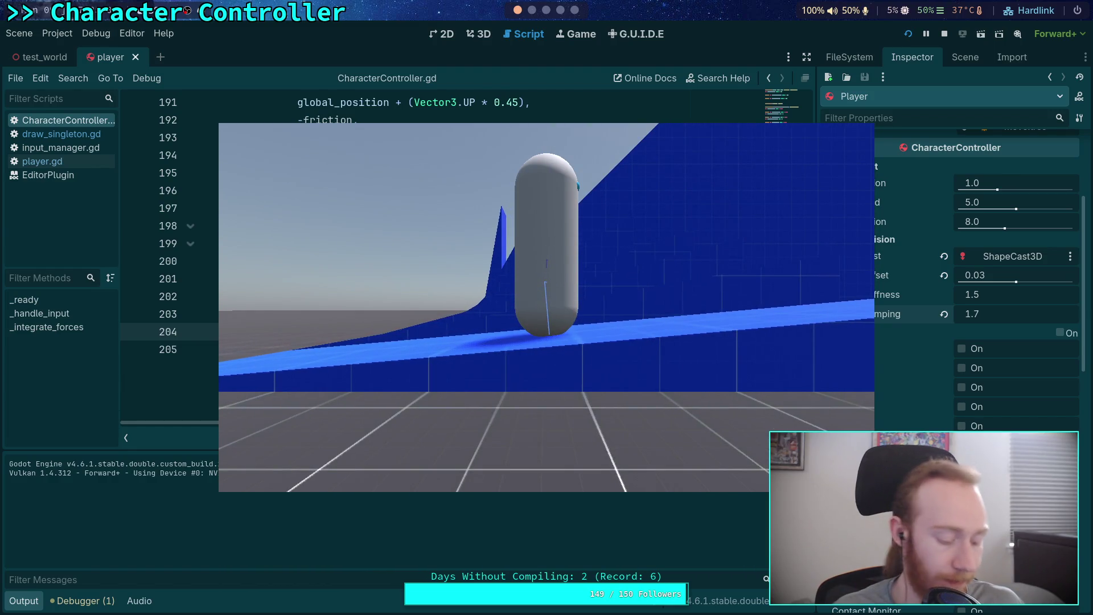
click(944, 33)
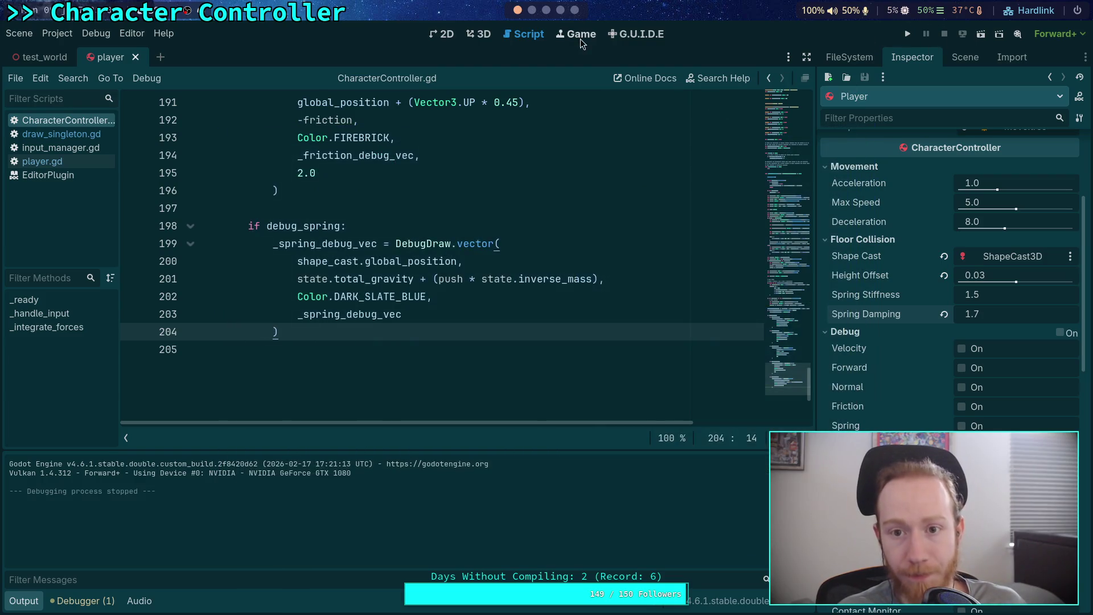
click(563, 11)
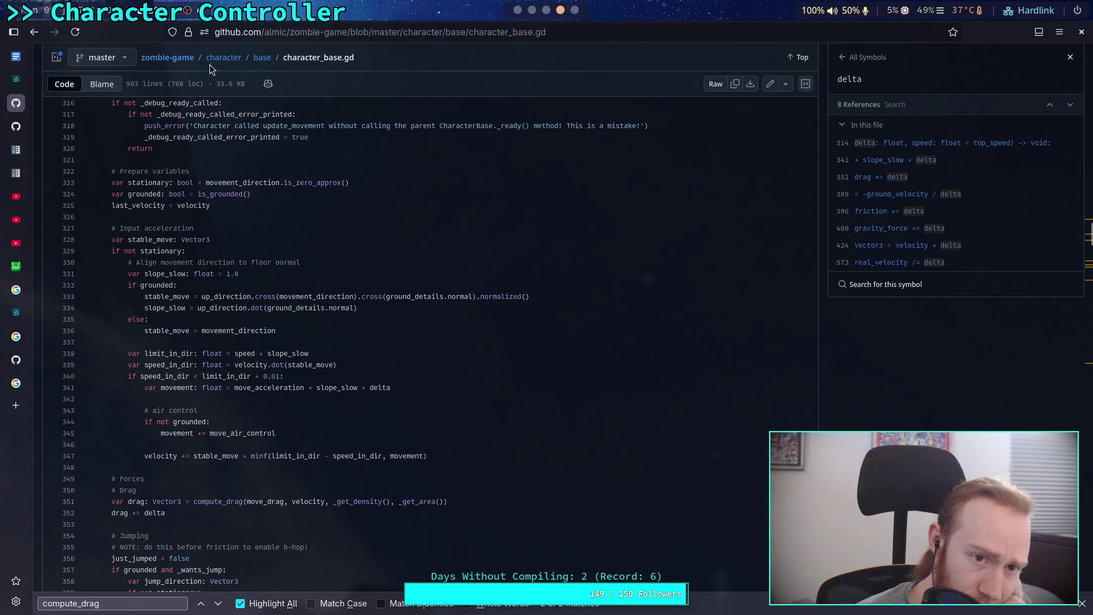
Browse the planet-game repository to godot-game/character/player/player.tscn.
scroll(626, 171, up, 10)
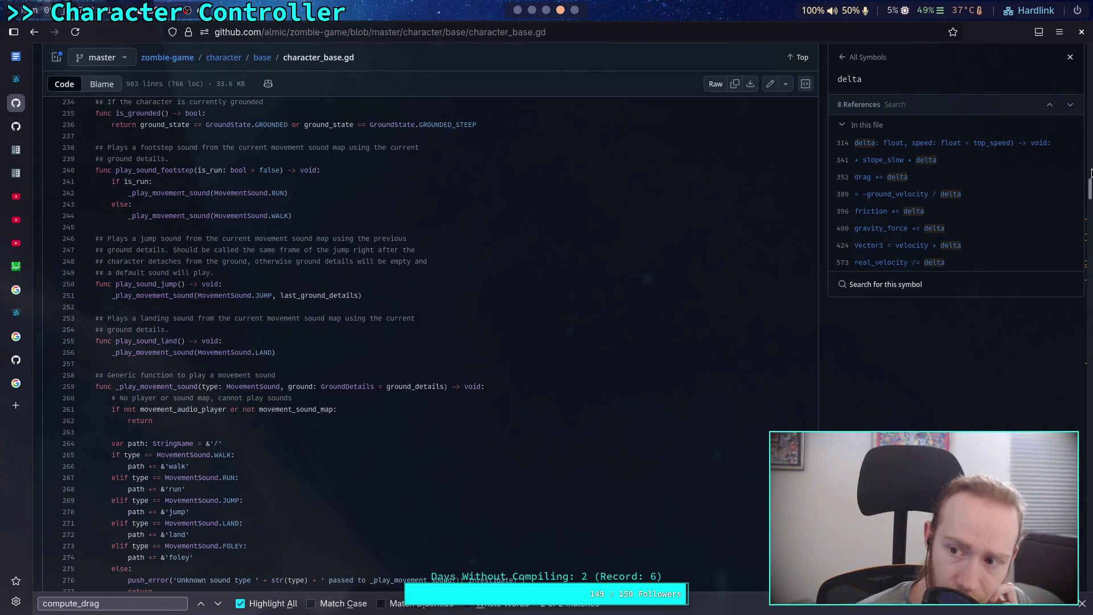
key(Home)
click(65, 86)
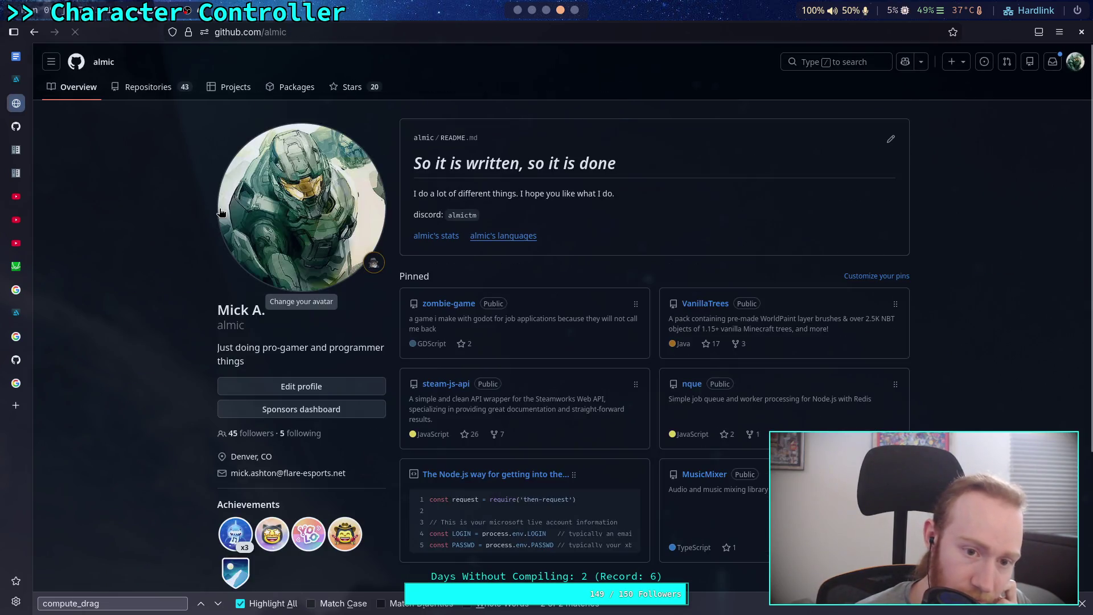
scroll(538, 346, down, 8)
scroll(482, 328, down, 2)
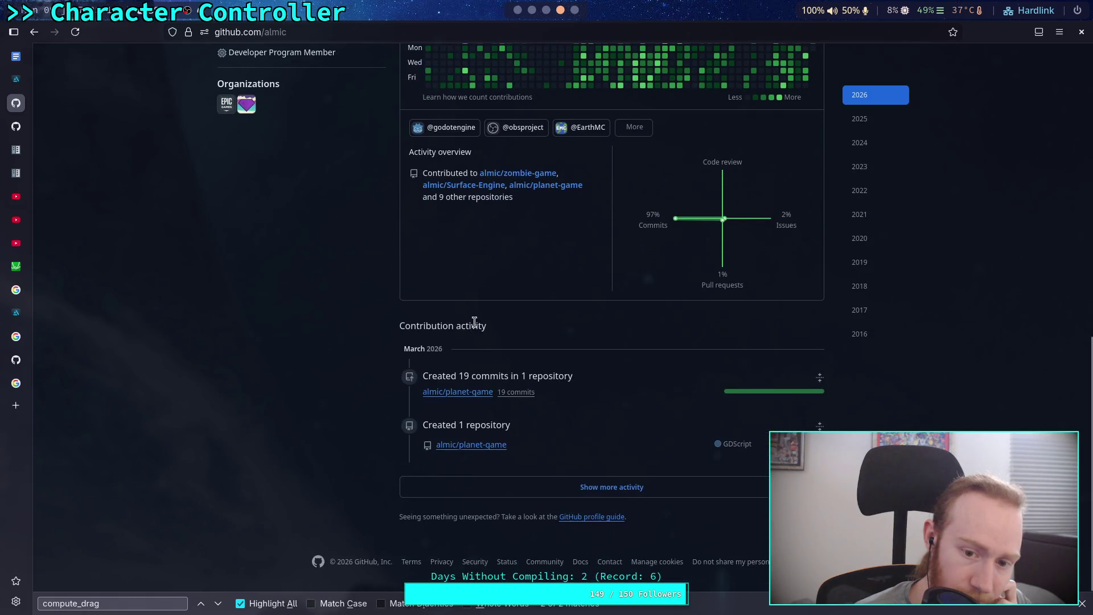
click(466, 445)
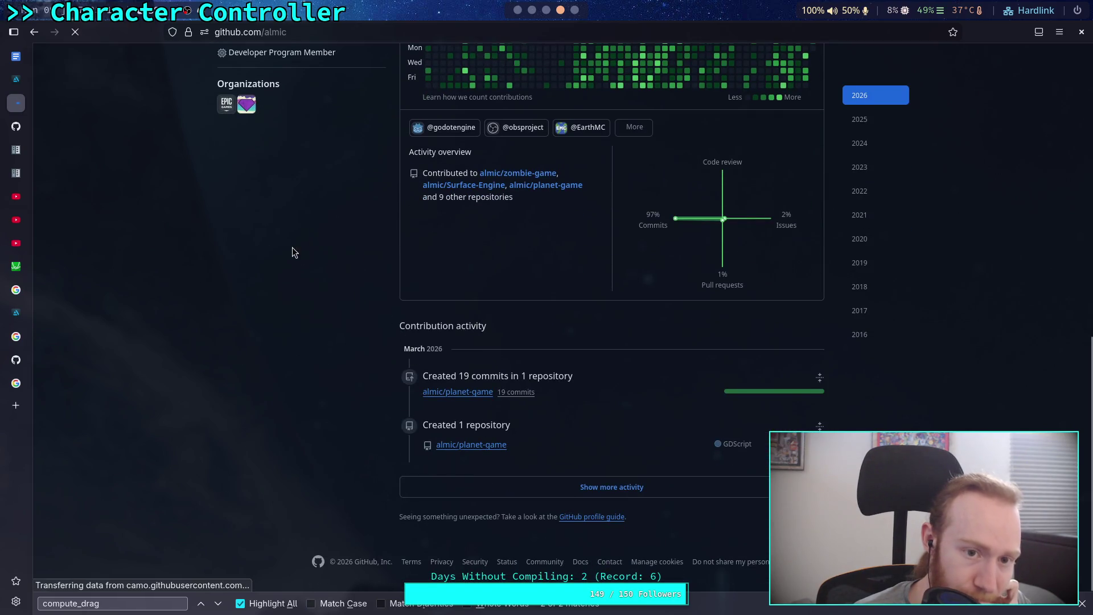
click(269, 222)
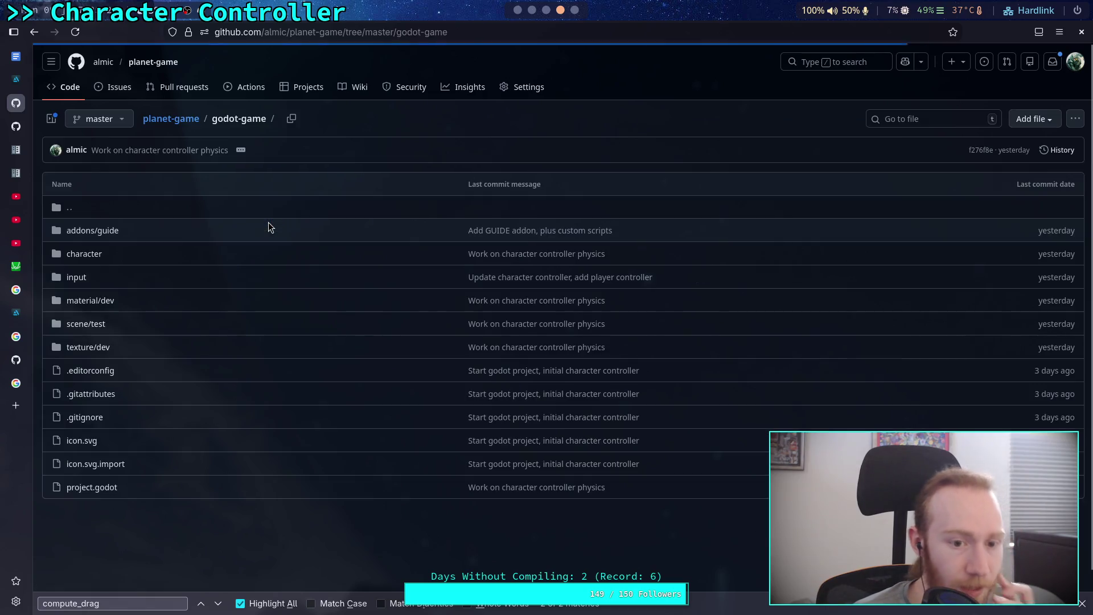
click(87, 257)
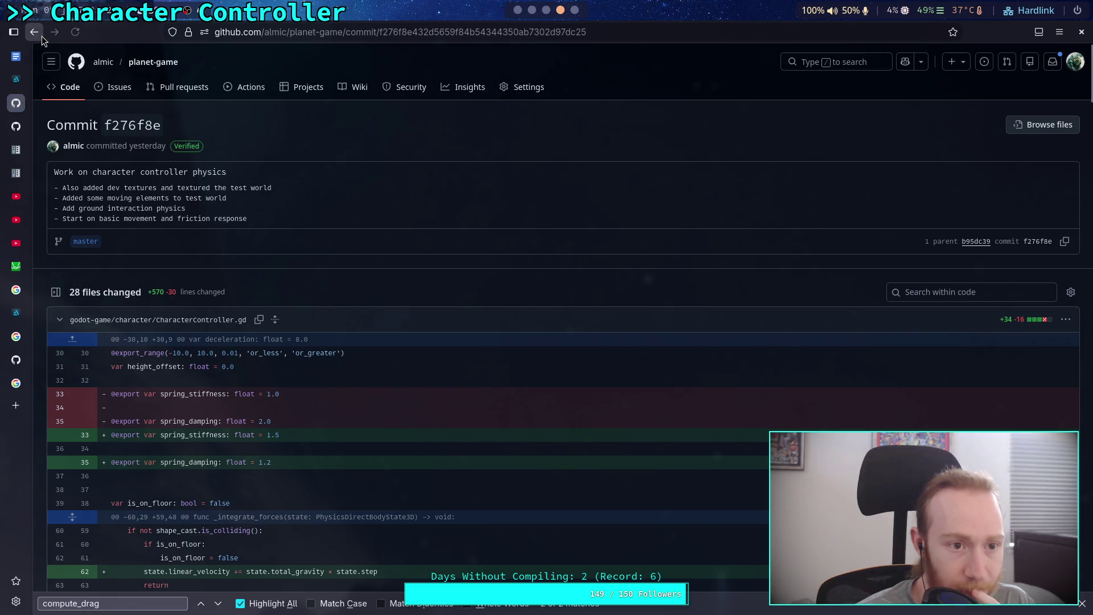
click(35, 33)
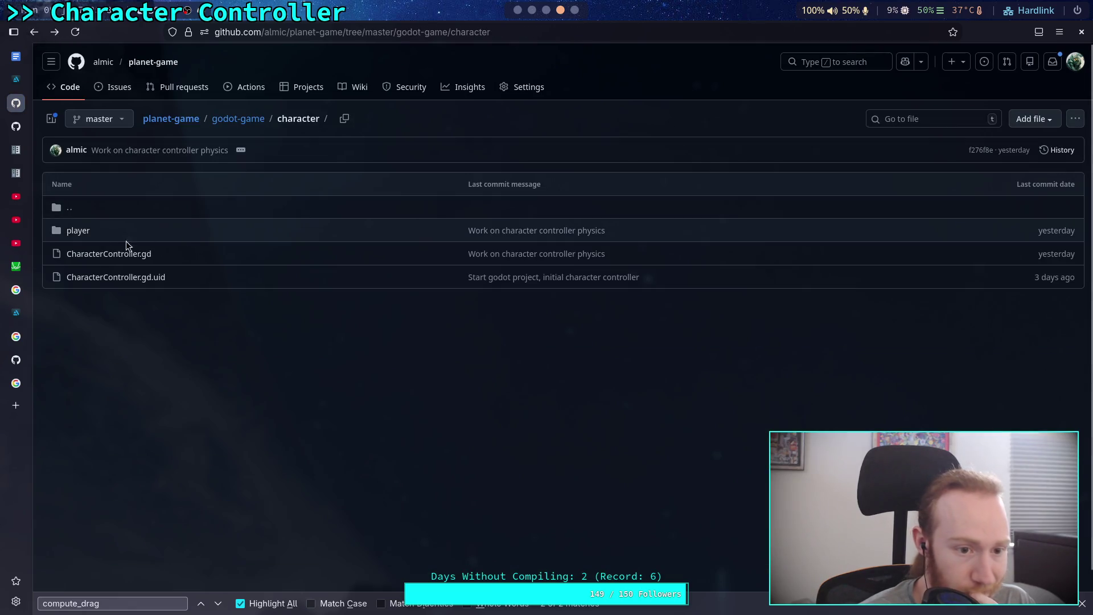
click(80, 232)
click(97, 279)
View player.tscn's Blame and its version before the last change, then return to master.
click(102, 187)
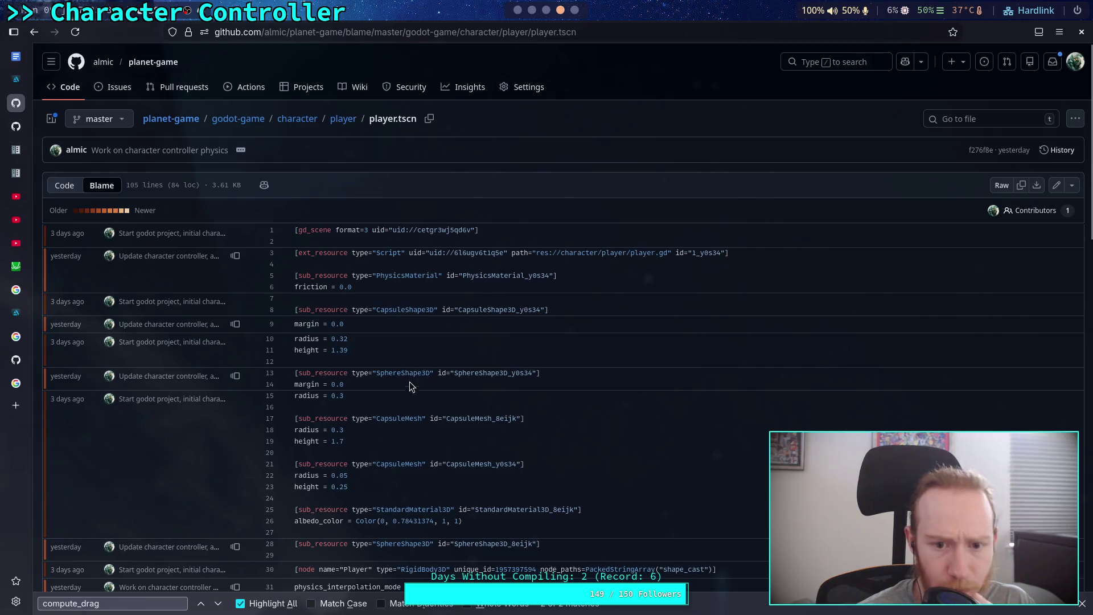
scroll(411, 385, down, 3)
scroll(393, 376, down, 3)
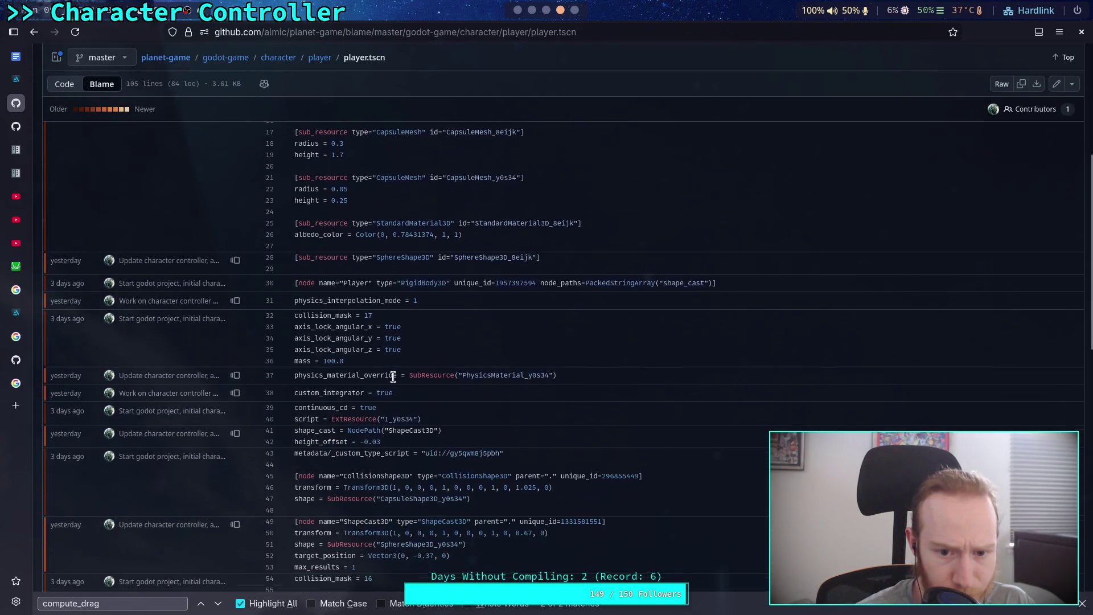
scroll(387, 398, down, 2)
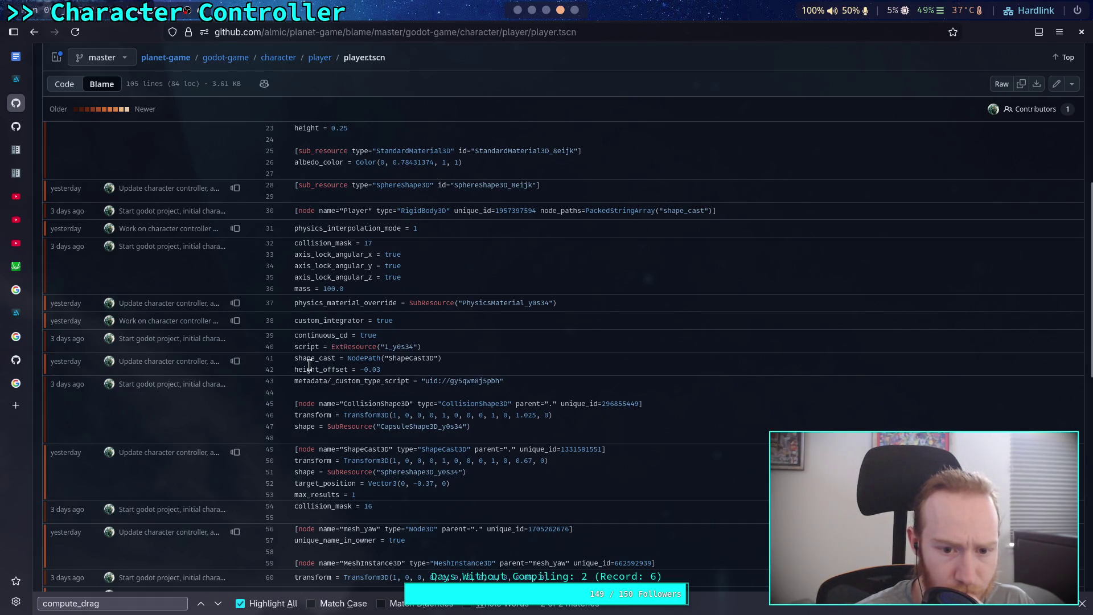
click(235, 361)
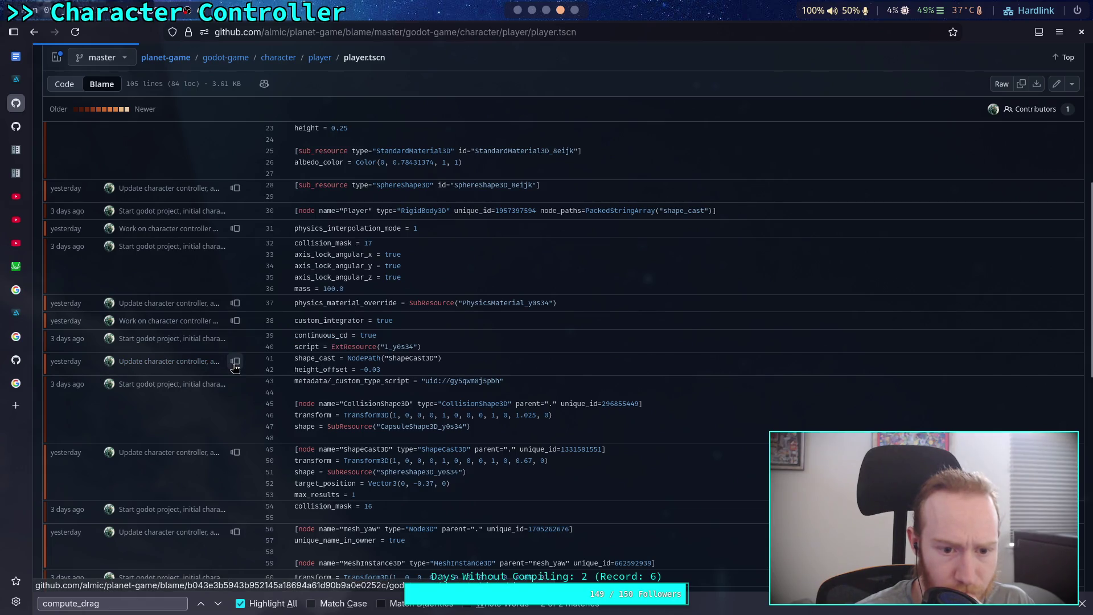
scroll(459, 378, down, 4)
scroll(458, 378, up, 5)
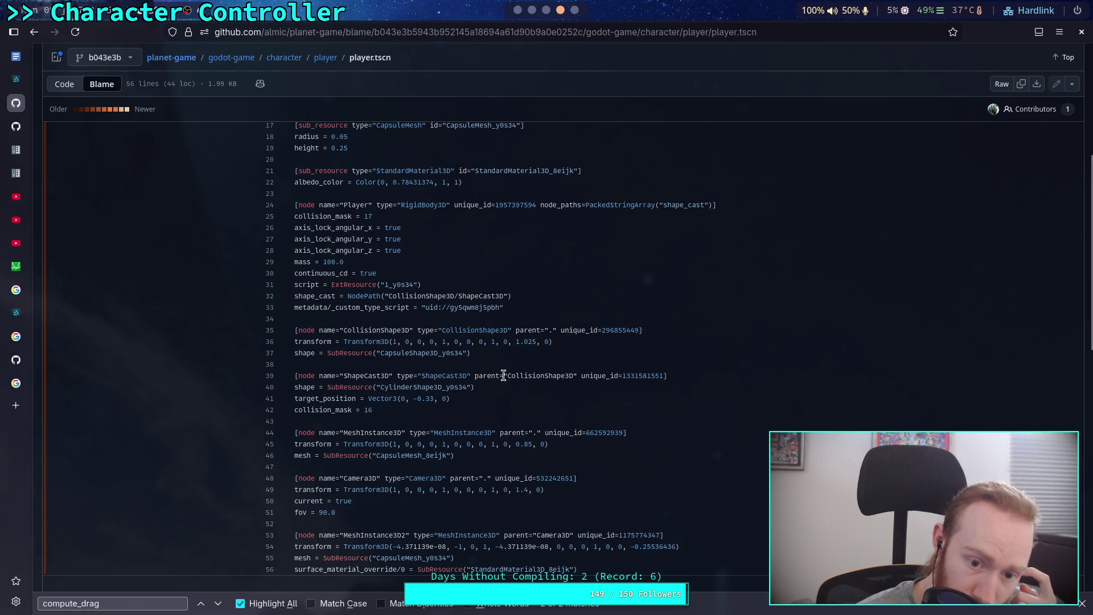
scroll(503, 375, up, 4)
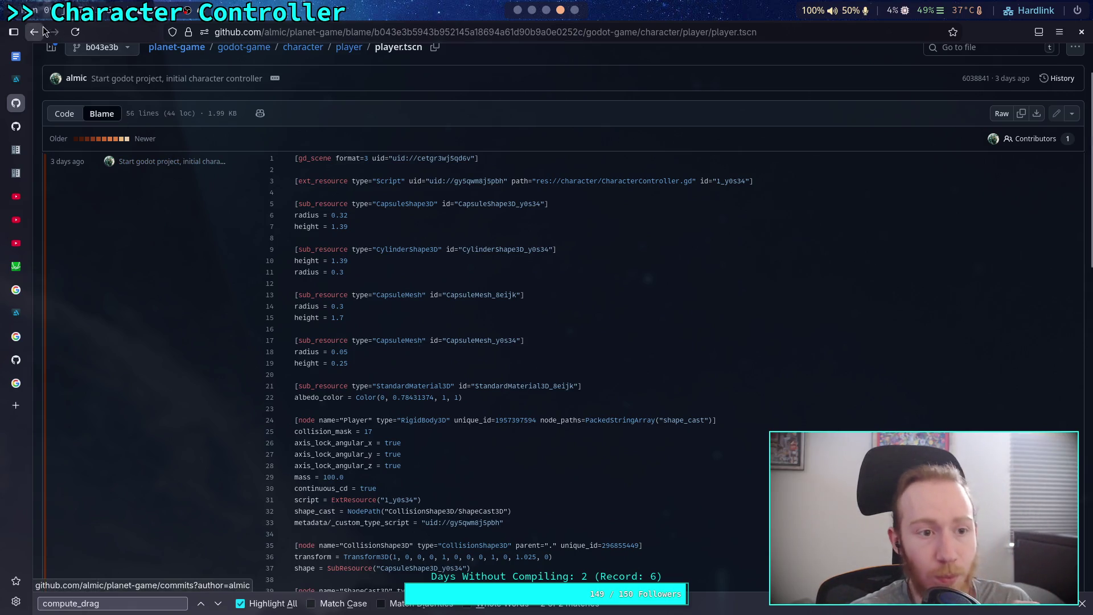
key(alt+Left)
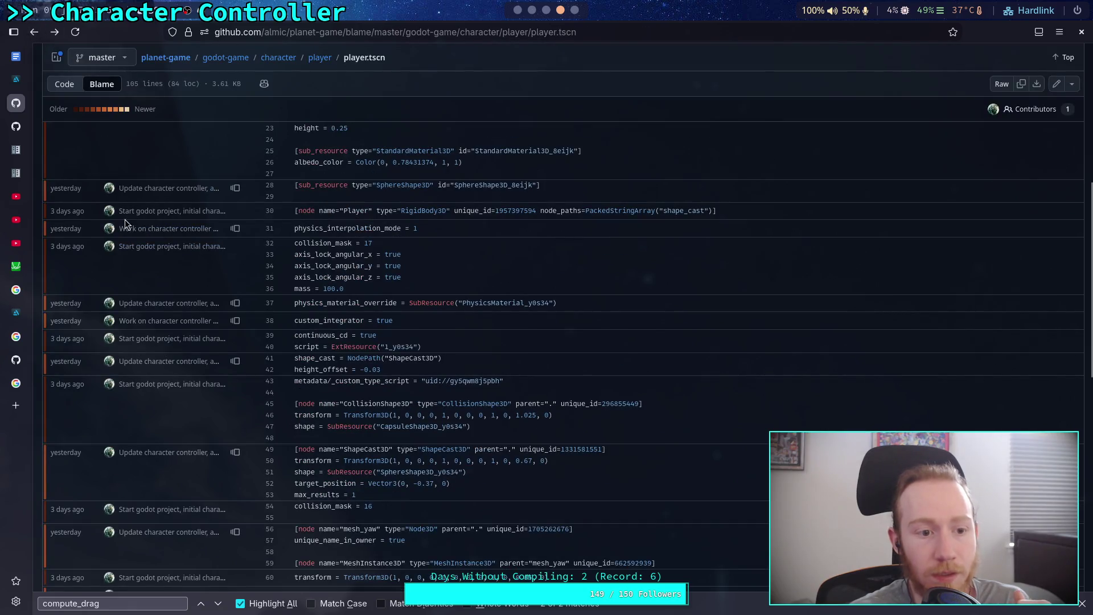
scroll(319, 269, up, 4)
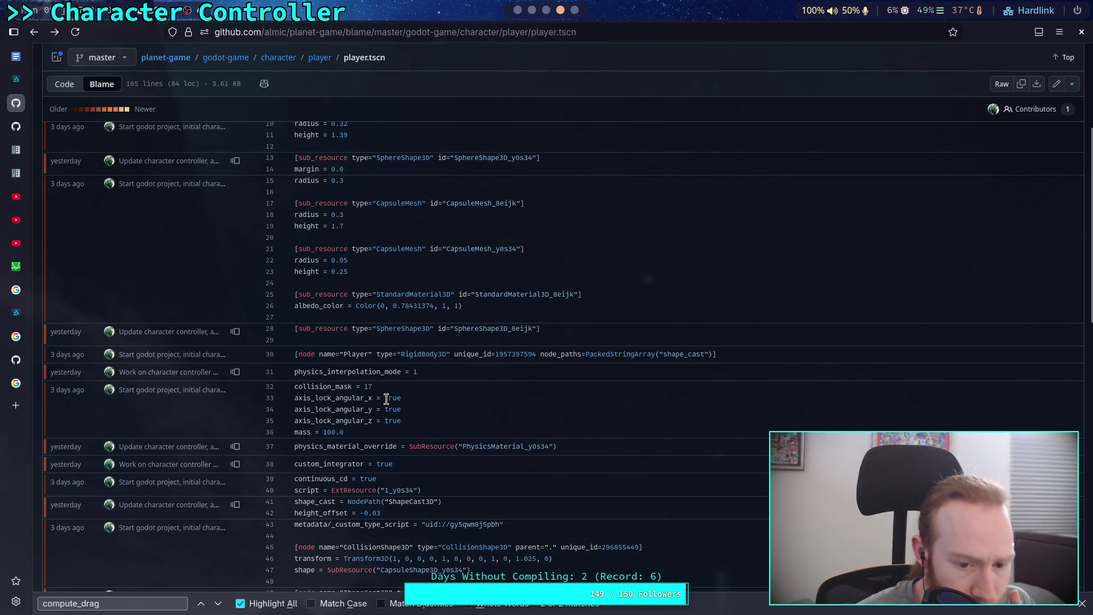
scroll(385, 398, down, 4)
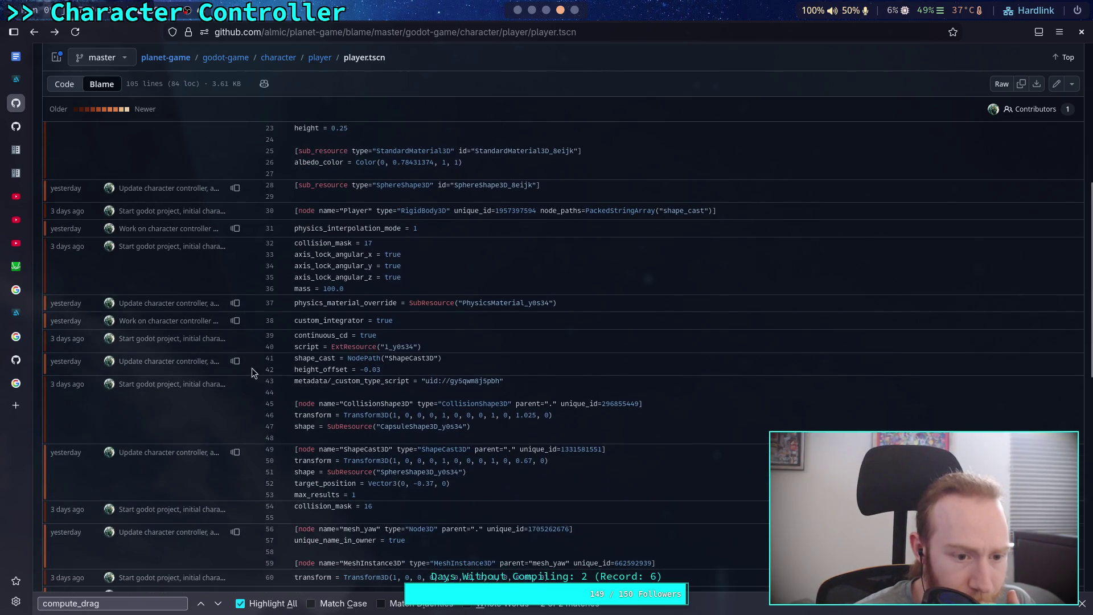
scroll(387, 364, up, 10)
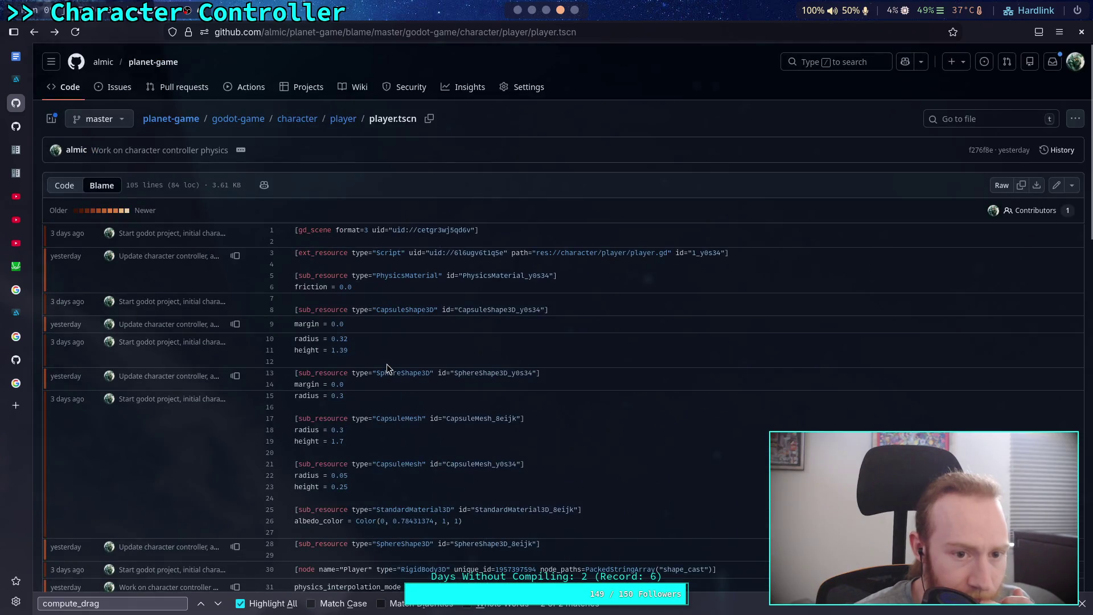
Open commit b95dc39 from player.tscn's history and skim its CharacterController.gd diff.
click(1058, 150)
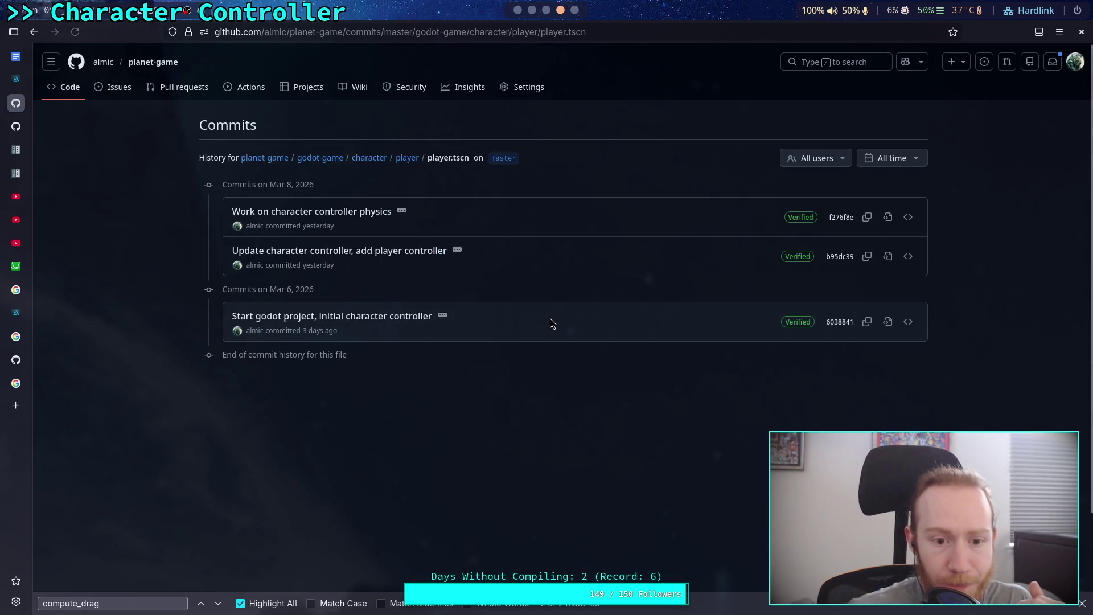
click(342, 251)
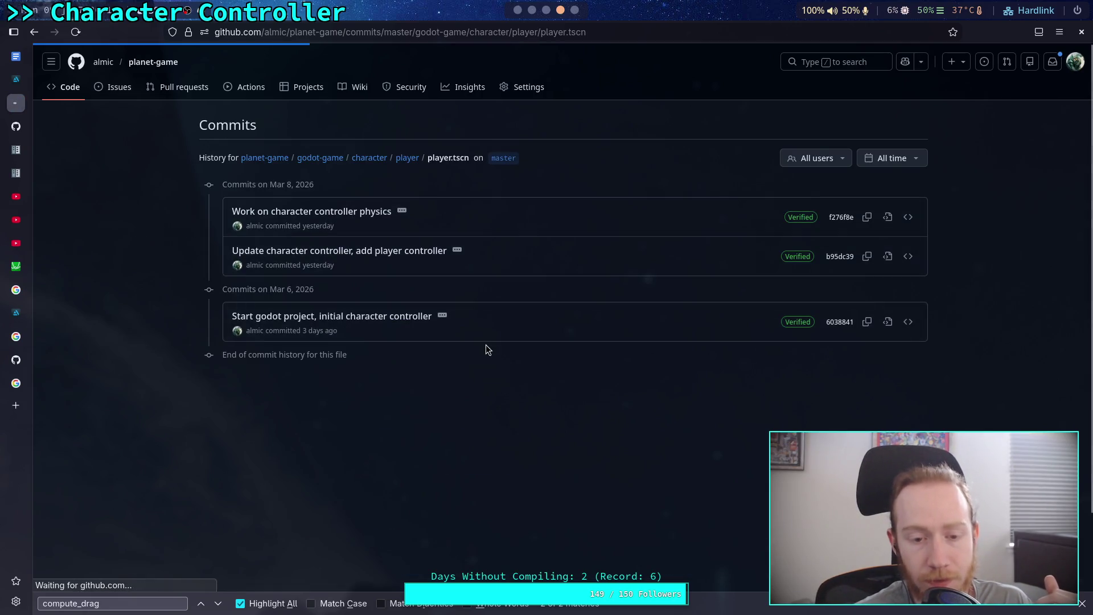
scroll(494, 344, down, 10)
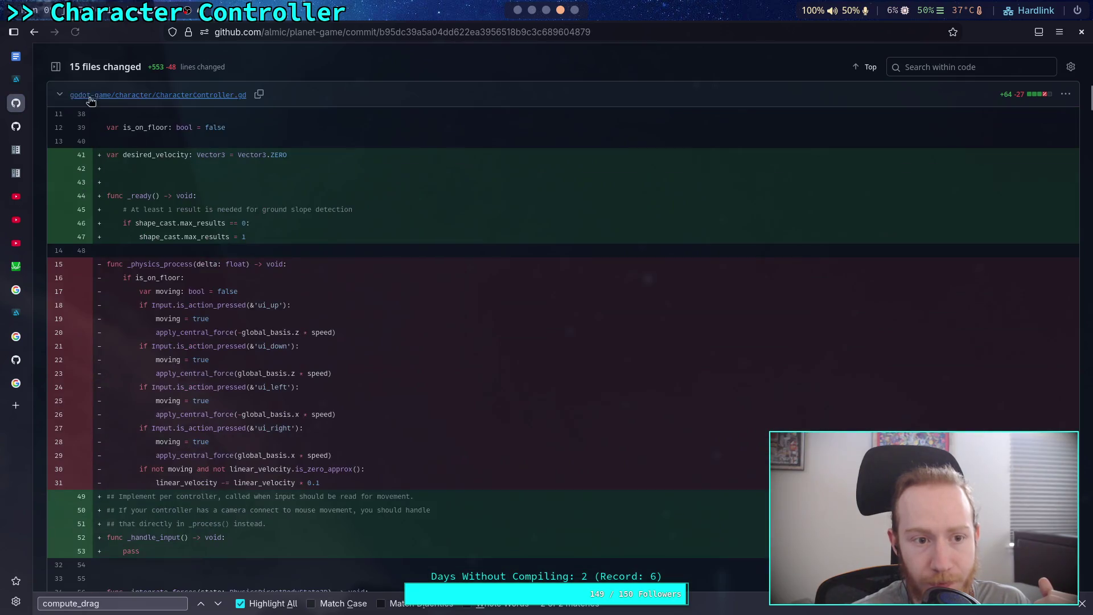
click(58, 96)
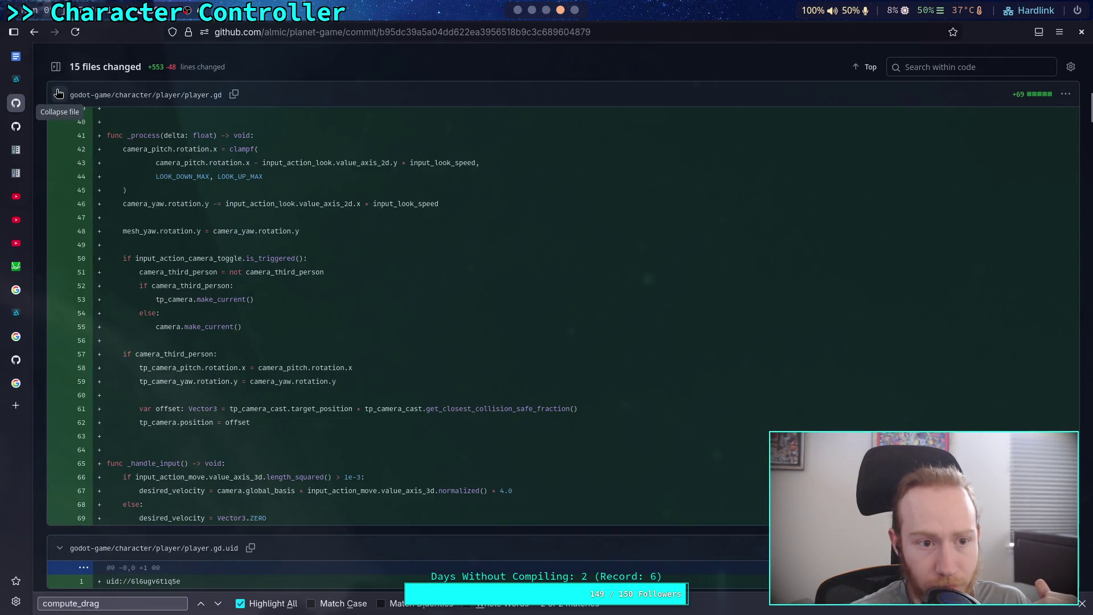
scroll(247, 265, up, 10)
click(60, 310)
scroll(265, 354, down, 3)
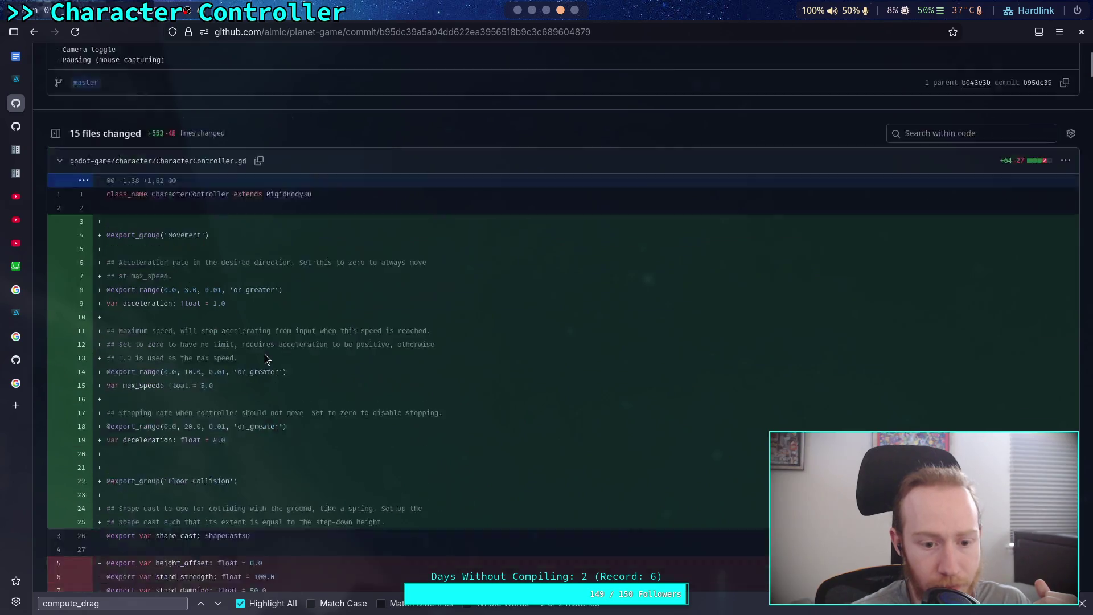
scroll(264, 354, down, 3)
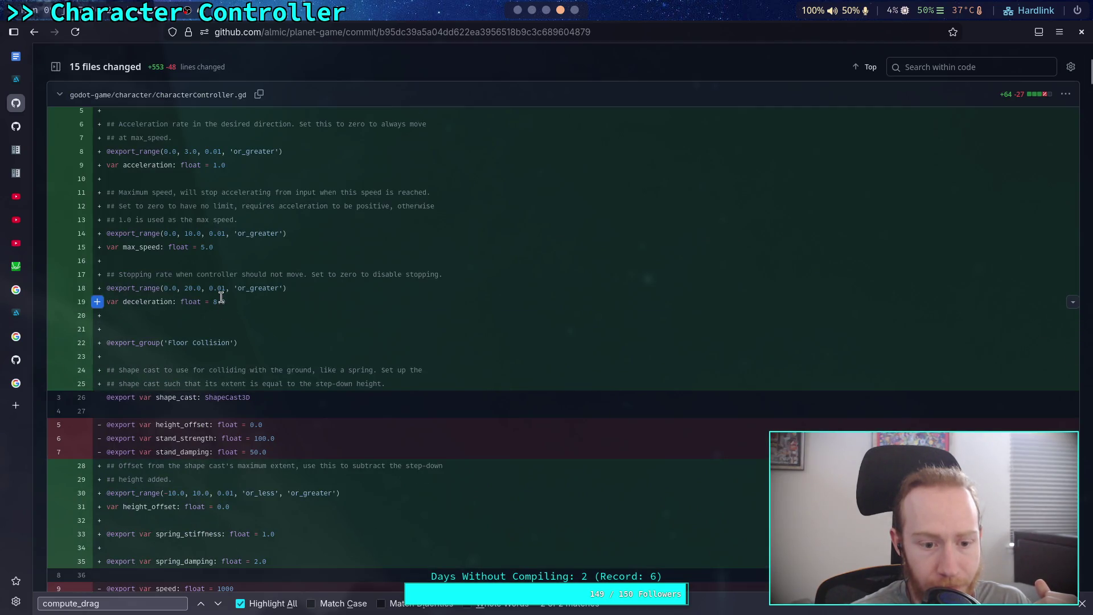
scroll(265, 319, down, 4)
scroll(121, 216, up, 8)
Collapse the CharacterController.gd and player.gd diffs to review player.tscn's changes.
click(59, 237)
scroll(189, 277, down, 10)
scroll(387, 328, up, 8)
click(62, 98)
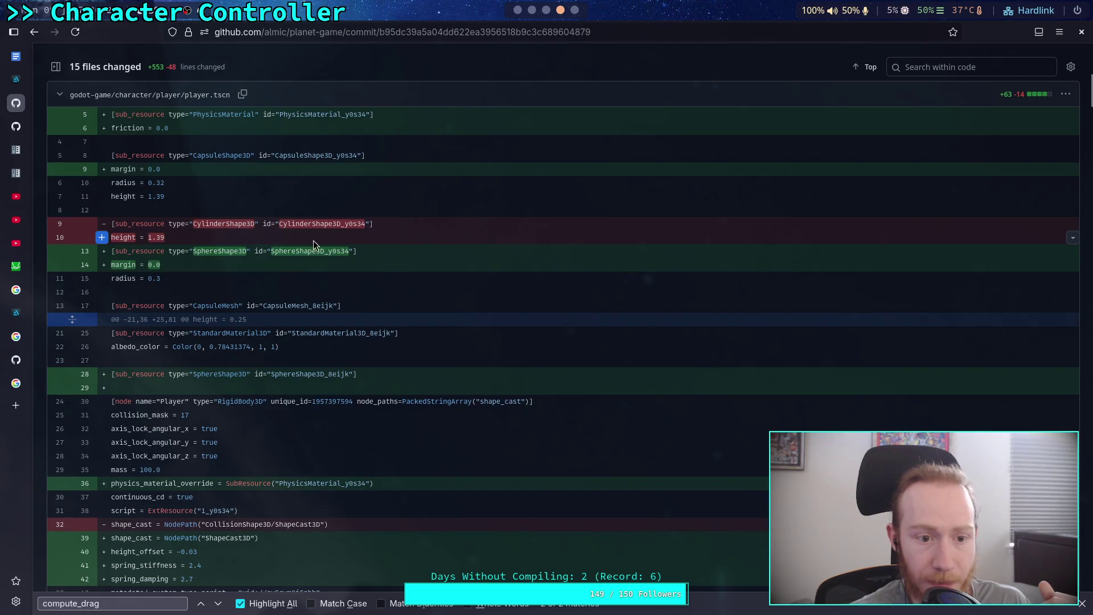
scroll(392, 330, up, 3)
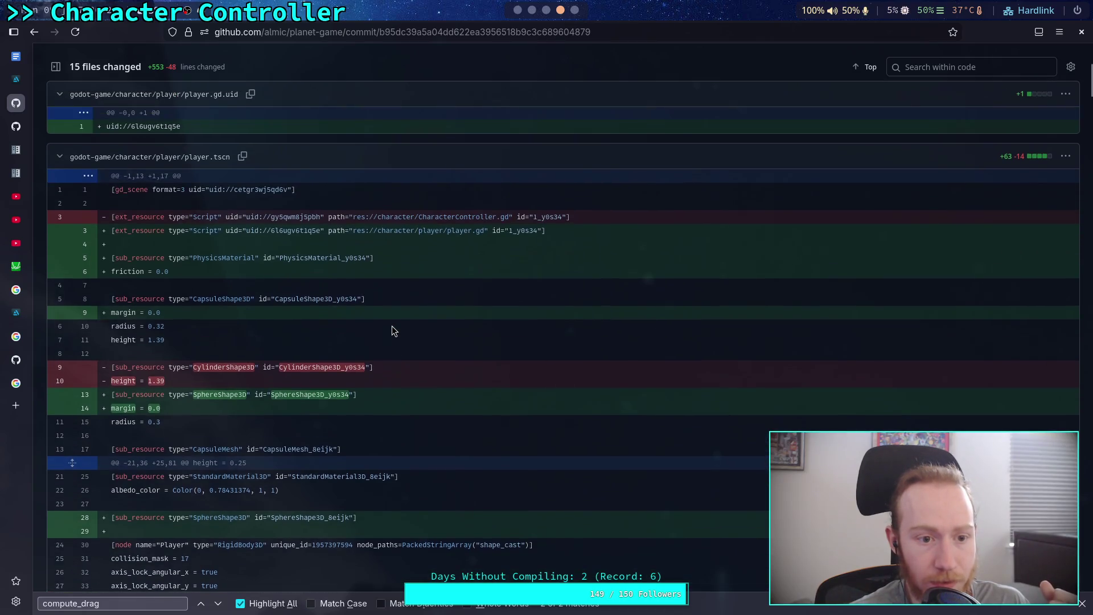
scroll(392, 330, down, 5)
scroll(415, 329, down, 3)
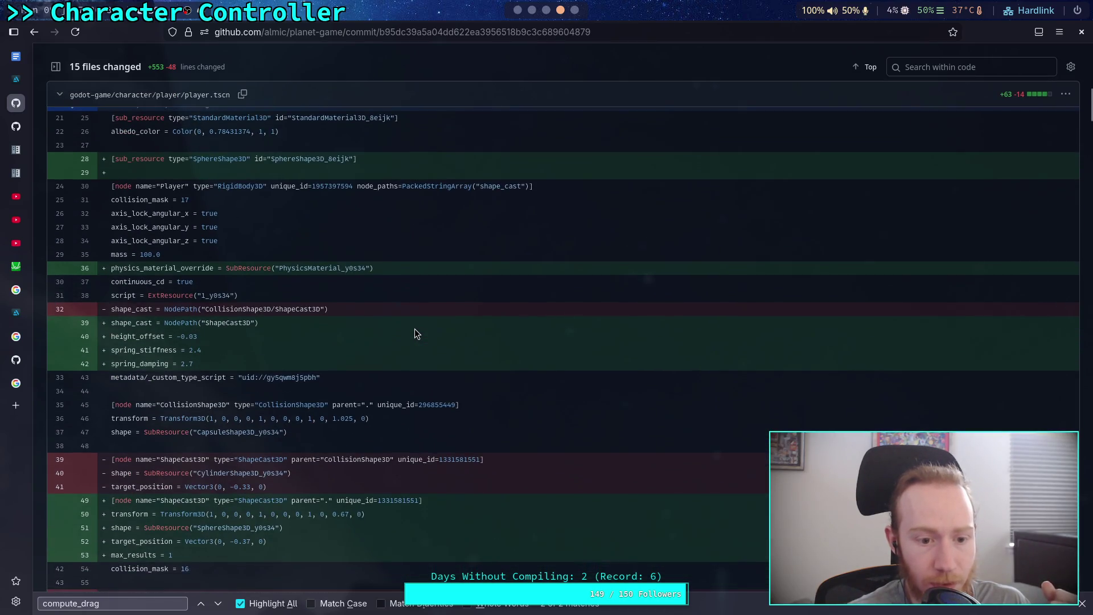
click(518, 10)
Set Spring Stiffness 2.4 and Spring Damping 2.7, then test-run and stop the game.
click(1017, 302)
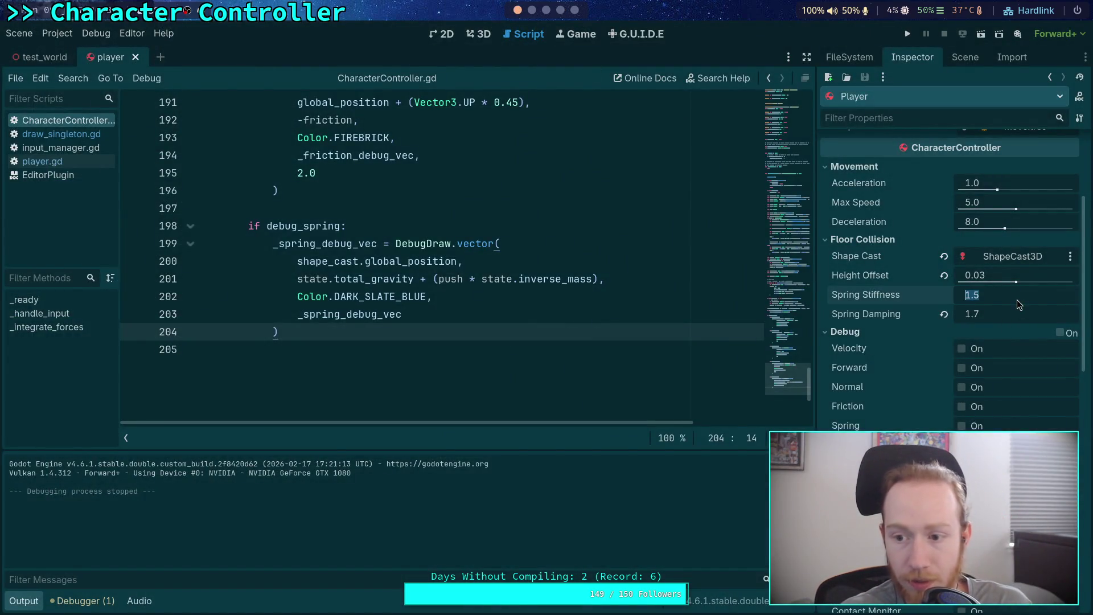
text(2.4)
click(1022, 318)
text(2.)
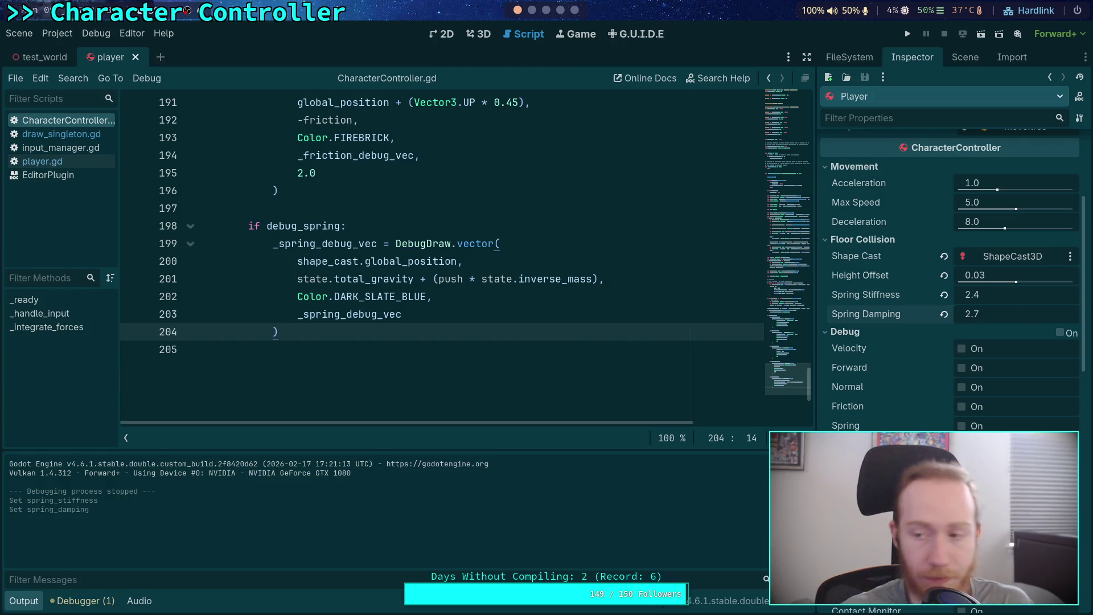
click(908, 32)
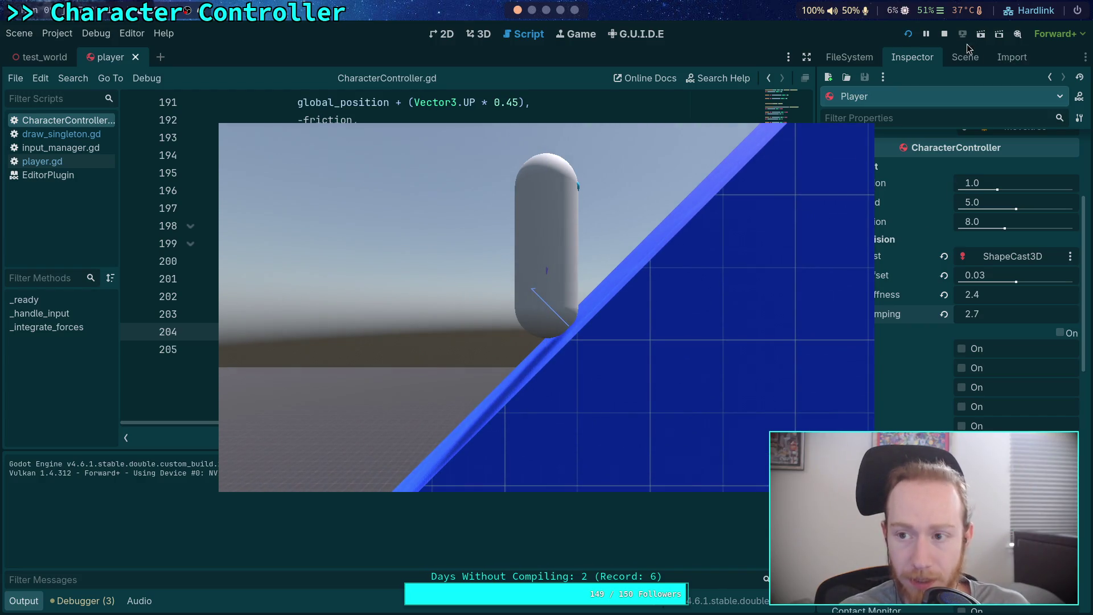
click(943, 33)
Set Spring Stiffness back to 1.5 and run the game again.
click(1018, 299)
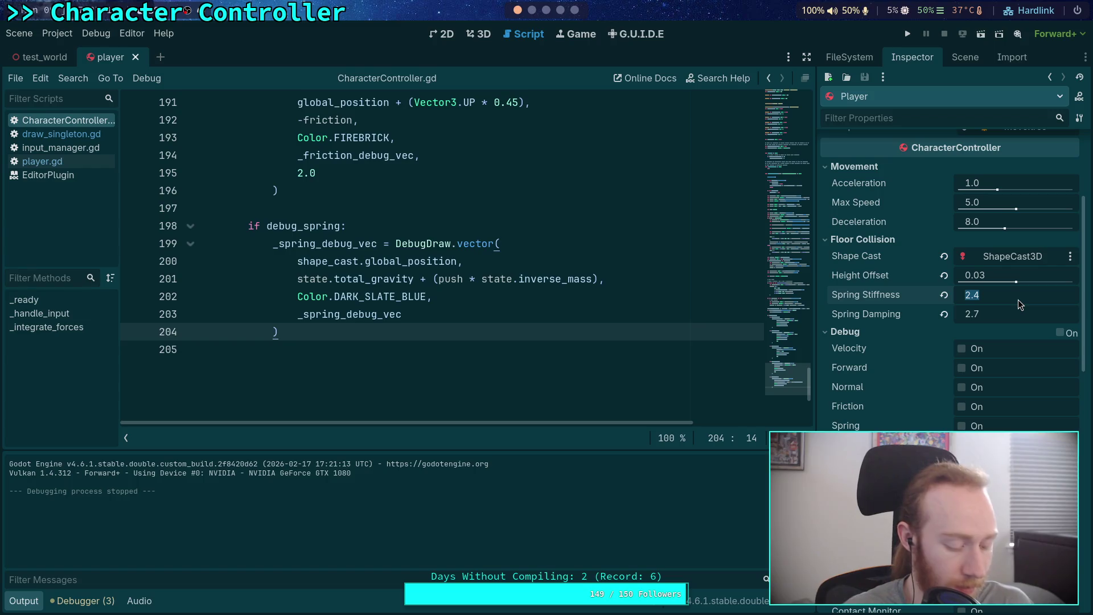
text(1.8)
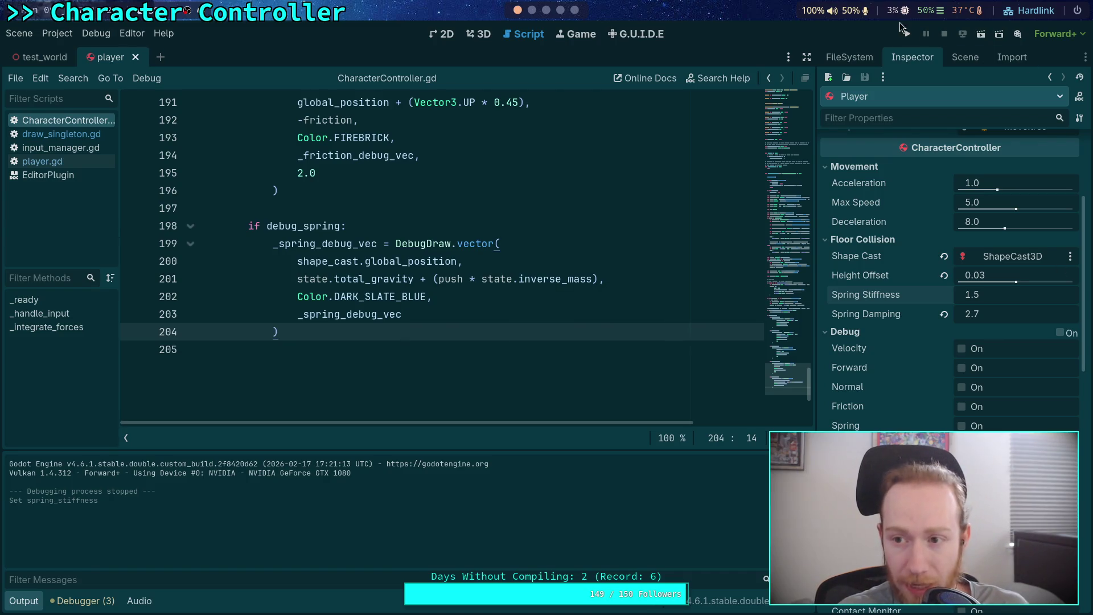
click(905, 33)
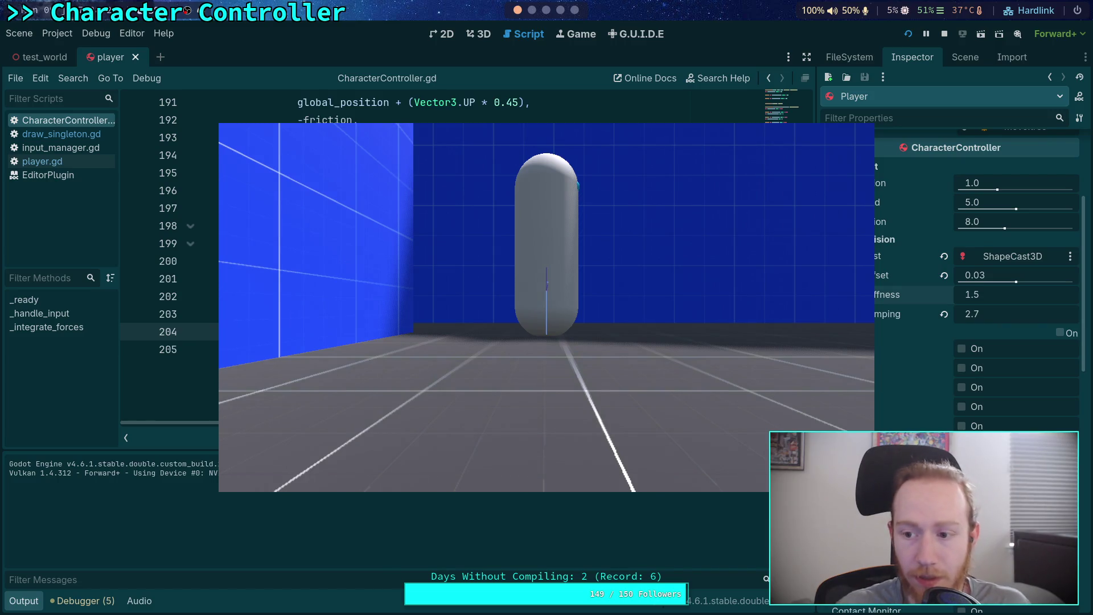
Lower the Player's Spring Damping to 1.8 and rerun the game.
click(944, 33)
click(1009, 313)
text(1.8)
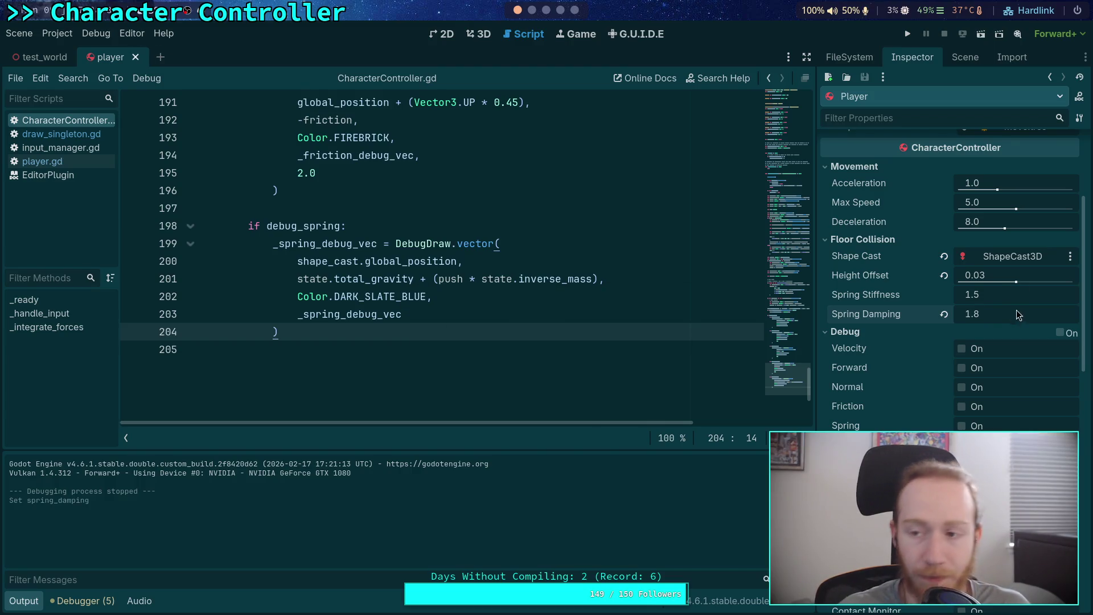
click(907, 36)
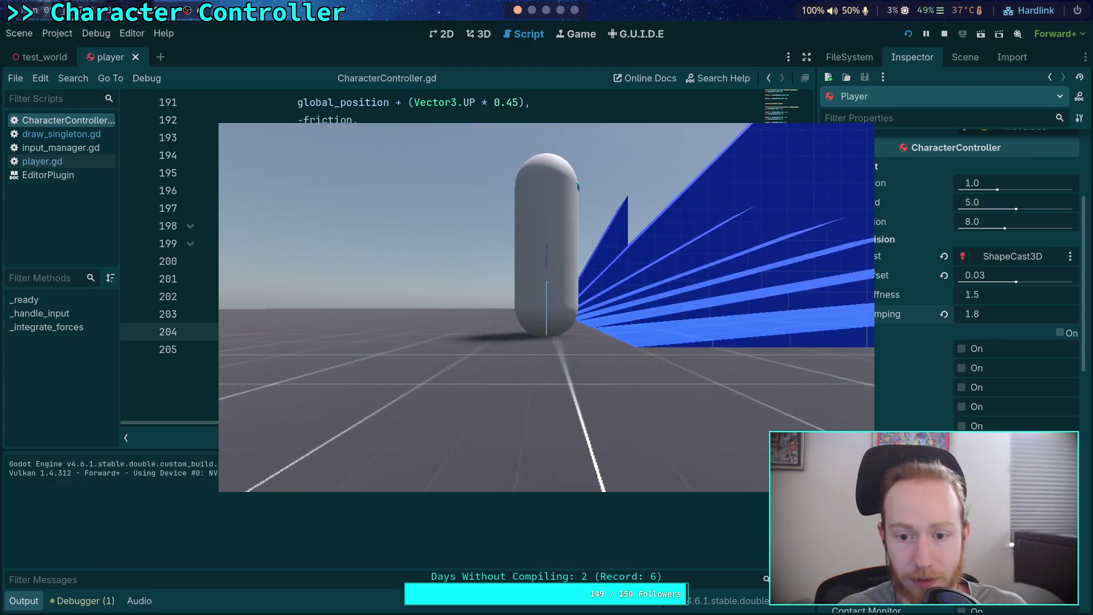
Walk the capsule up the ramp, off onto flat ground, turn it around, then stop.
key(w)
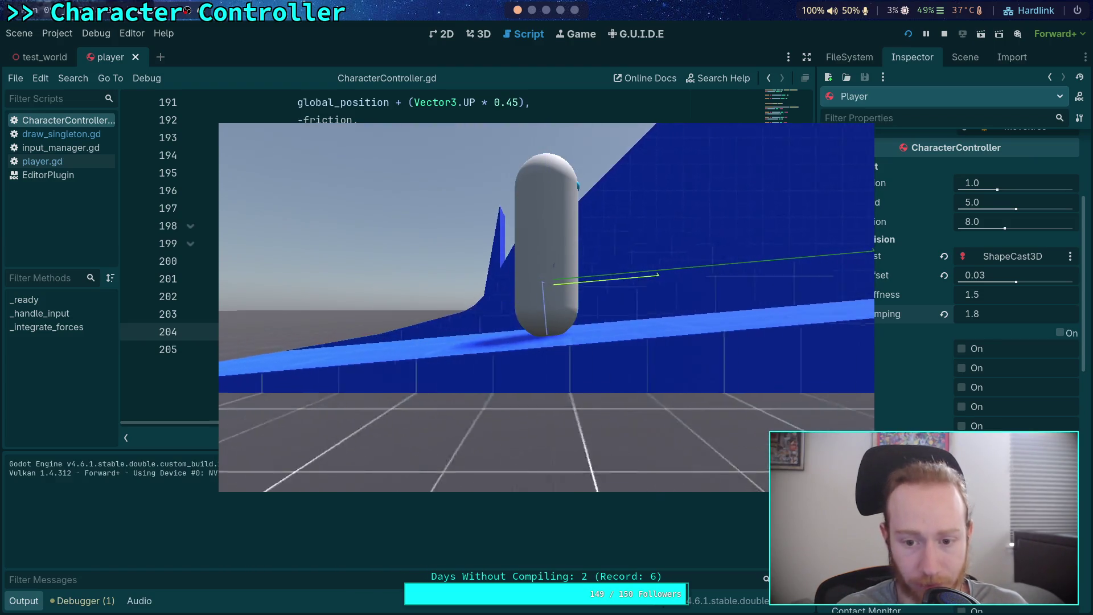
key(d)
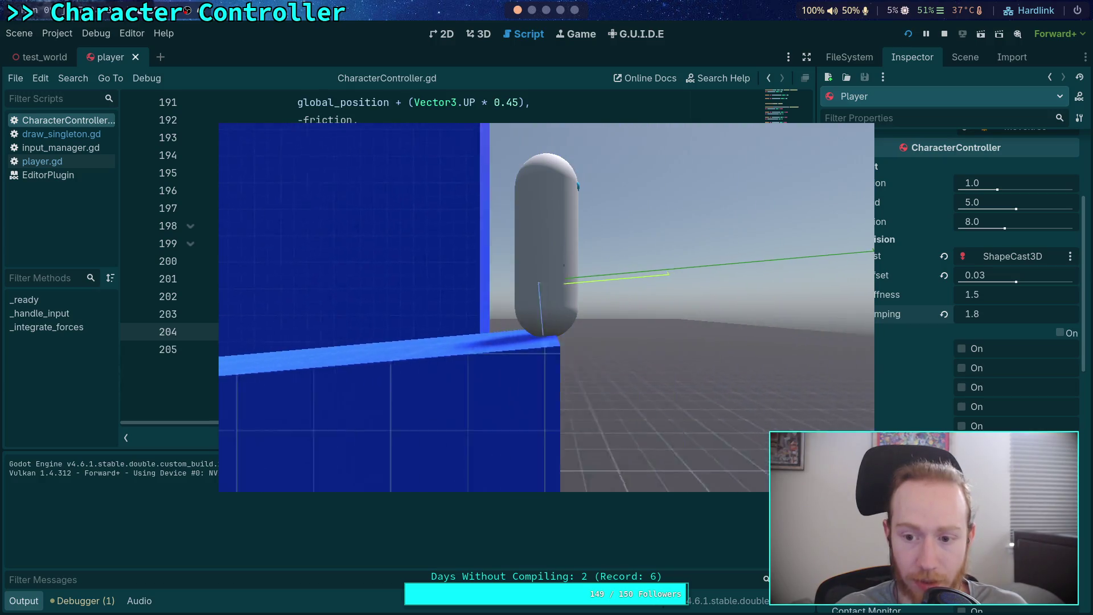
key(d)
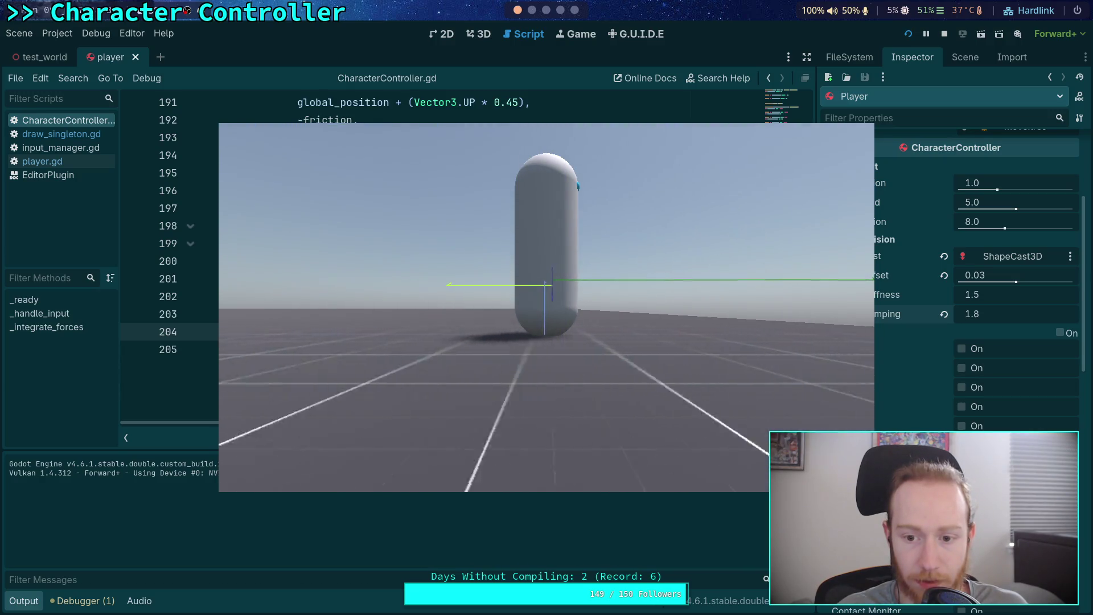
key(a)
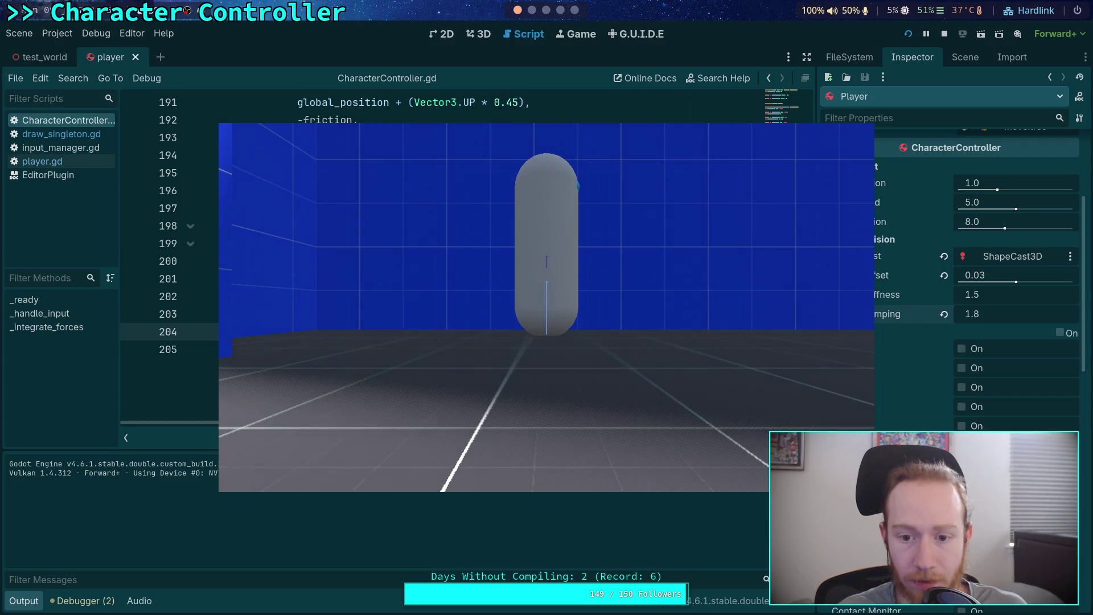
click(947, 34)
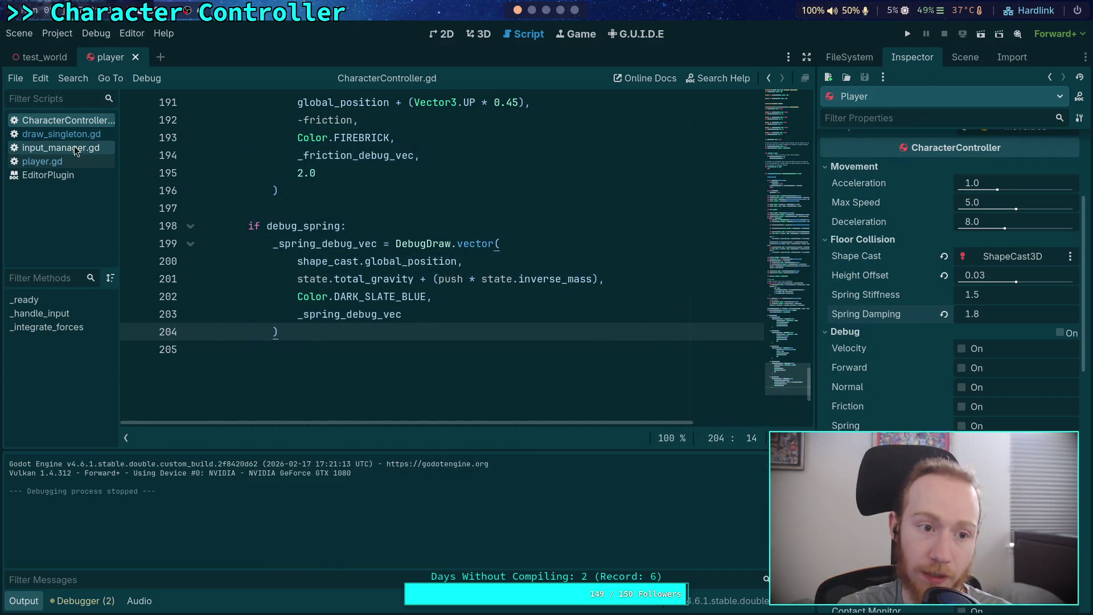
Change the spring_damping default on line 35 to 1.8 and hide the output log.
scroll(389, 269, up, 20)
scroll(389, 269, down, 9)
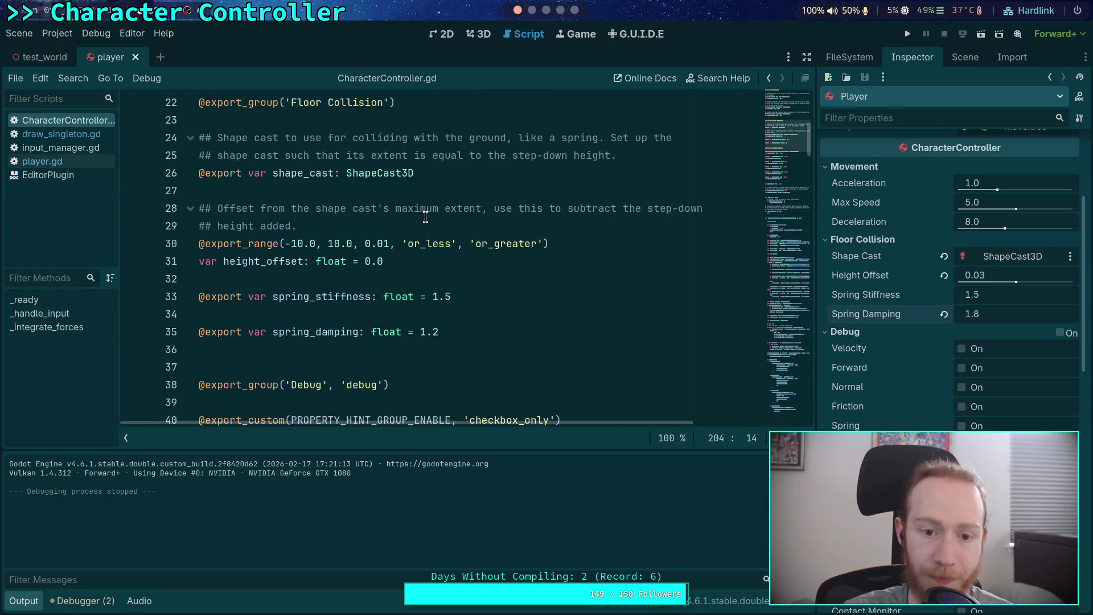
click(455, 222)
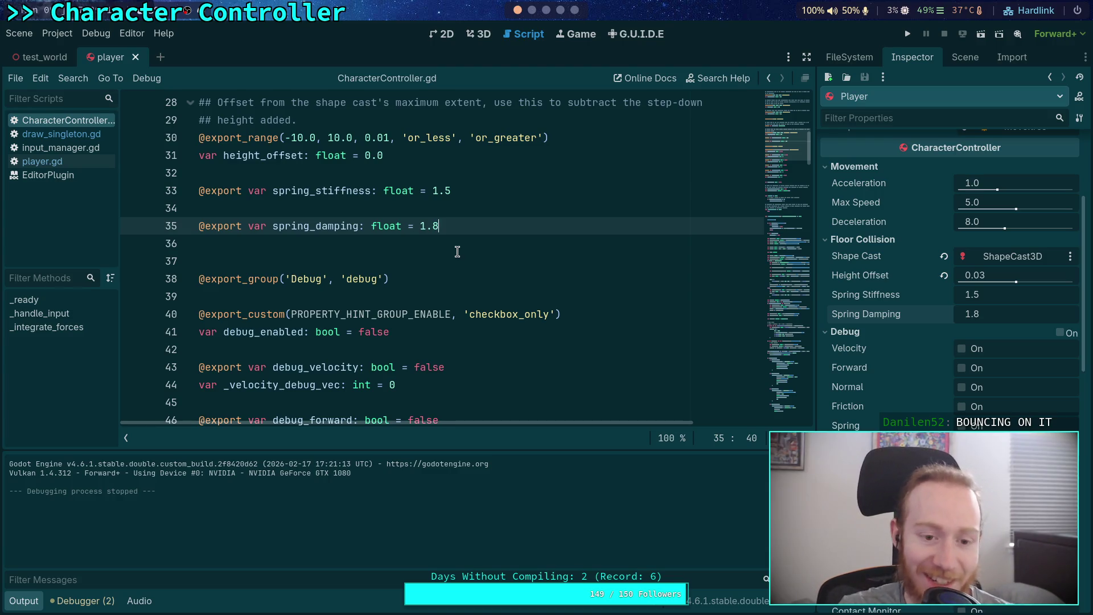
scroll(457, 251, down, 1)
click(24, 601)
Browse through CharacterController.gd using the minimap.
scroll(468, 304, down, 13)
scroll(467, 304, down, 5)
drag(791, 290, 794, 411)
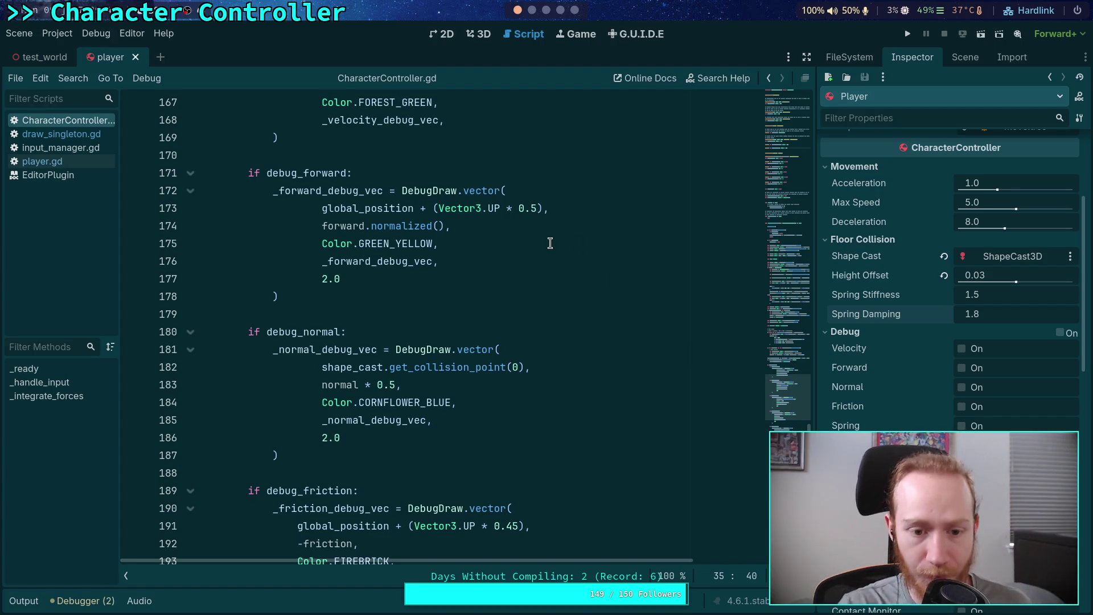
drag(791, 404, 792, 211)
scroll(654, 243, up, 10)
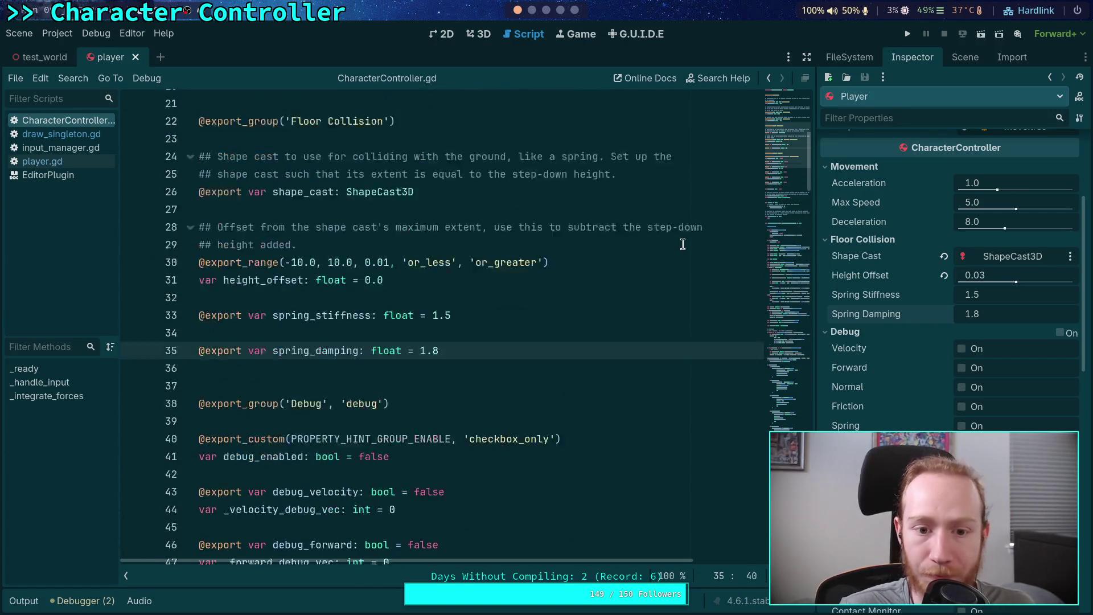
mouse_move(788, 179)
mouse_down()
mouse_move(803, 408)
mouse_move(811, 347)
mouse_up()
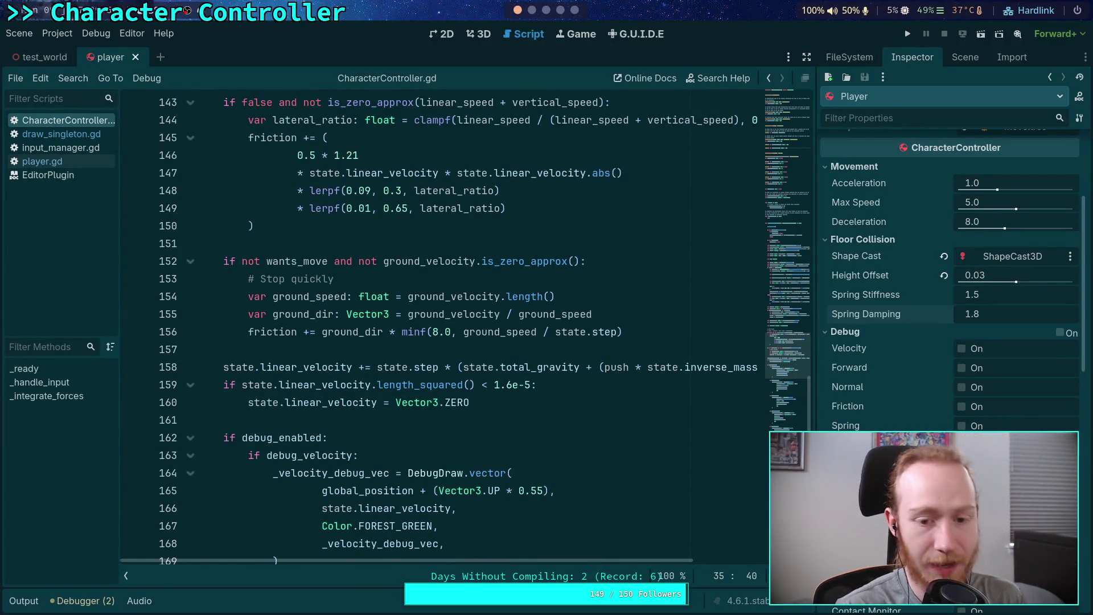
Check git status, stage godot-game/, and review it with git diff --staged.
key(super+1)
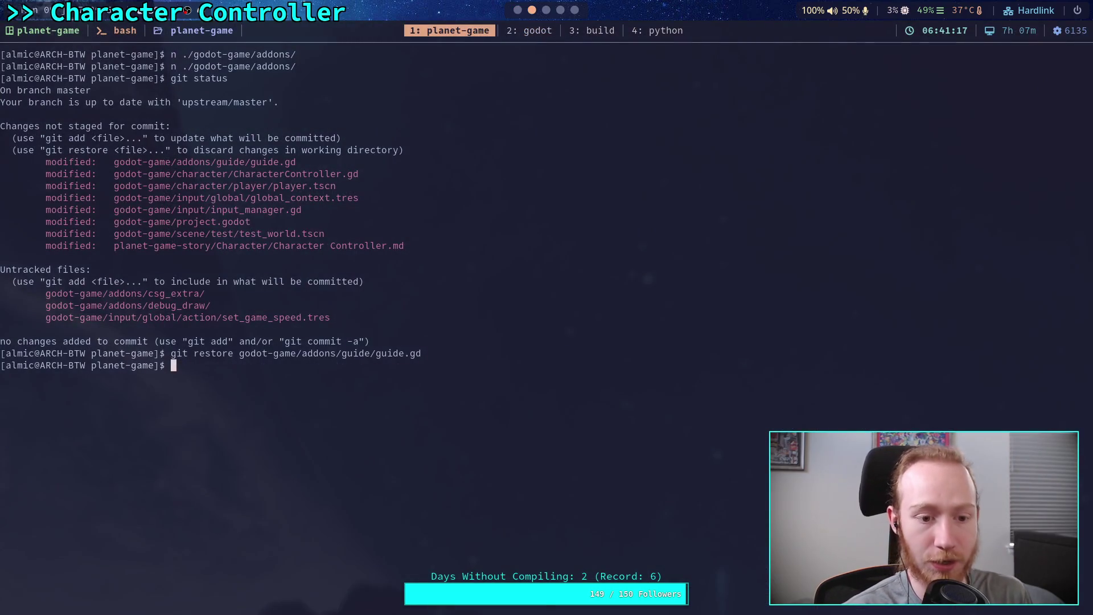
text(statu)
key(Return)
text(git add godot-game/)
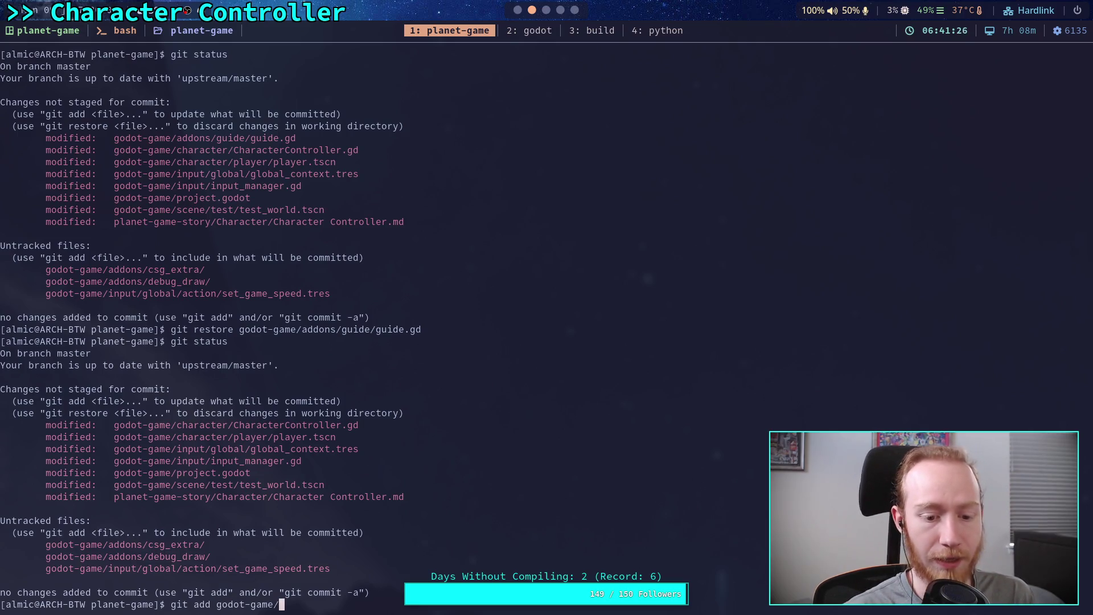
key(Return)
text(g)
text(tus)
key(Return)
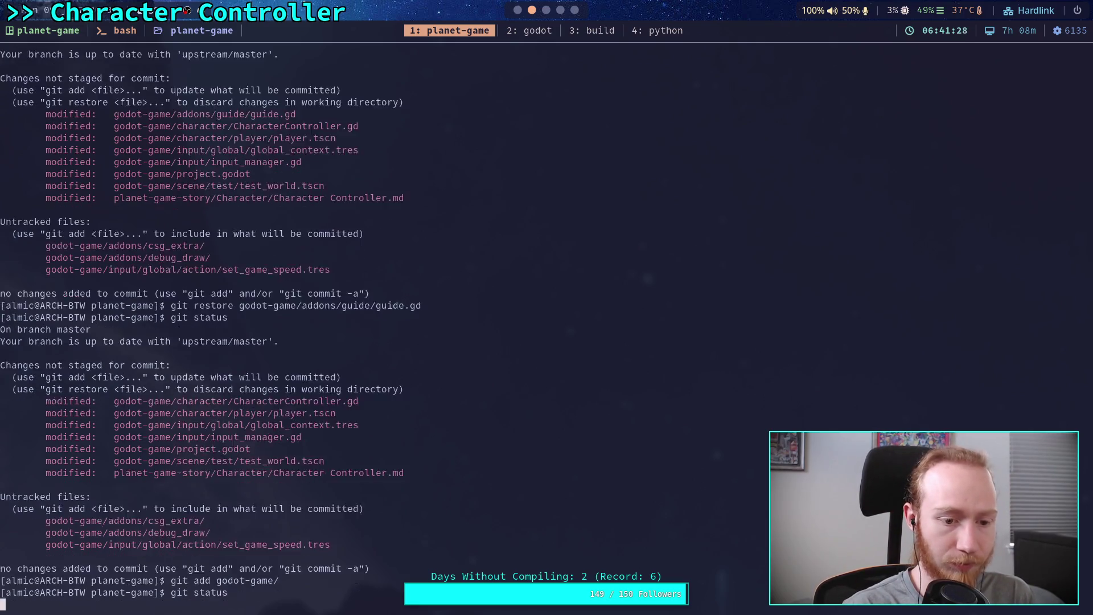
text(git diff --staged)
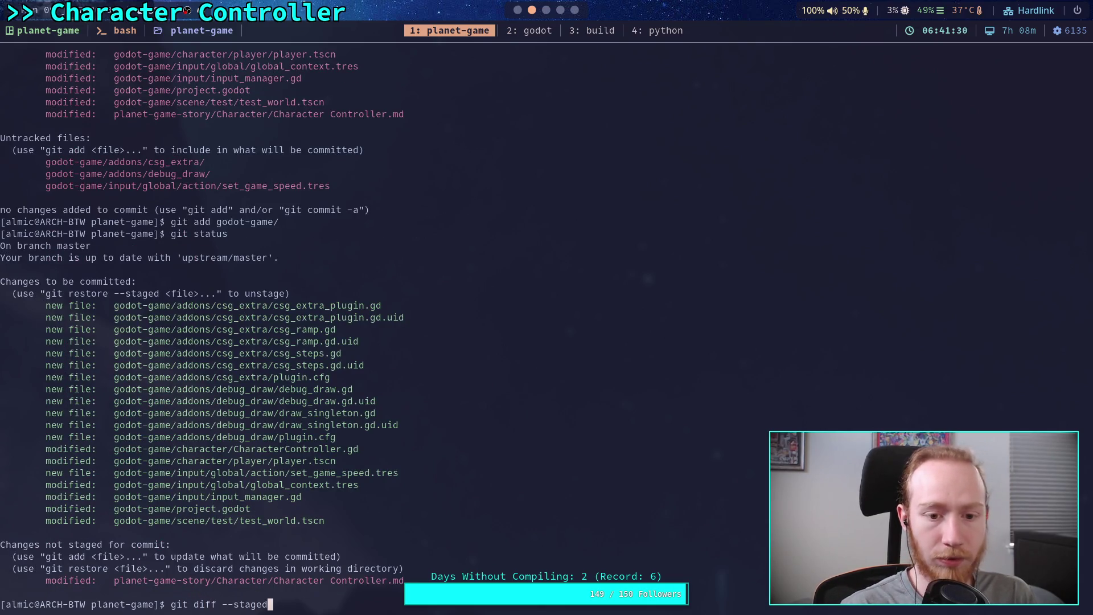
key(Return)
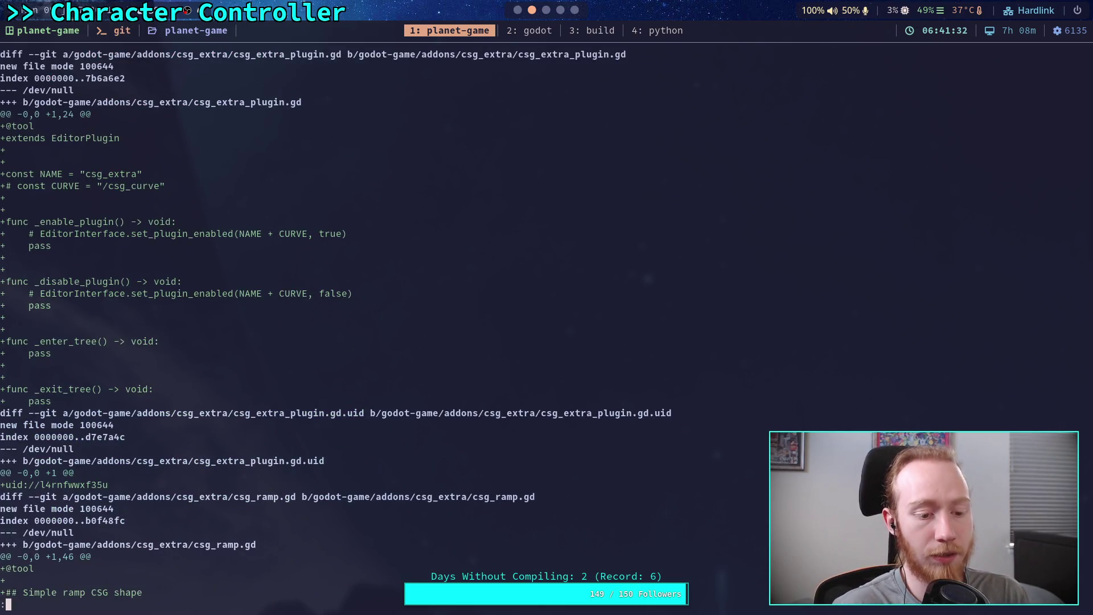
Back in Godot's 3D test_world scene, select CSGBox3D2 under Step2 and start renaming Step2.
key(q)
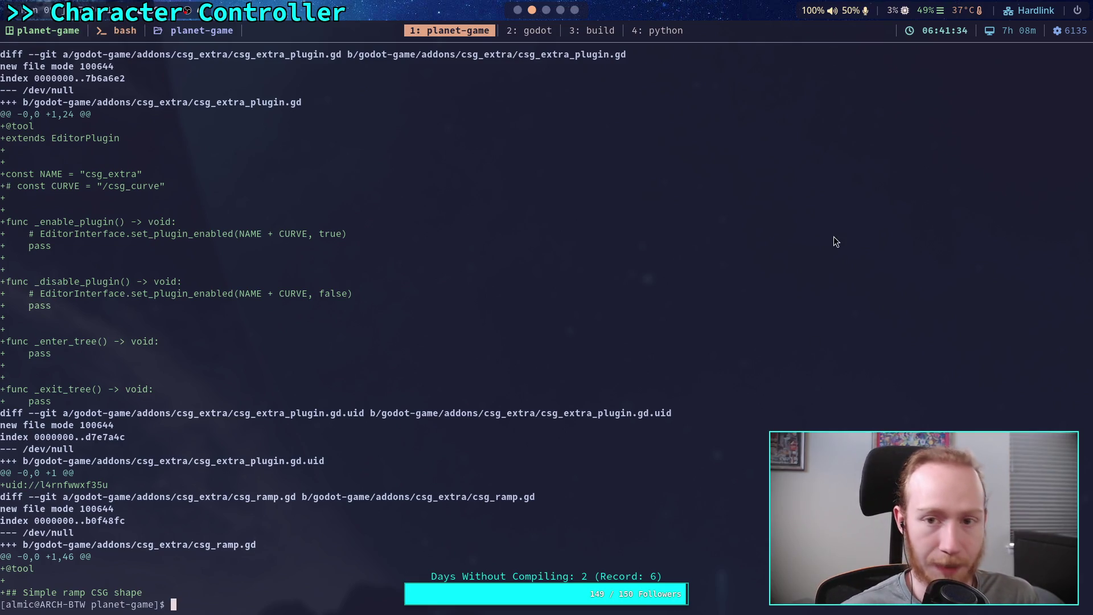
click(517, 10)
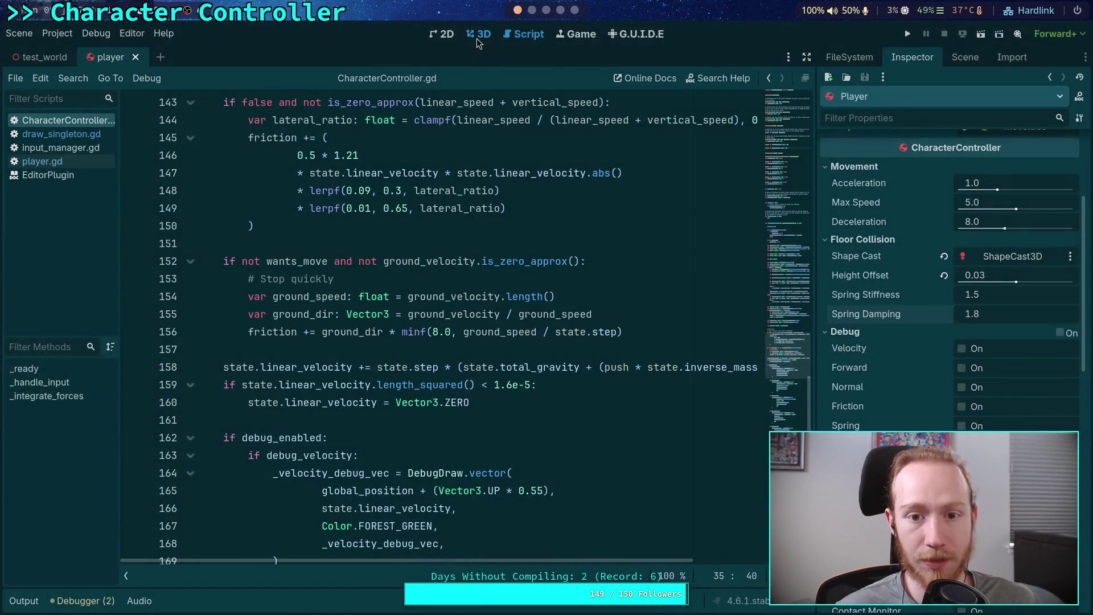
click(480, 35)
click(44, 57)
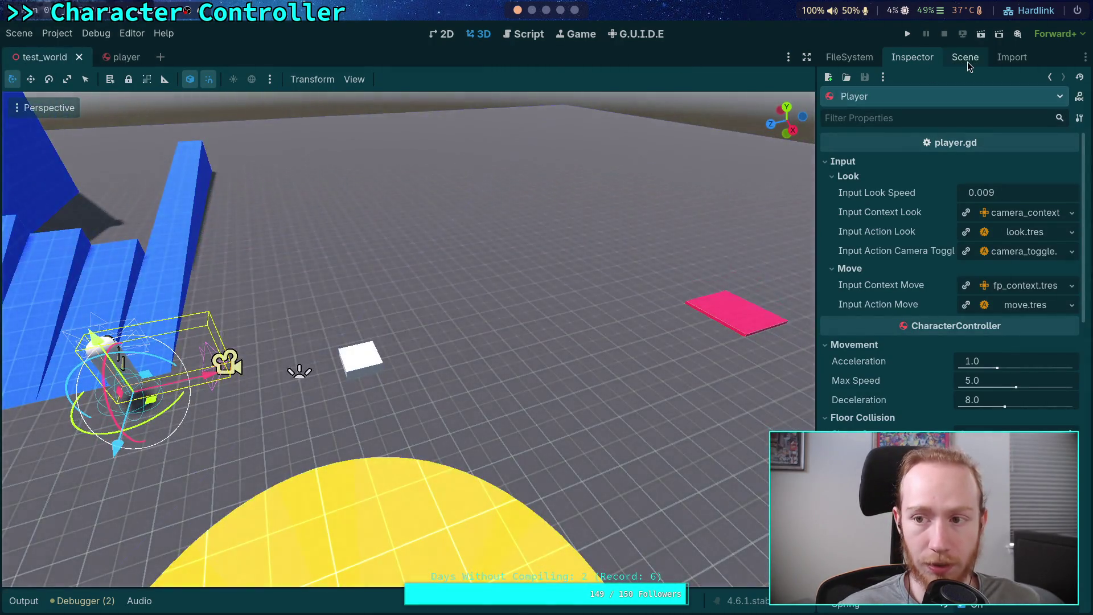
click(965, 57)
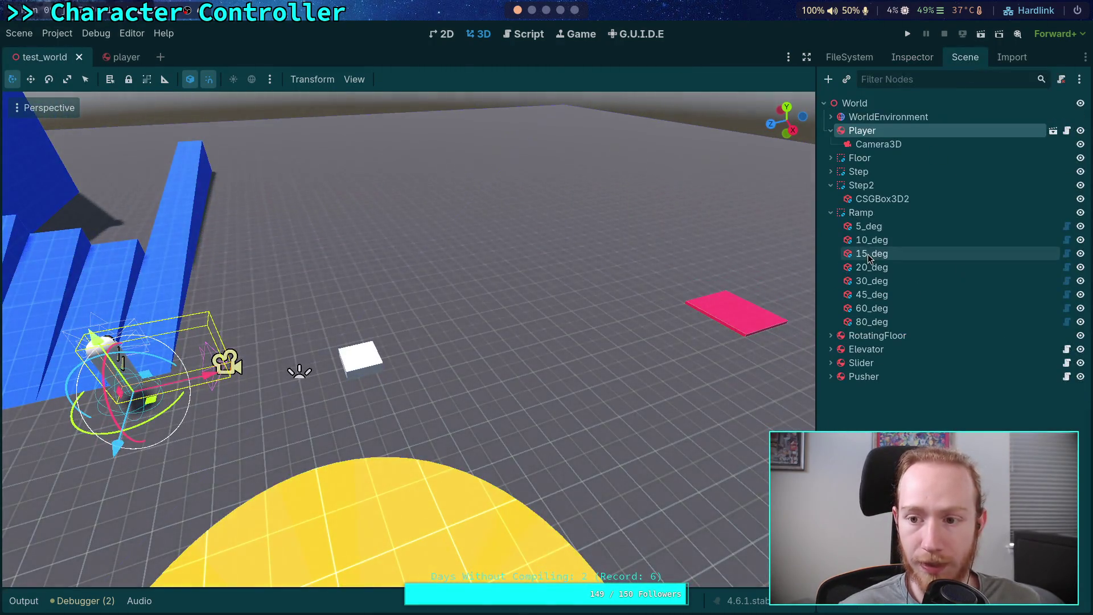
click(865, 200)
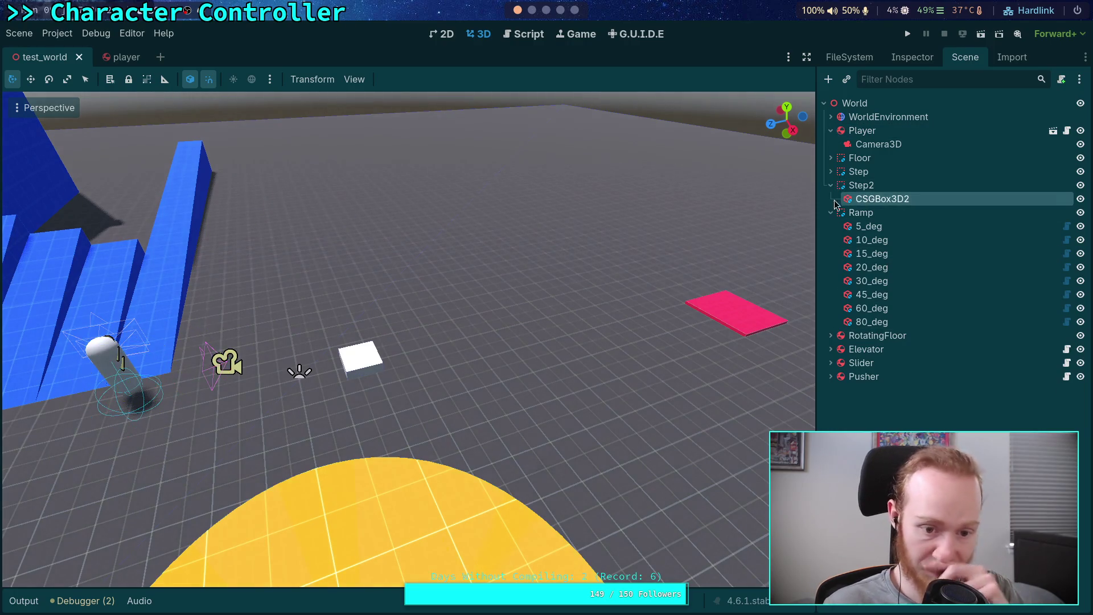
double_click(898, 184)
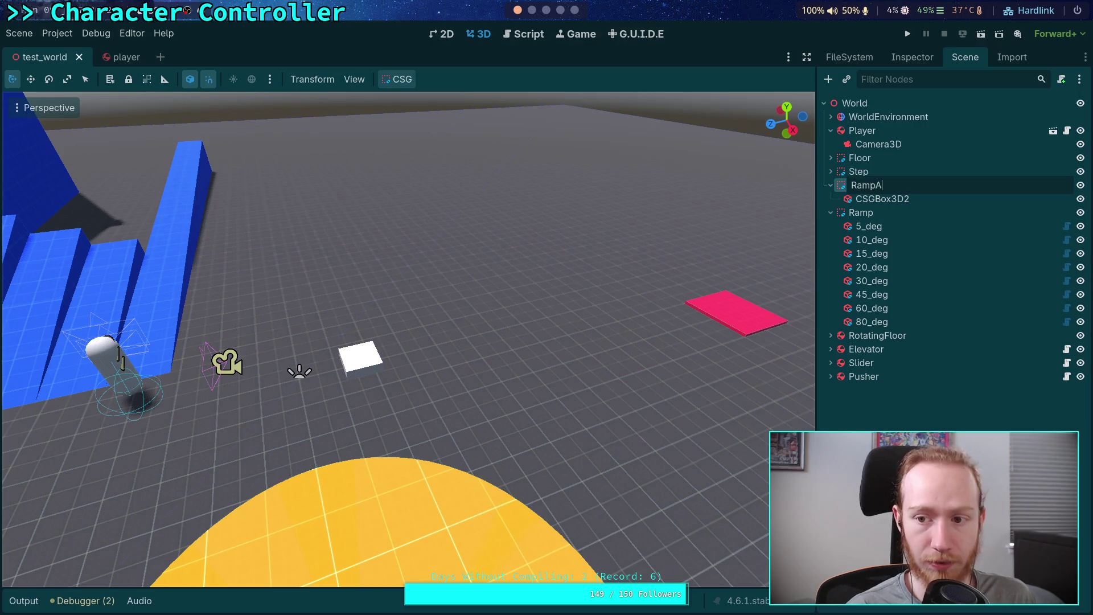
Rename Step2 to RampWall and move it below the Ramp group.
text(all)
key(Return)
drag(859, 185, 868, 332)
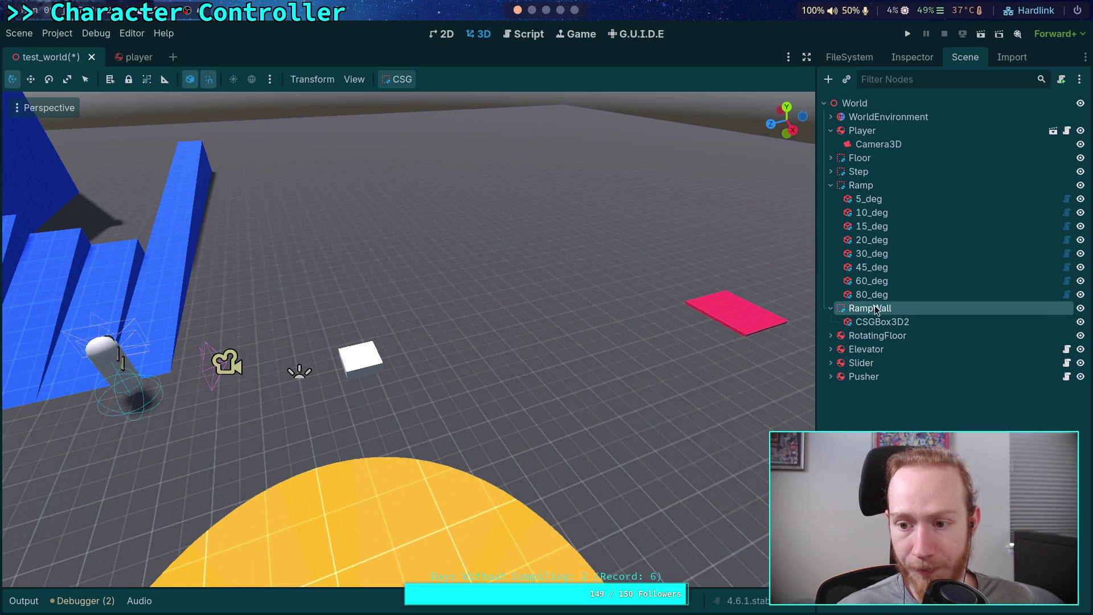
Rename the box inside RampWall to 'wall'.
click(888, 322)
click(891, 322)
text(box)
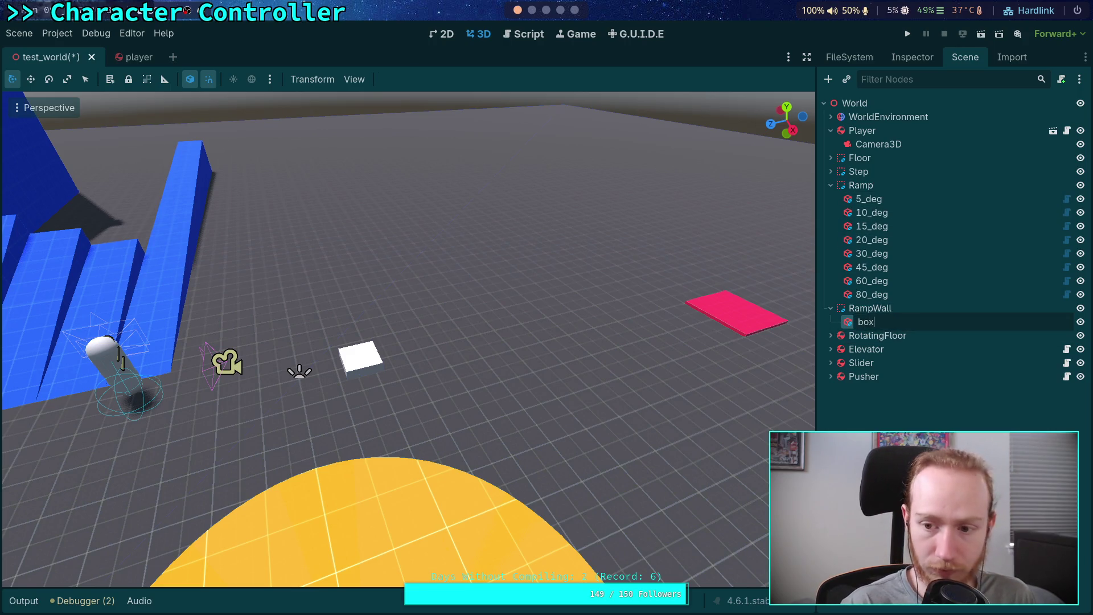
key(Return)
click(891, 323)
text(wall)
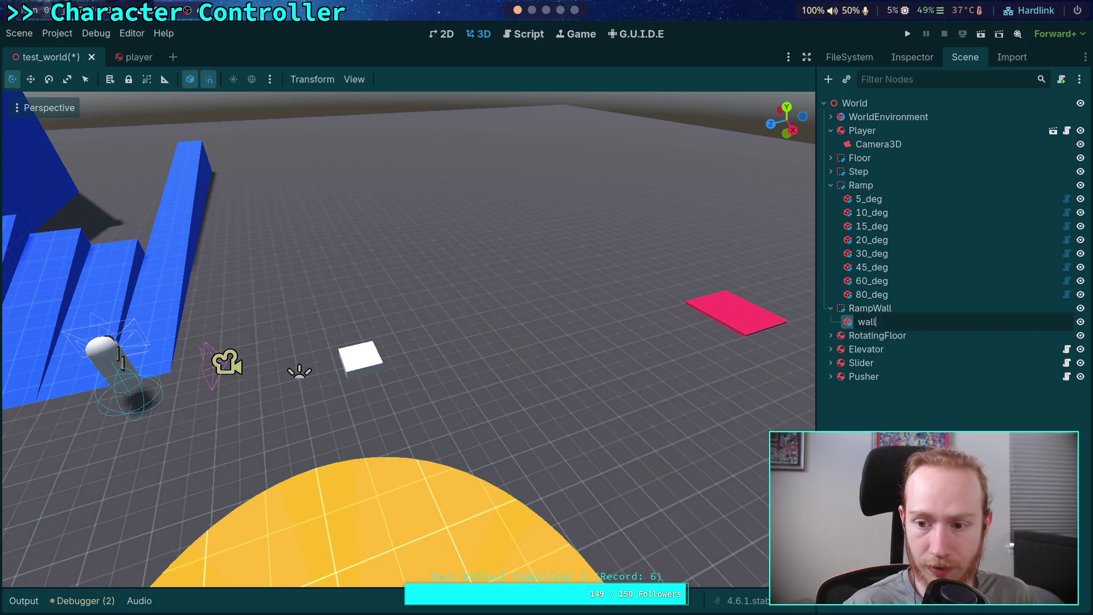
key(Return)
Collapse the RampWall and Ramp groups and bring up the player scene.
click(830, 308)
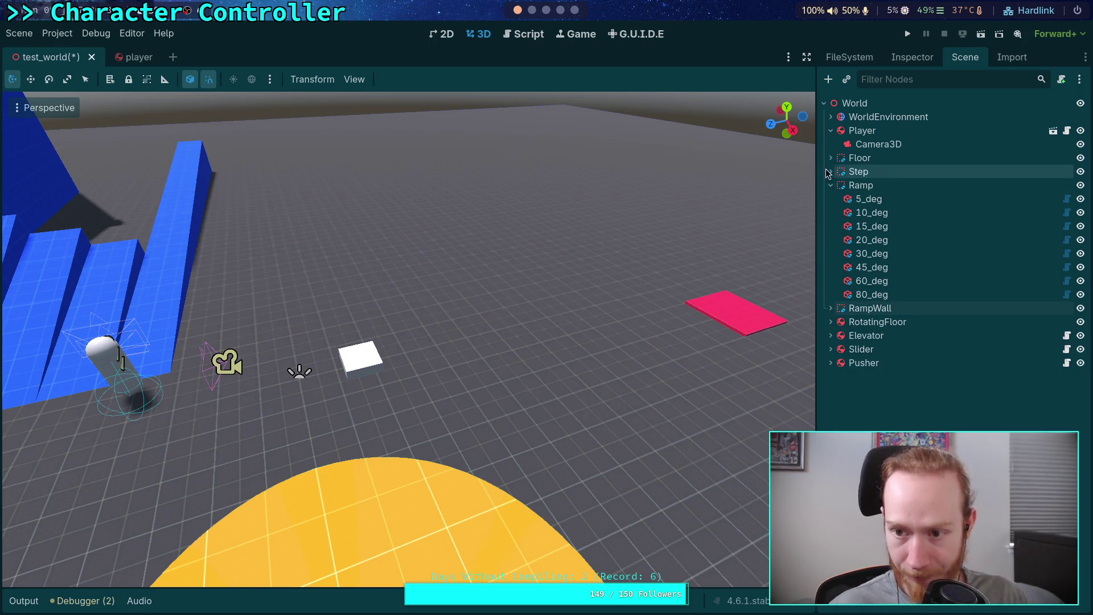
click(831, 185)
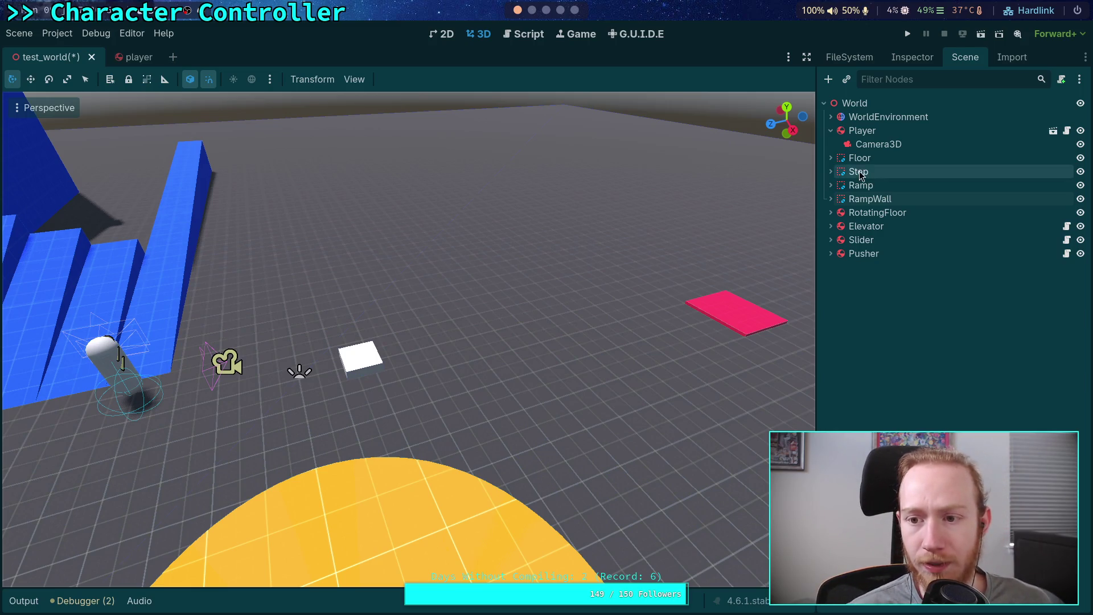
click(861, 130)
click(125, 62)
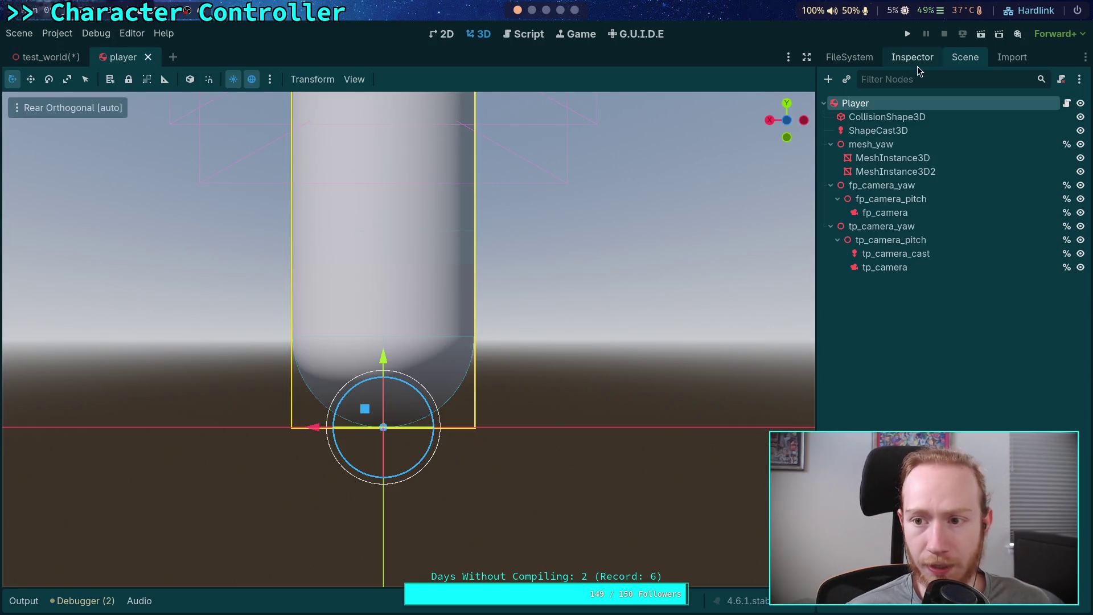
Expand the Player's Physics Material Override and enable Absorbent.
click(926, 63)
scroll(910, 329, down, 5)
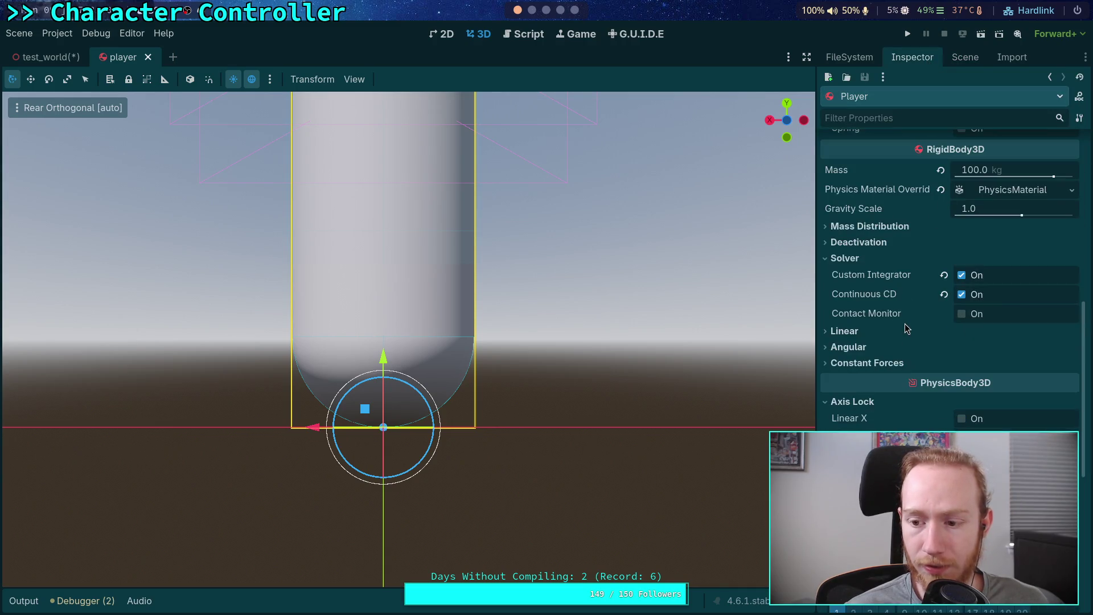
scroll(907, 329, down, 3)
scroll(906, 329, up, 3)
scroll(906, 329, up, 5)
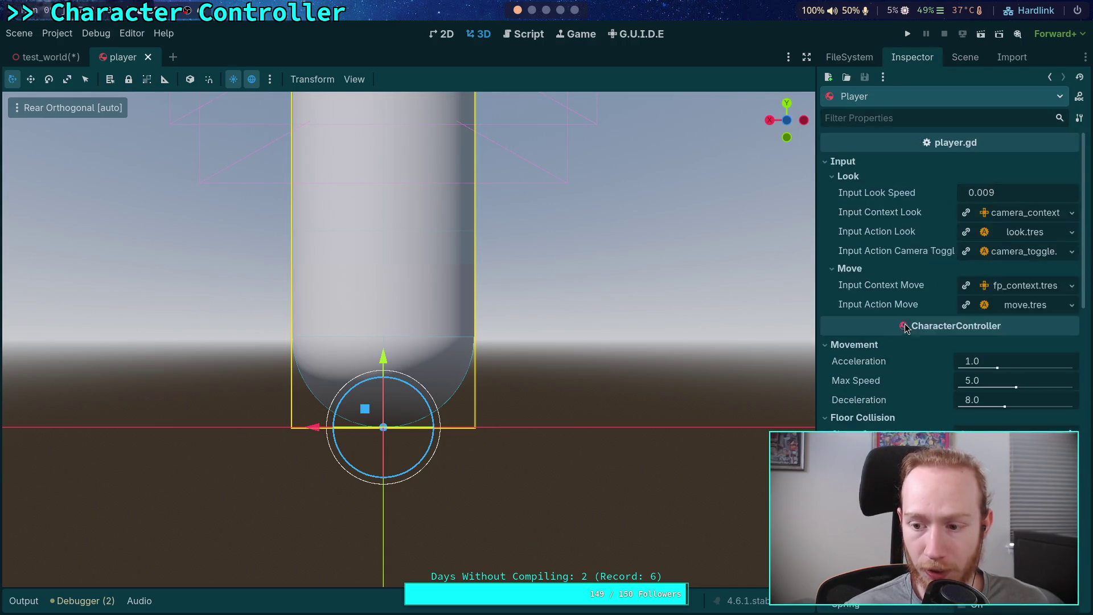
scroll(968, 322, down, 2)
scroll(993, 316, down, 2)
click(988, 310)
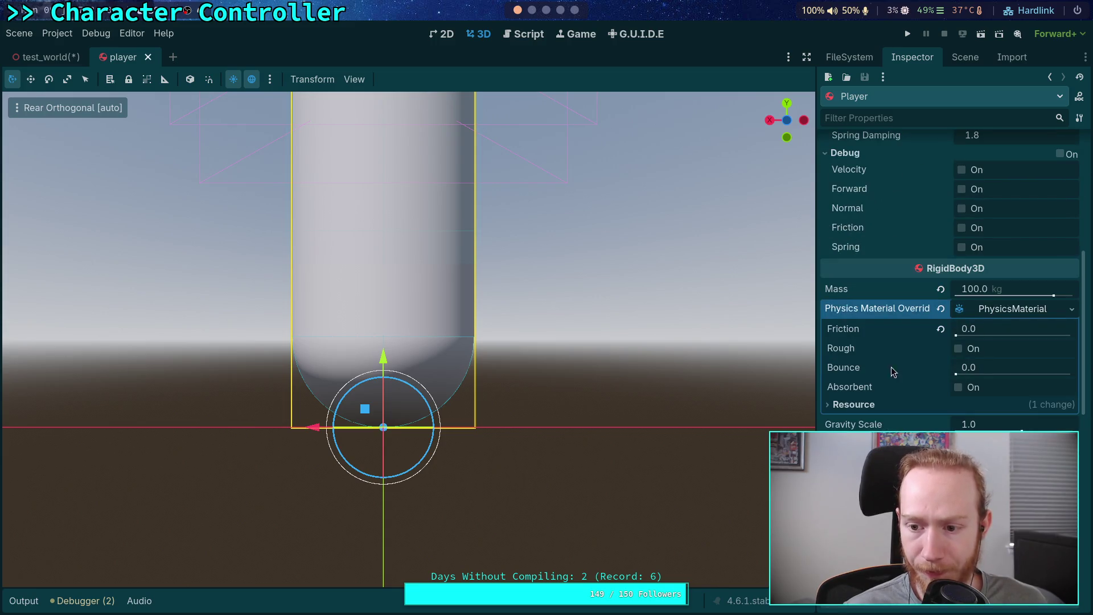
mouse_move(864, 389)
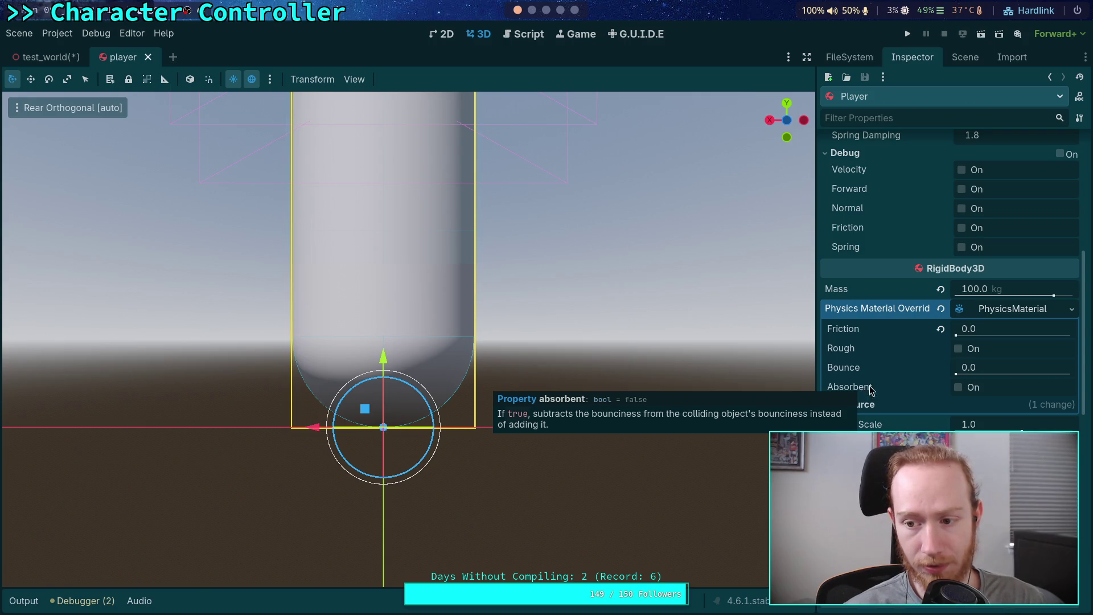
click(958, 388)
Set the physics material Bounce to 0.2, save player.tscn, and return to test_world.
click(1009, 367)
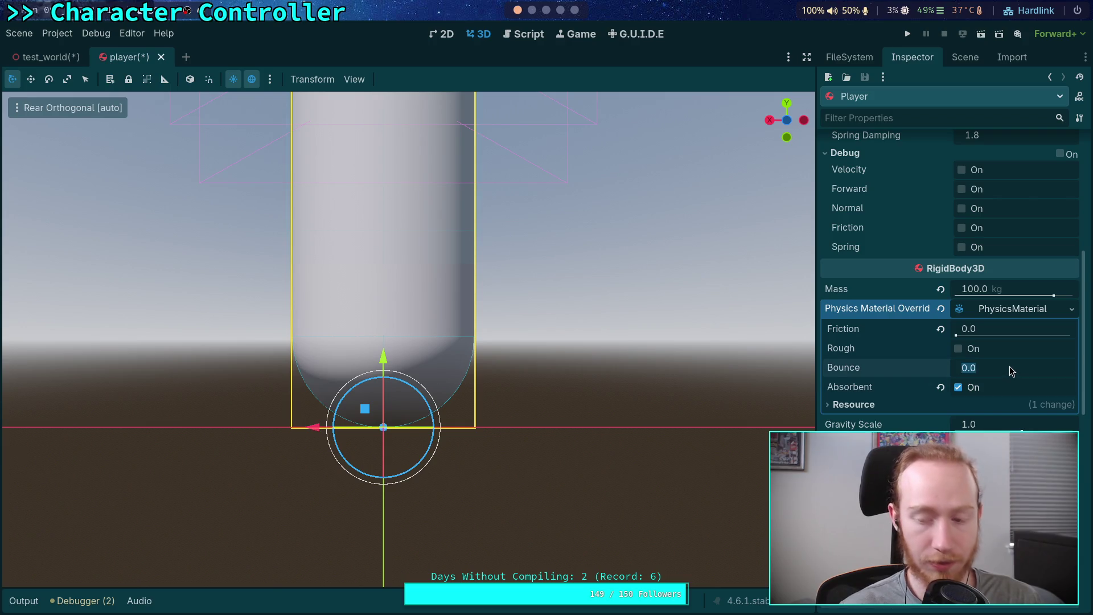
text(.2)
key(Return)
key(ctrl+s)
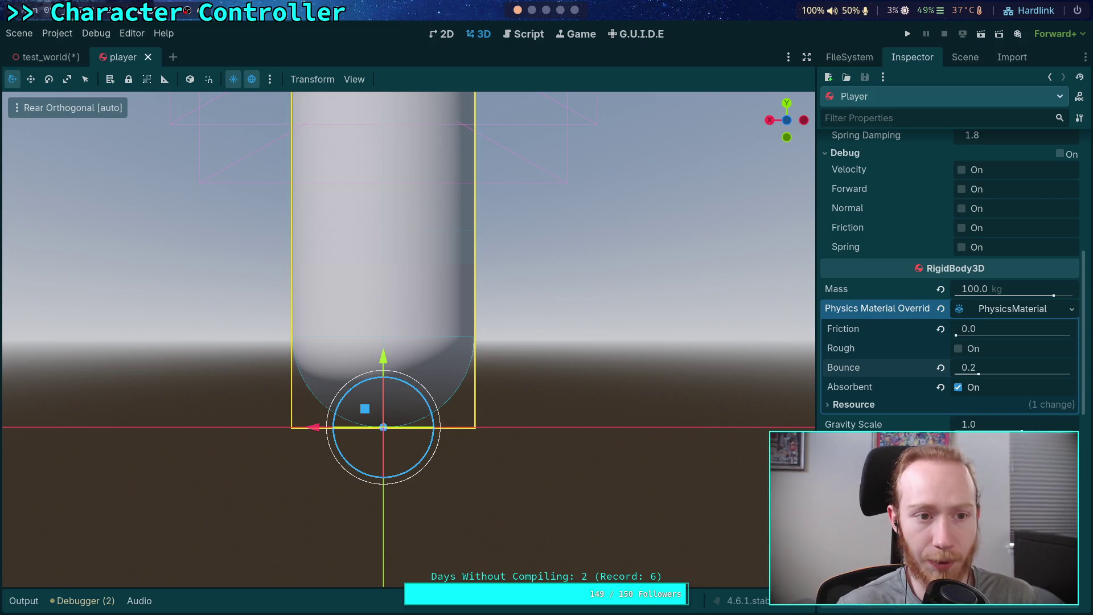
click(46, 57)
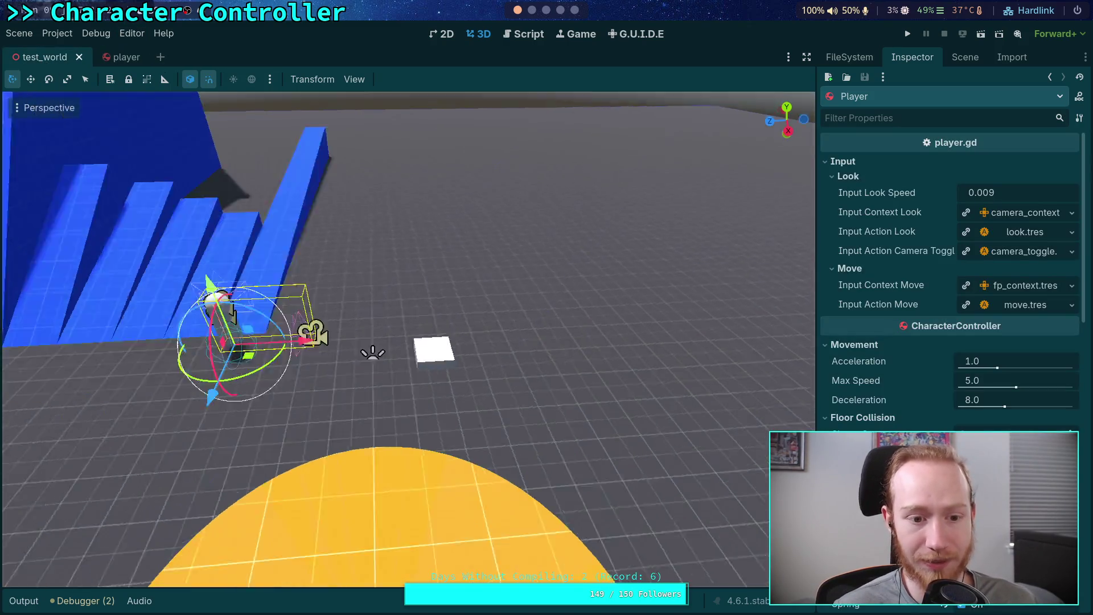
Move the player in front of the stairs, then playtest walking and jumping and stop.
drag(620, 324, 364, 323)
key(F5)
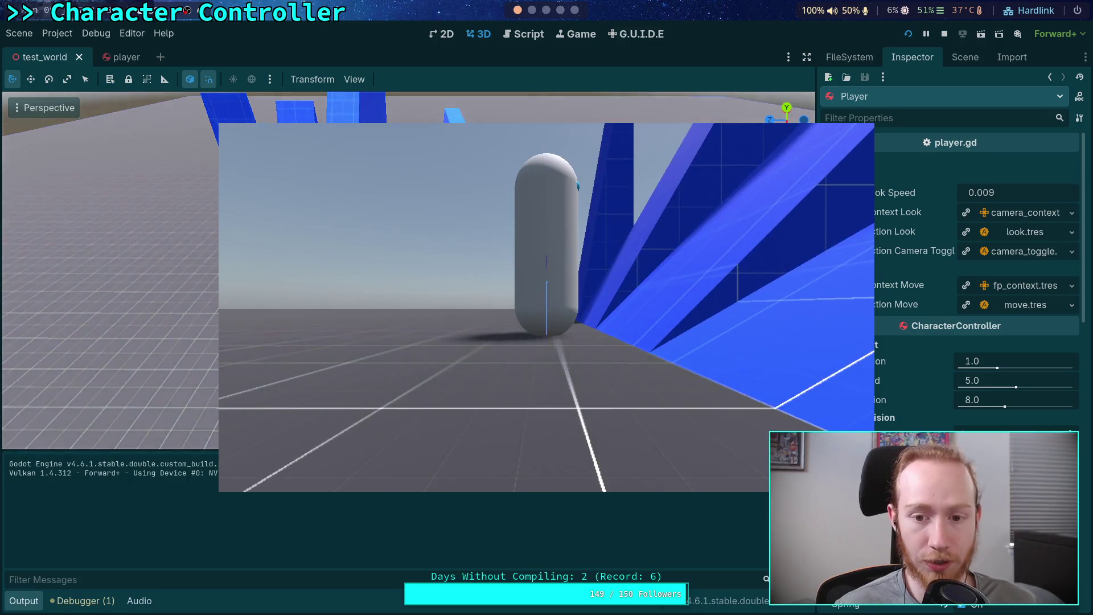
key(w)
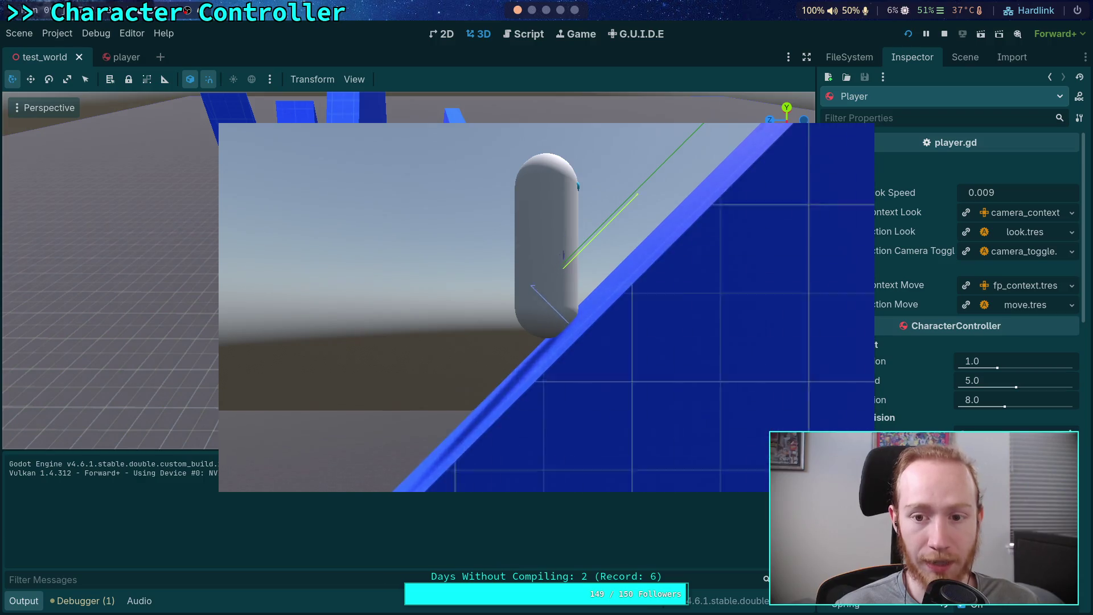
key(space)
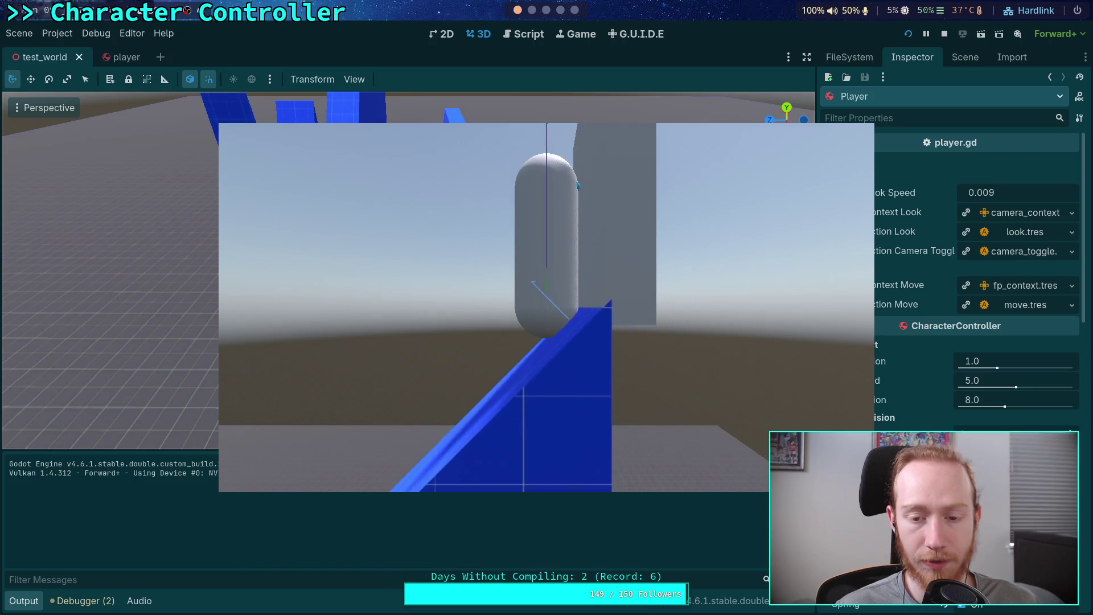
click(944, 34)
scroll(921, 405, down, 5)
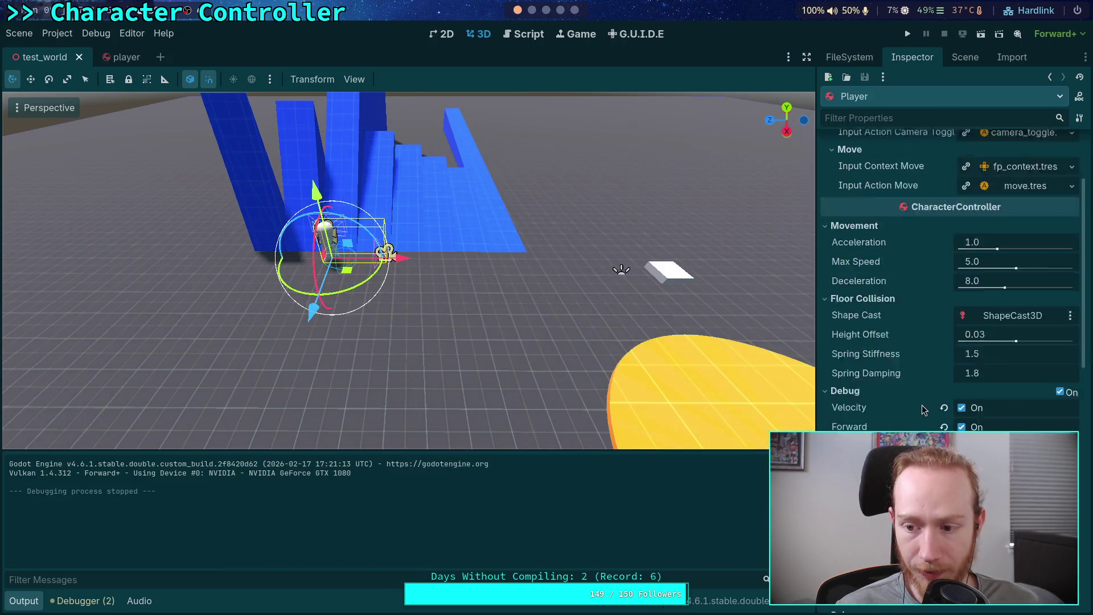
Revert the player's Absorbent and Bounce to defaults and save the player scene.
scroll(921, 405, down, 5)
click(1024, 309)
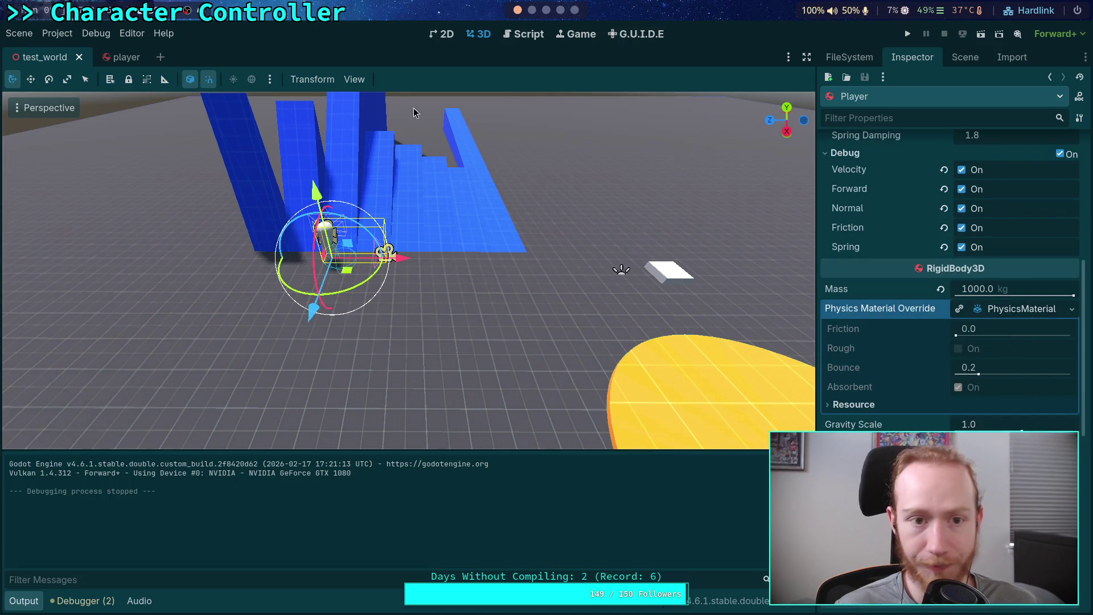
click(120, 57)
click(940, 387)
click(940, 367)
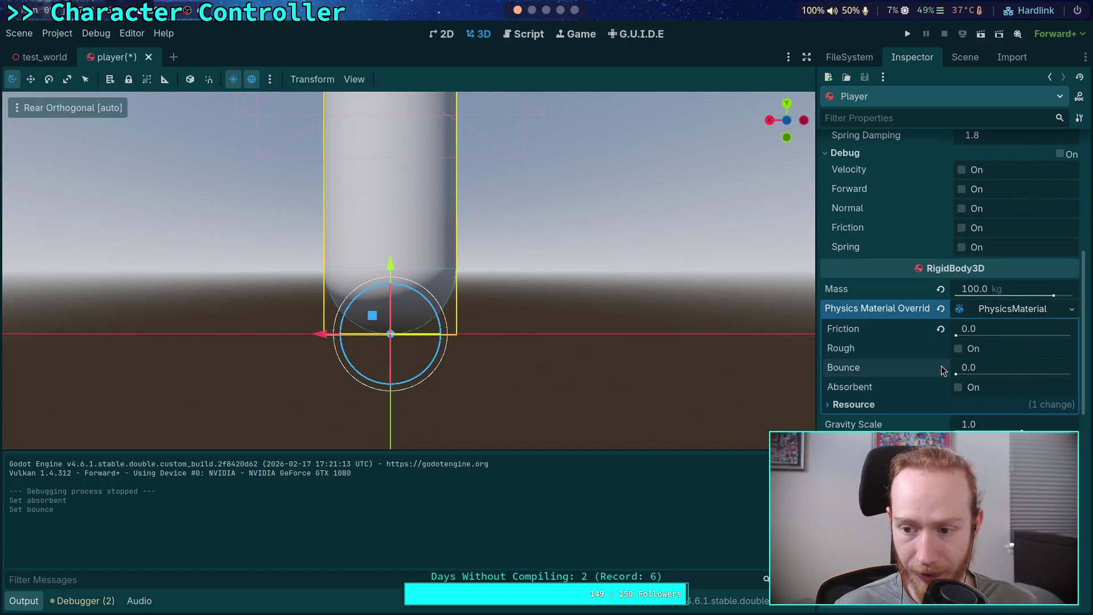
key(ctrl+s)
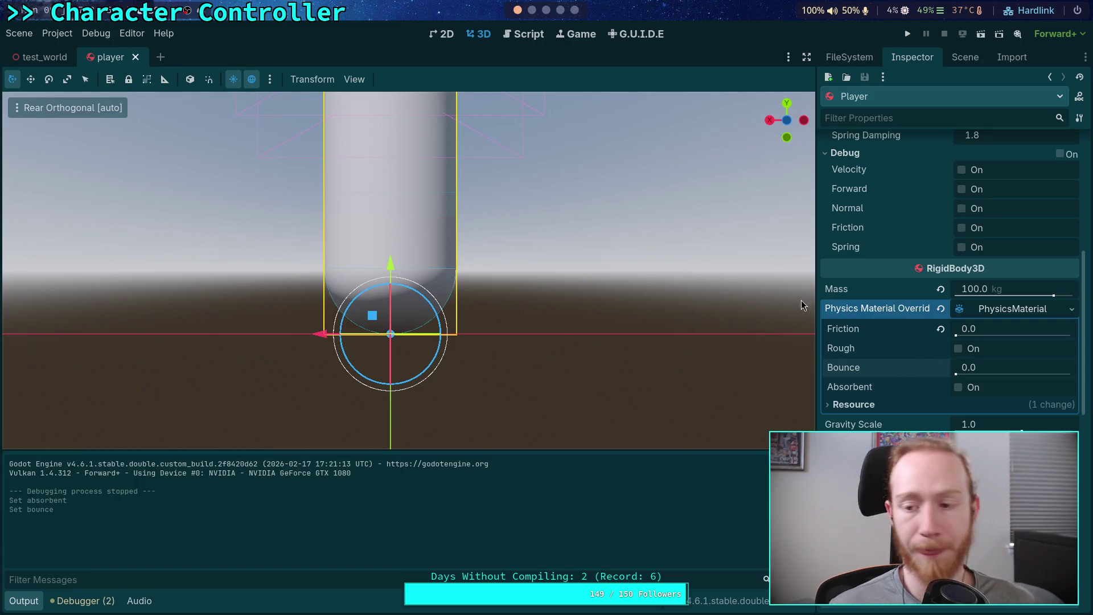
Set the physics material Friction to 0.2 and launch the game with F5.
click(1017, 329)
text(.)
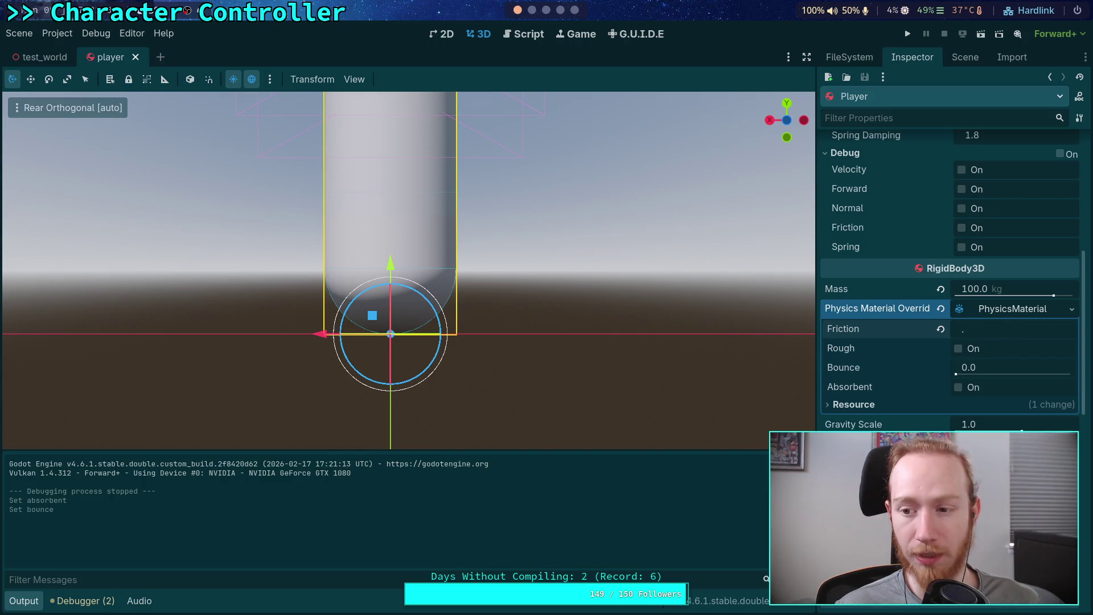
text(2)
key(Return)
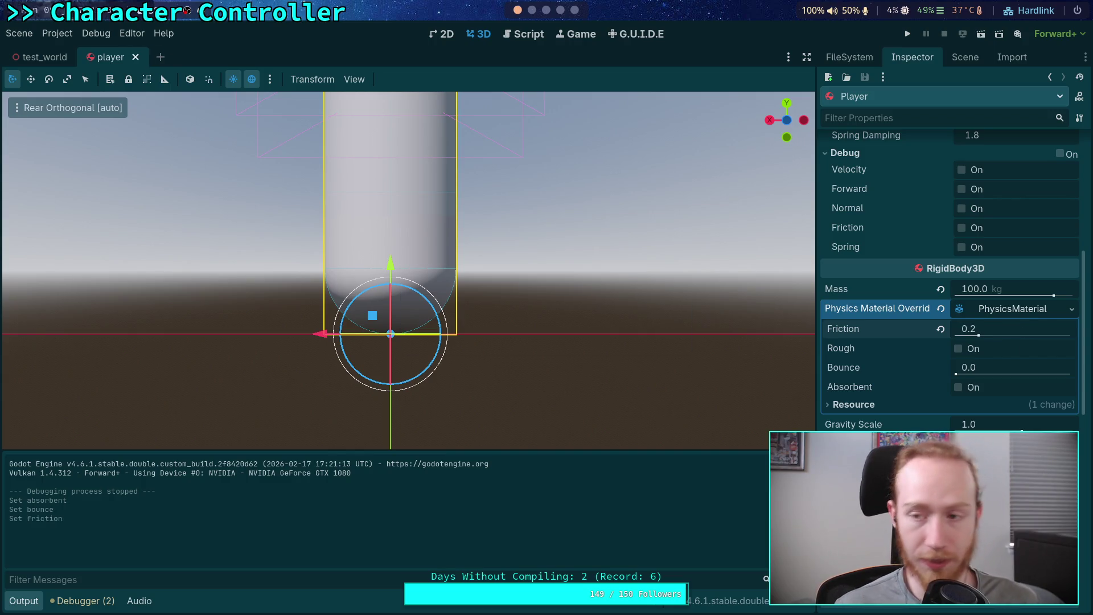
key(F5)
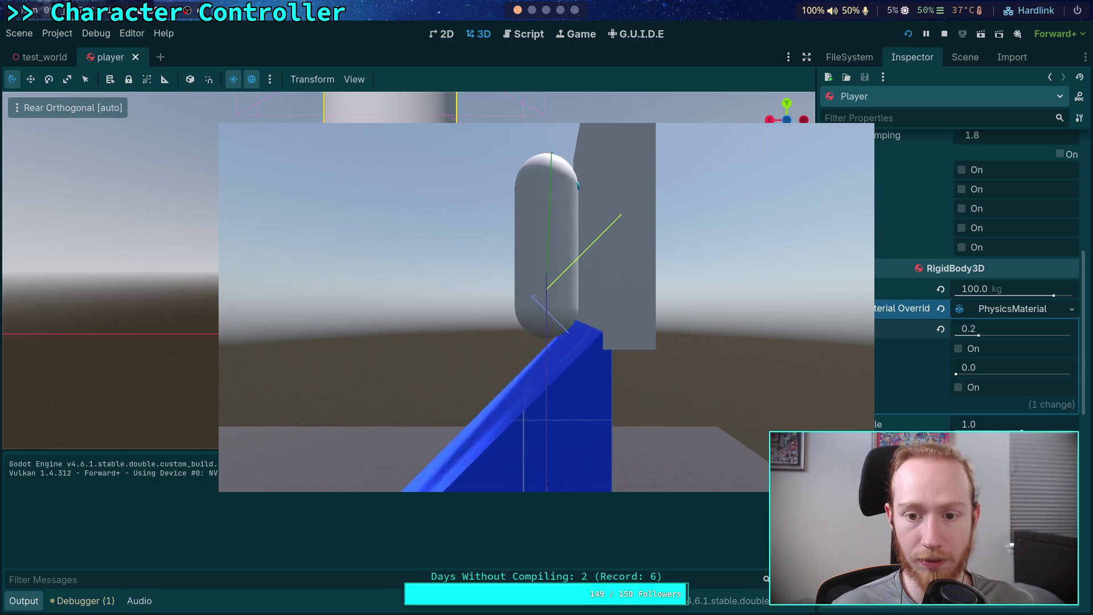
Stop the friction 0.2 playtest and start editing the Friction value.
click(944, 36)
click(1017, 329)
text(0.4)
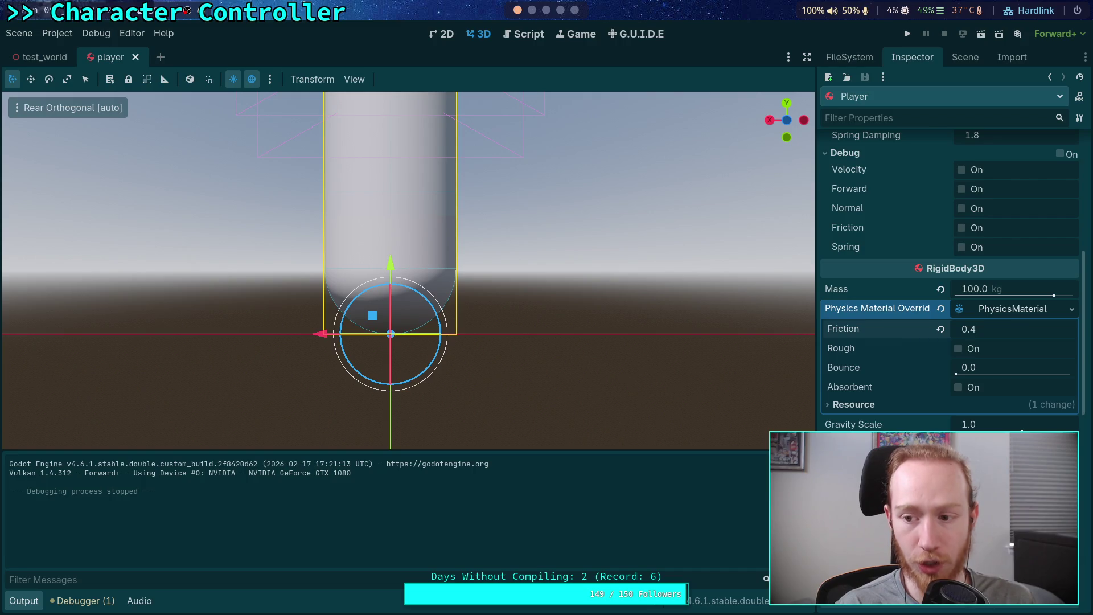
Commit Friction 0.4 and save player.tscn.
key(Return)
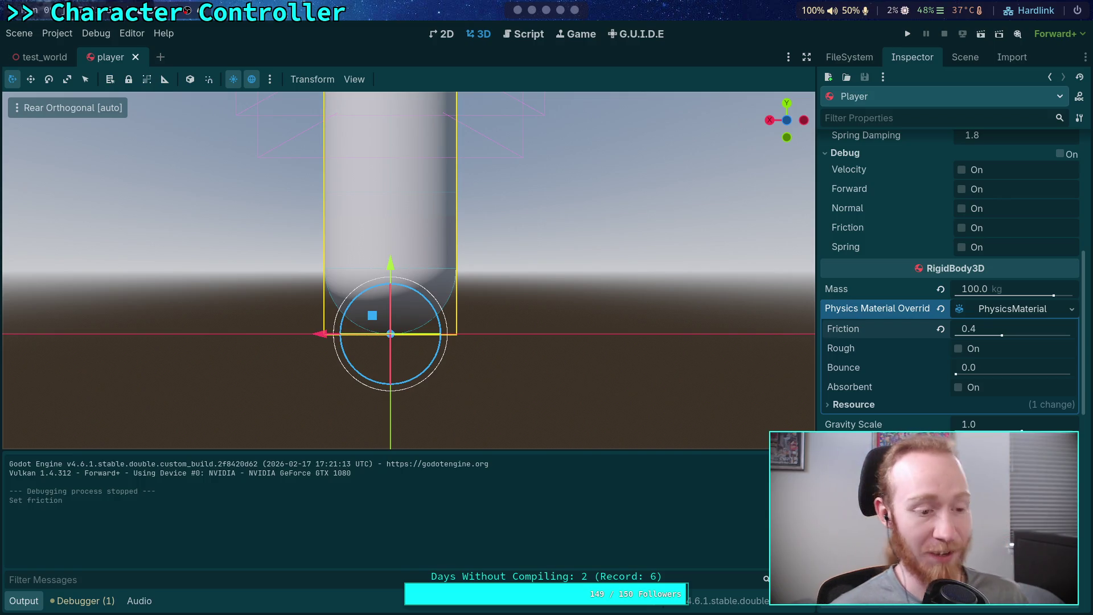
click(1039, 332)
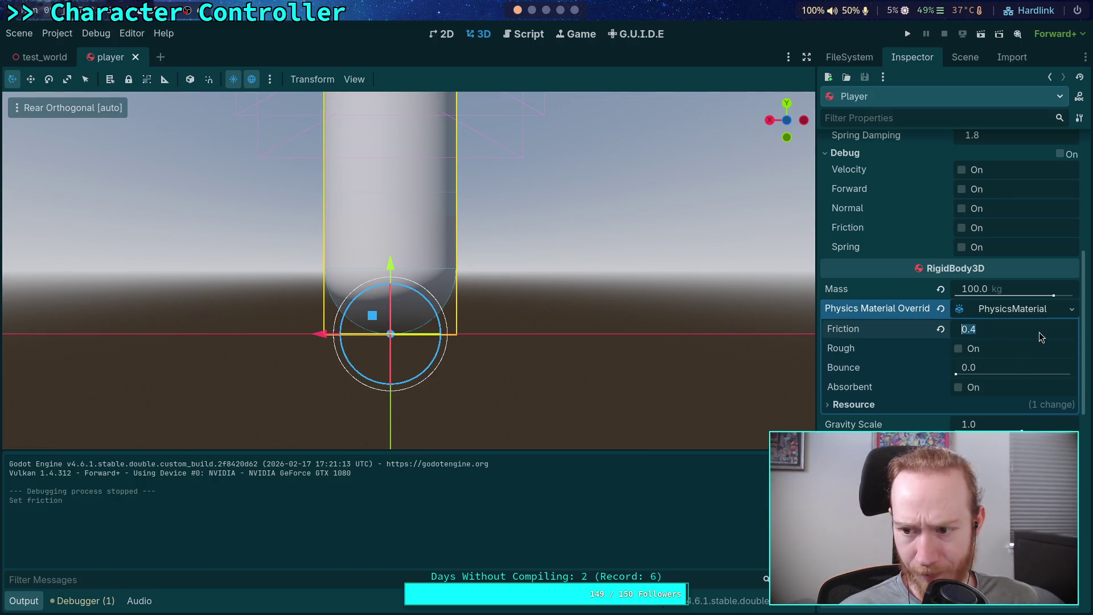
key(ctrl+s)
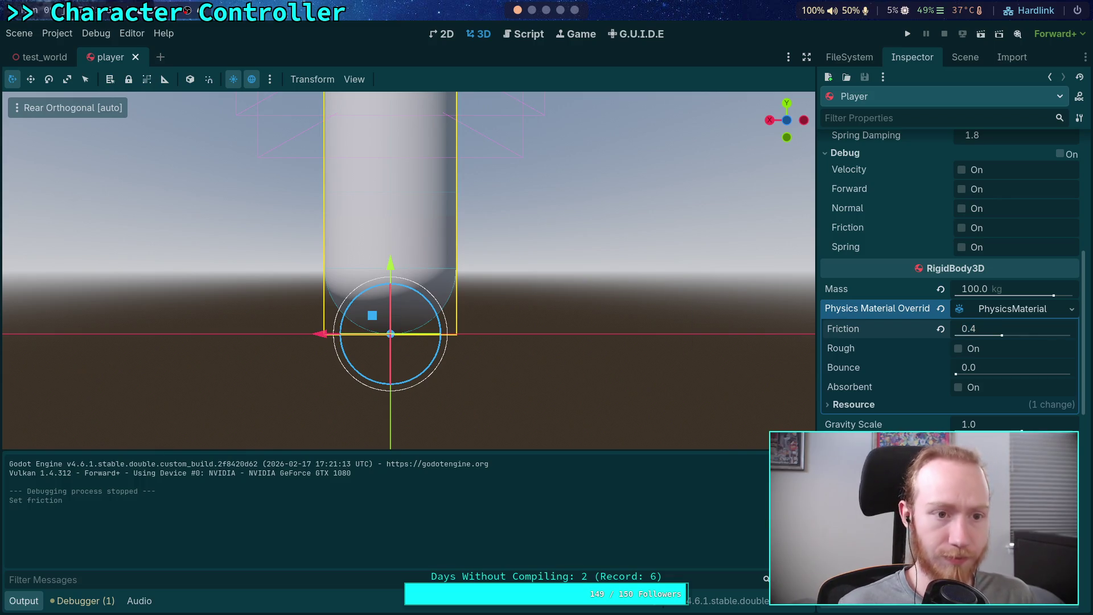
Run the game, walk the capsule up the blue ramp, and slow time to 0.25.
click(913, 34)
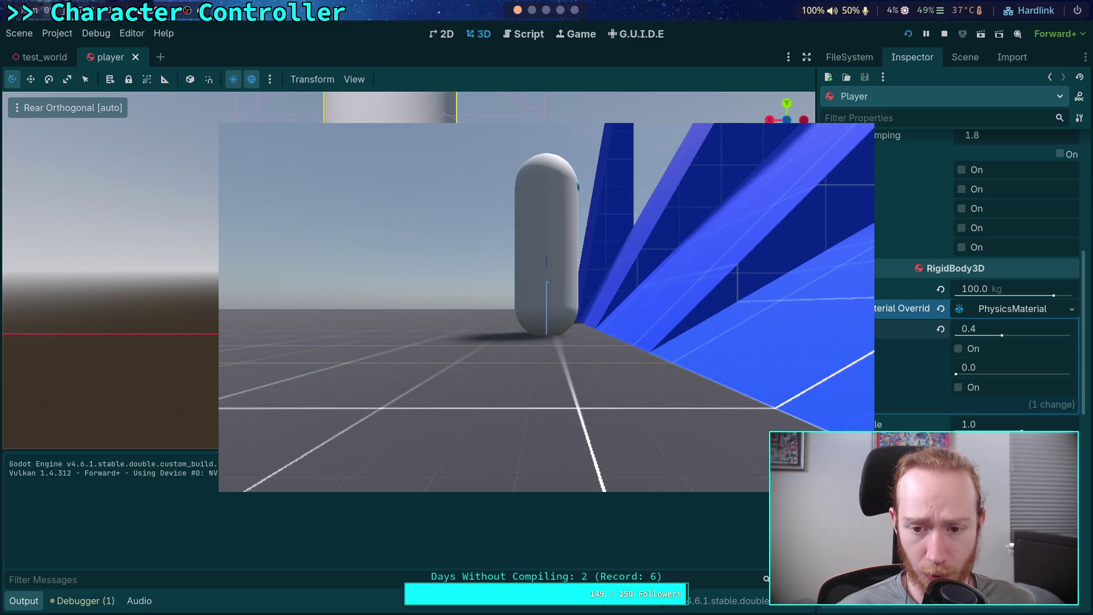
key(d)
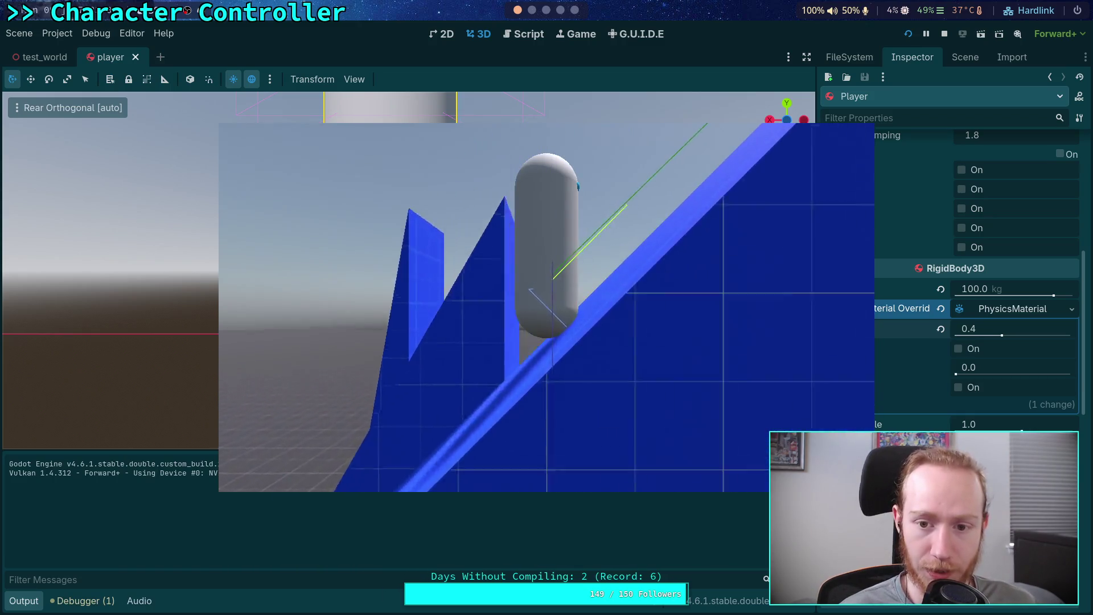
key(d)
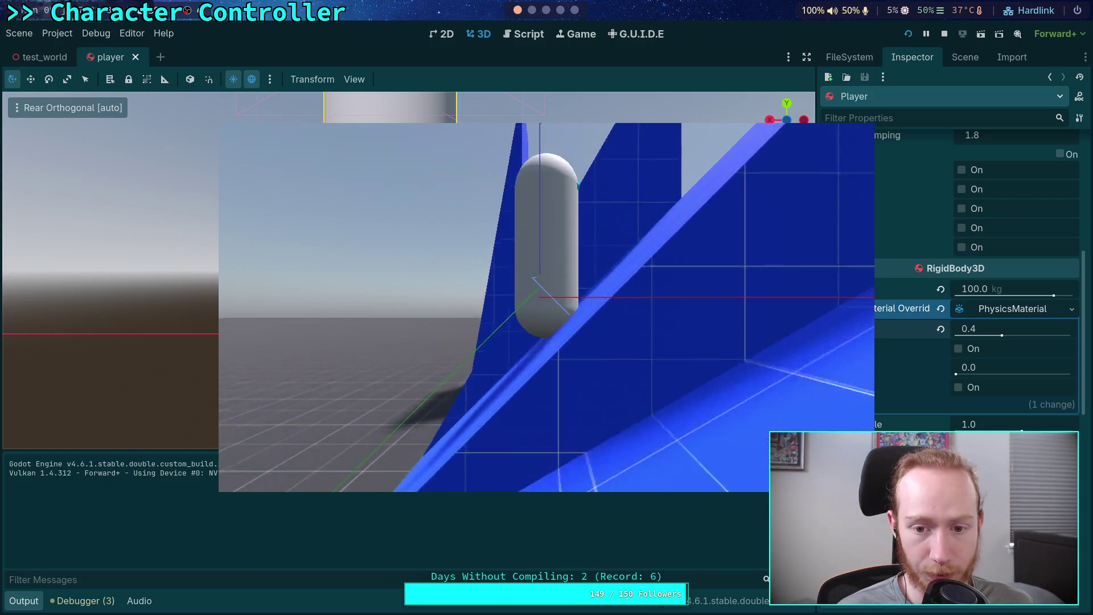
key(t)
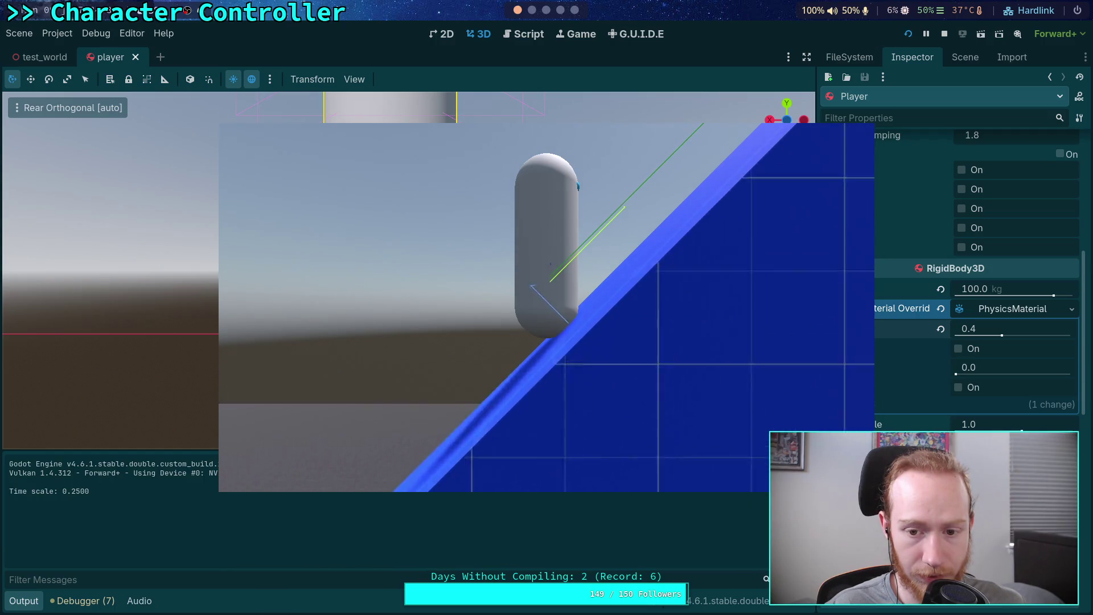
Restore time scale 1.0 and stop the running game.
key(t)
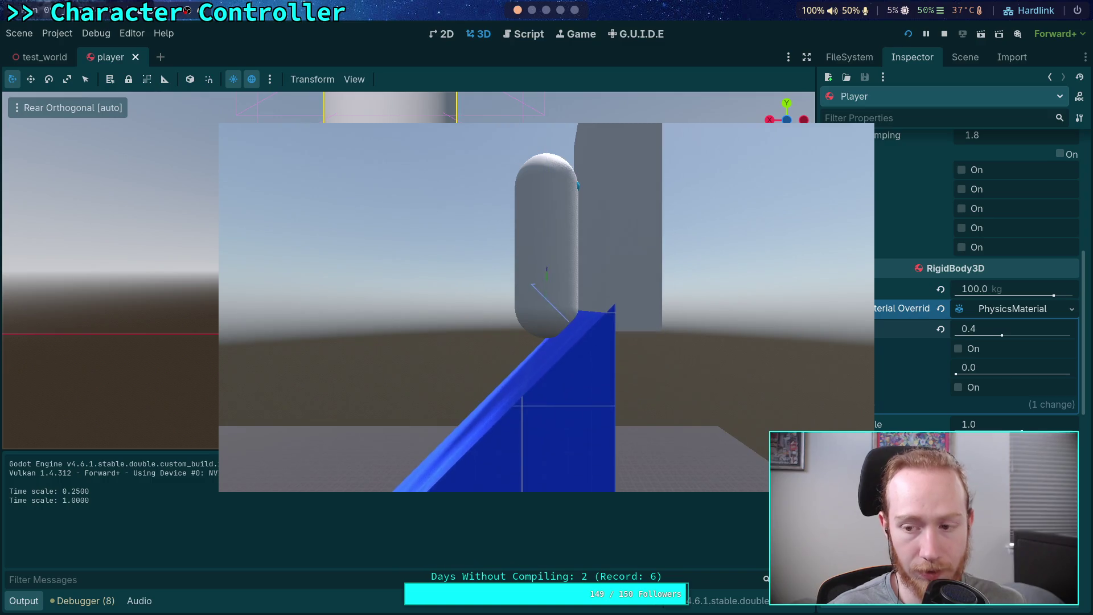
click(944, 33)
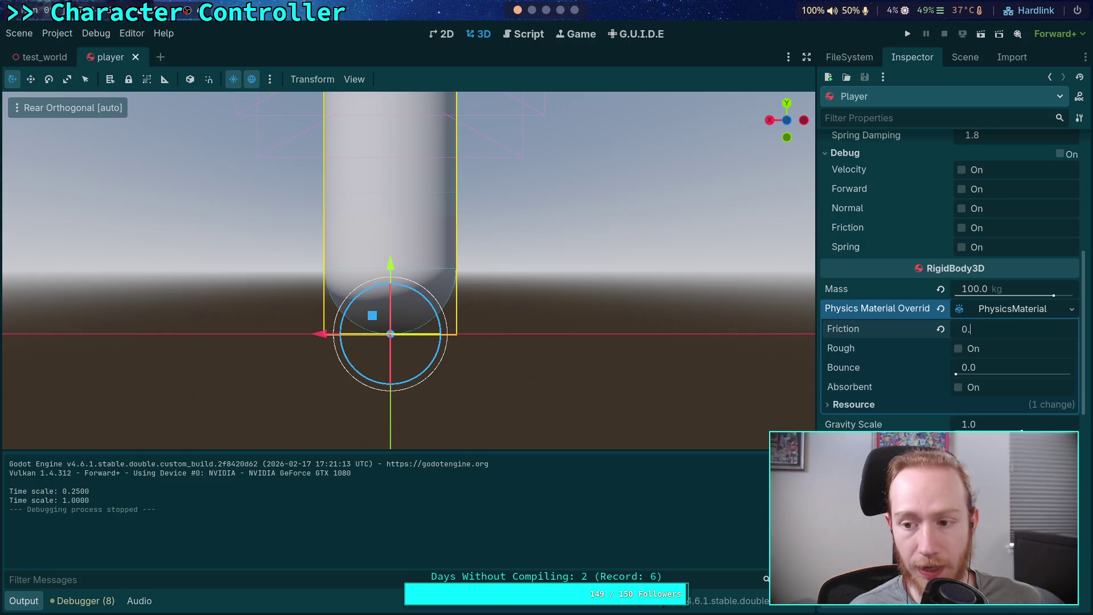
text(3)
Commit Friction 0.3, close the player scene, and select Step in test_world's tree.
key(Return)
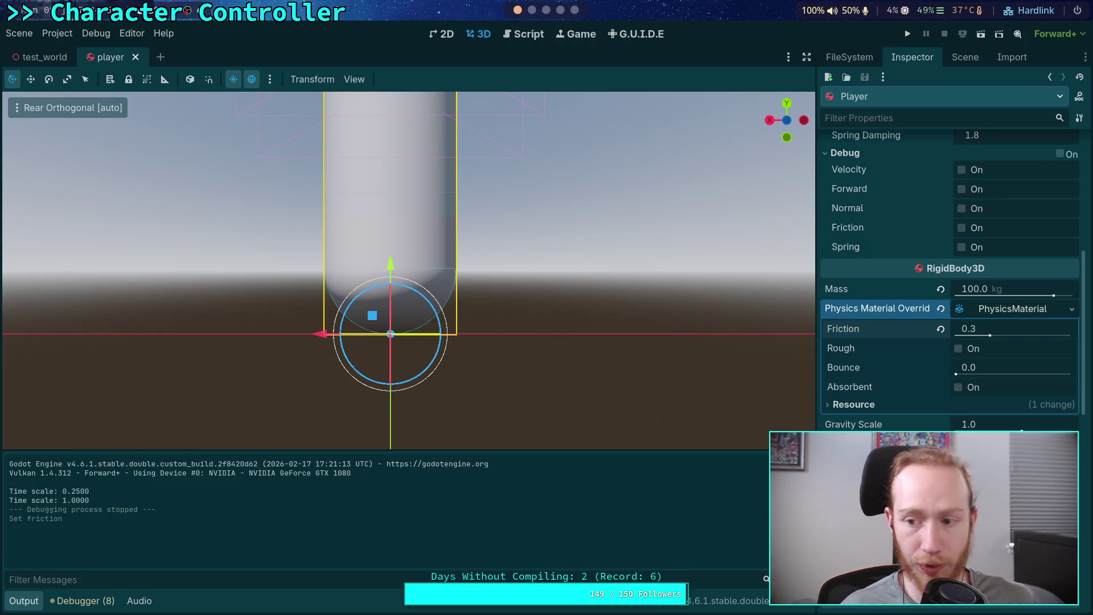
click(136, 57)
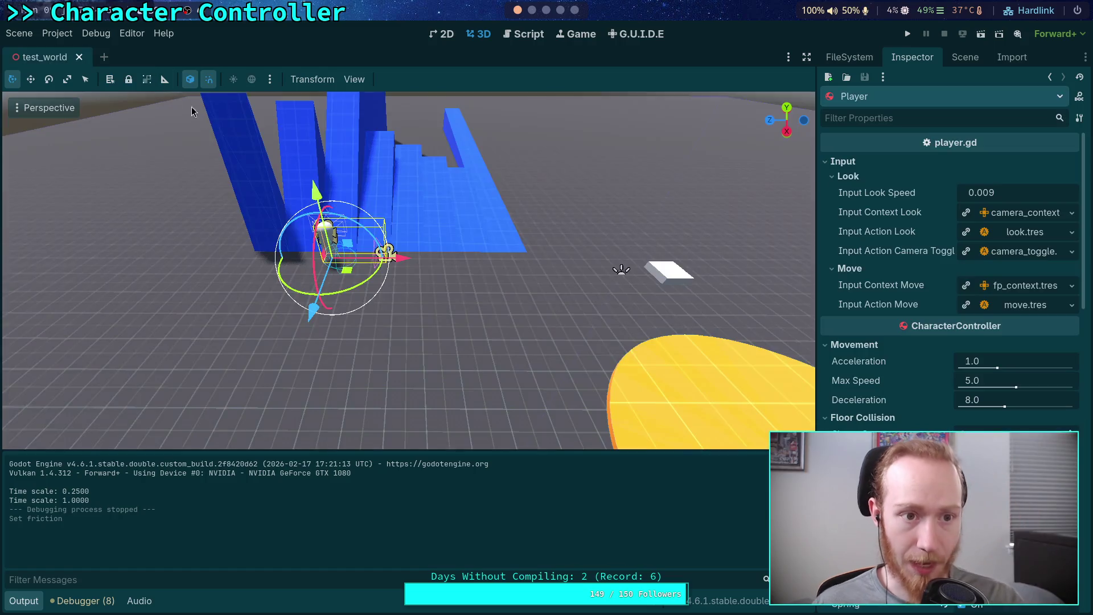
click(962, 57)
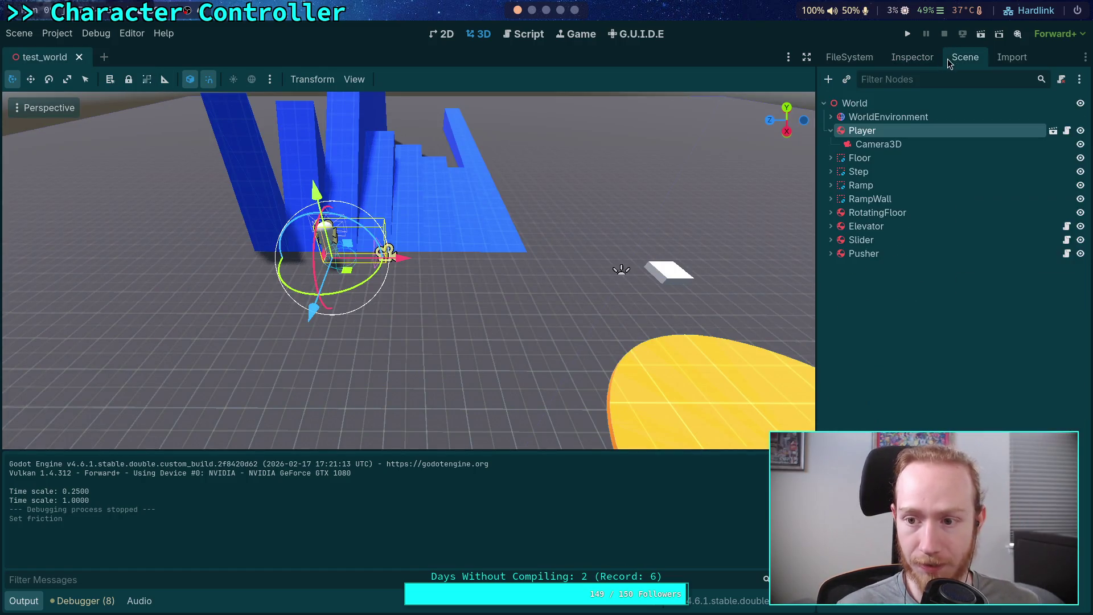
click(853, 172)
Delete the CSGBox3D2 box under the Step node.
double_click(853, 172)
click(831, 171)
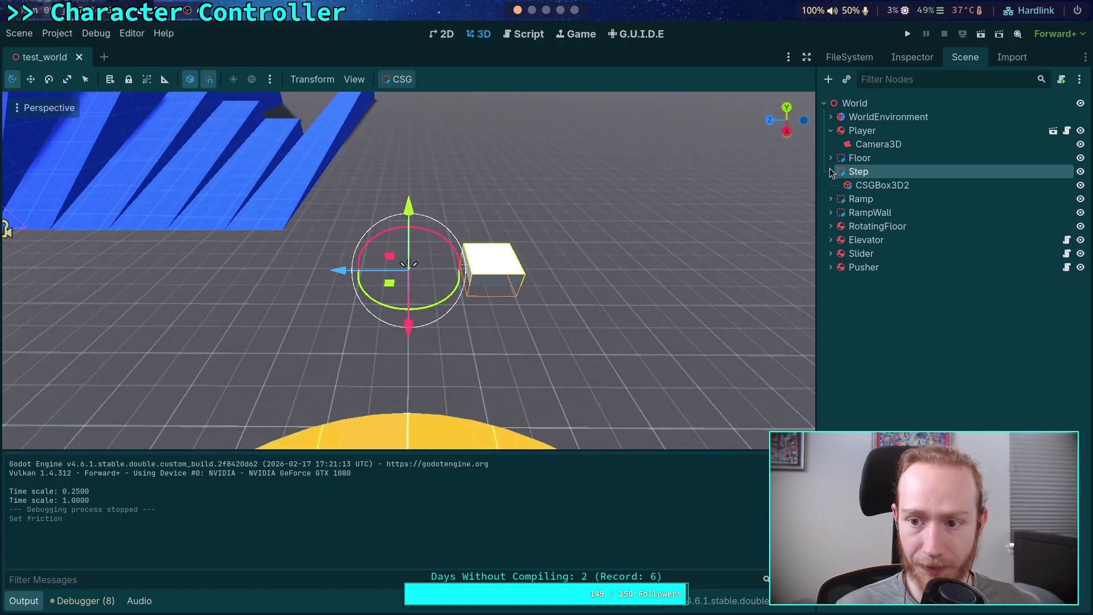
click(890, 187)
key(Delete)
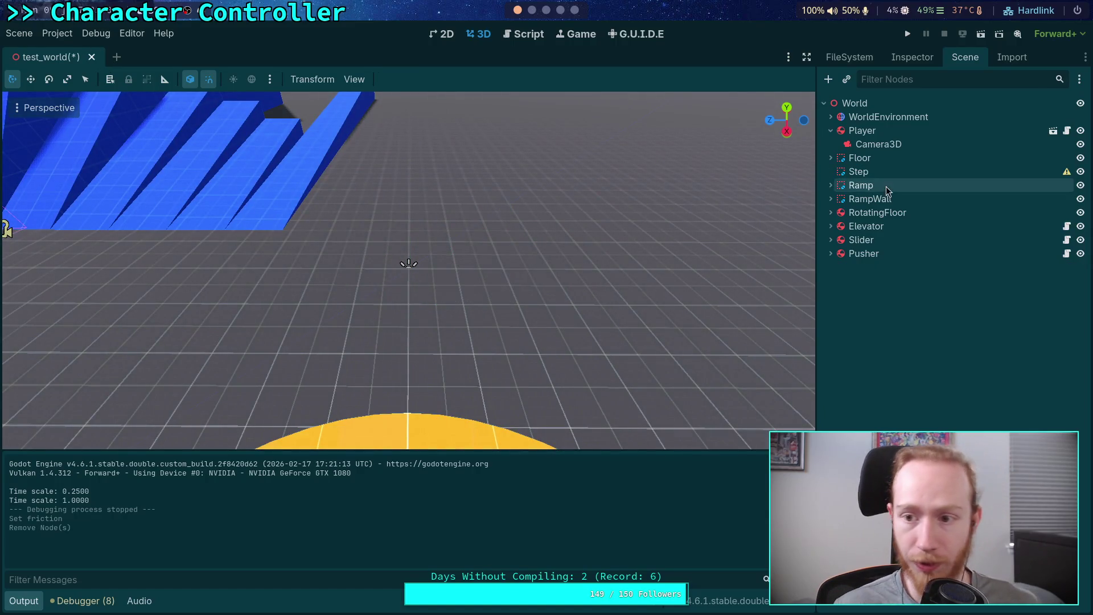
Add a CSGSteps3D child node under Step.
click(859, 171)
click(828, 80)
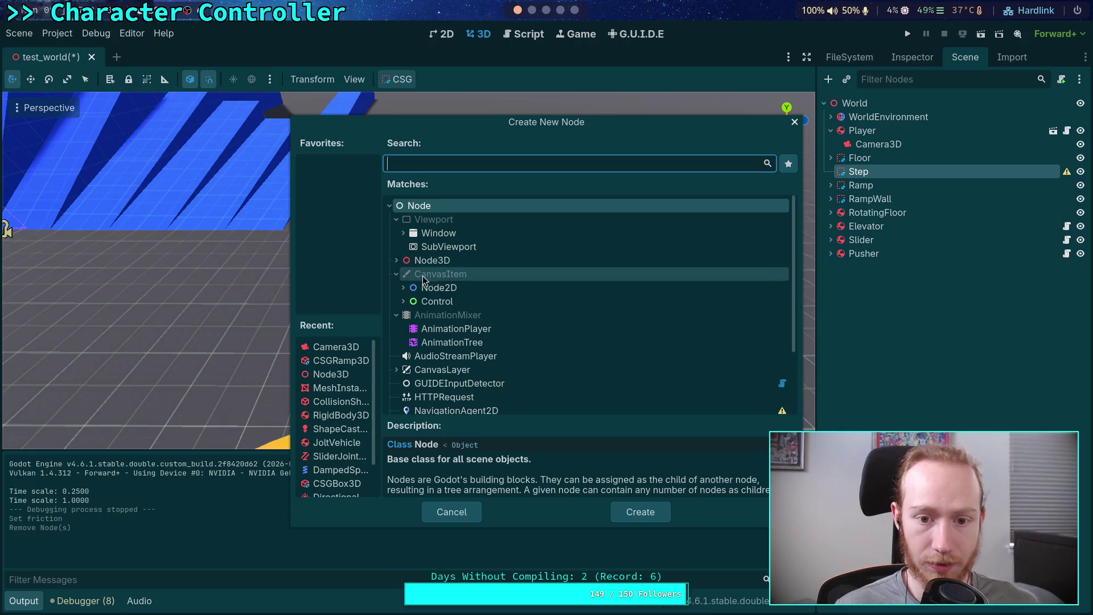
click(397, 260)
click(403, 301)
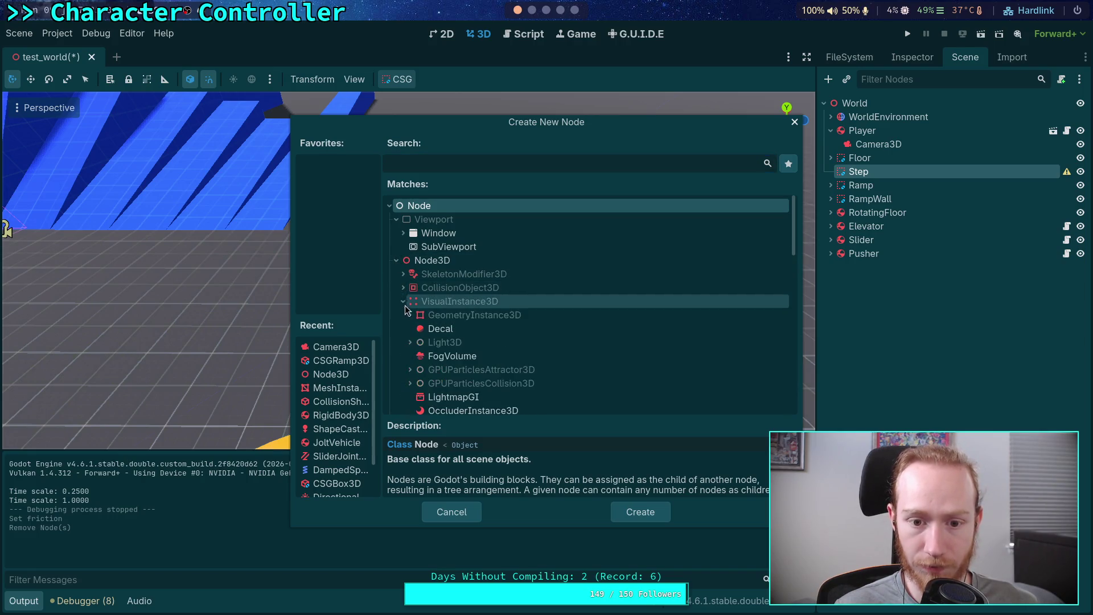
click(410, 314)
click(417, 356)
click(424, 370)
click(430, 383)
scroll(481, 364, down, 2)
click(481, 359)
click(635, 508)
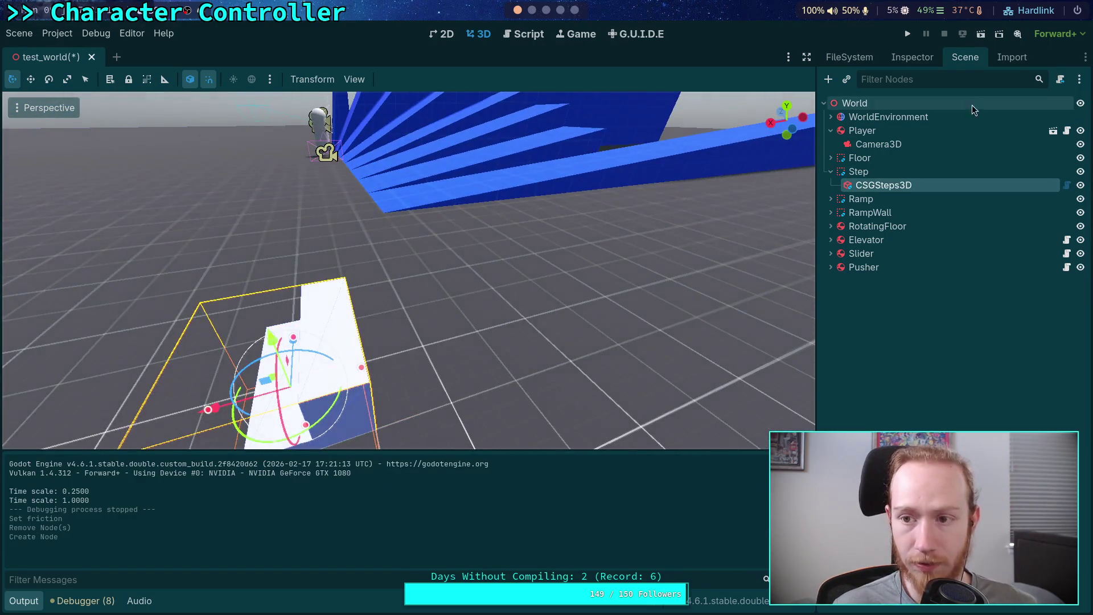
Try the blue grid material on the CSG steps, then swap it for the white one.
click(911, 57)
click(1000, 263)
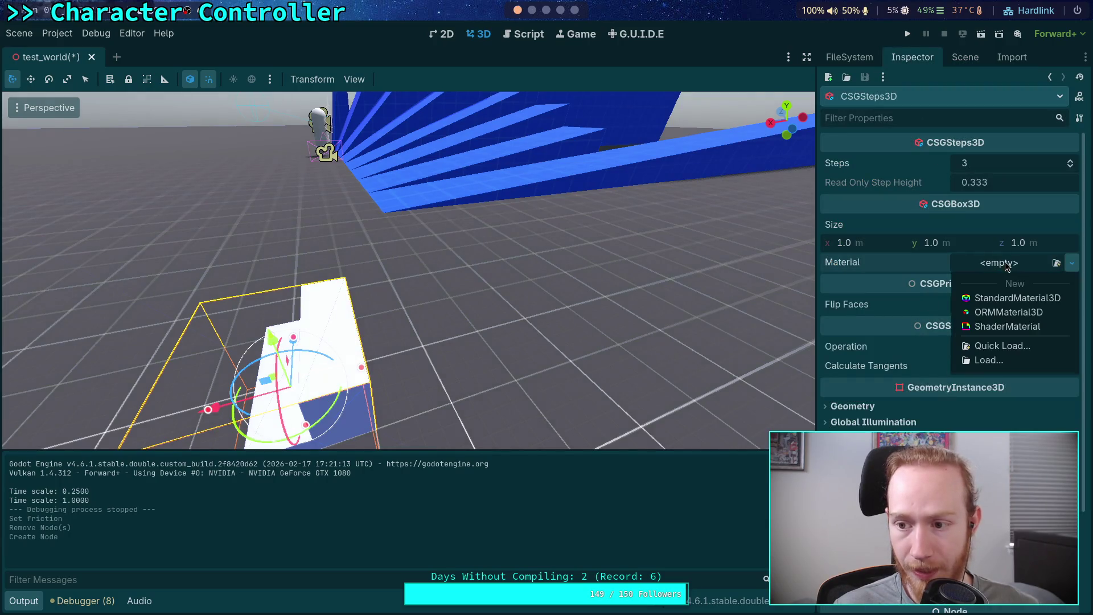
click(1052, 263)
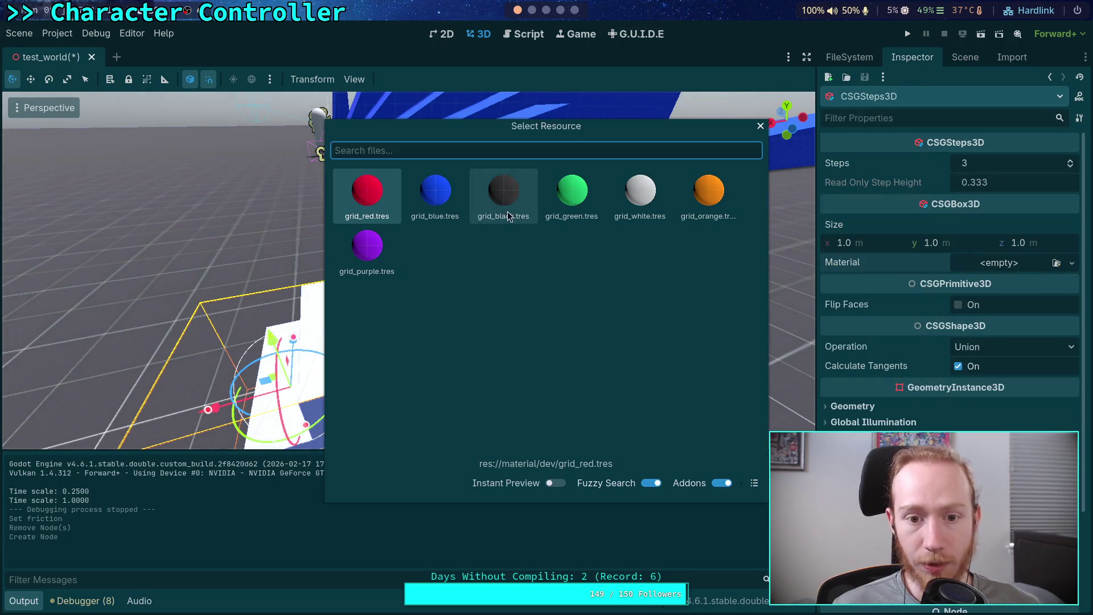
click(437, 197)
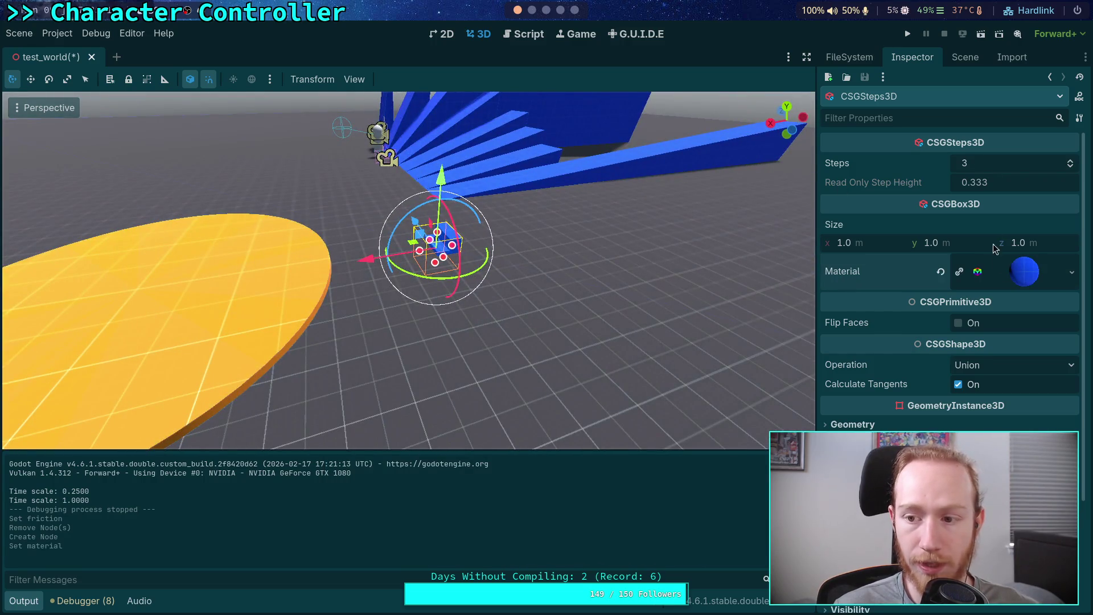
click(940, 271)
click(1054, 263)
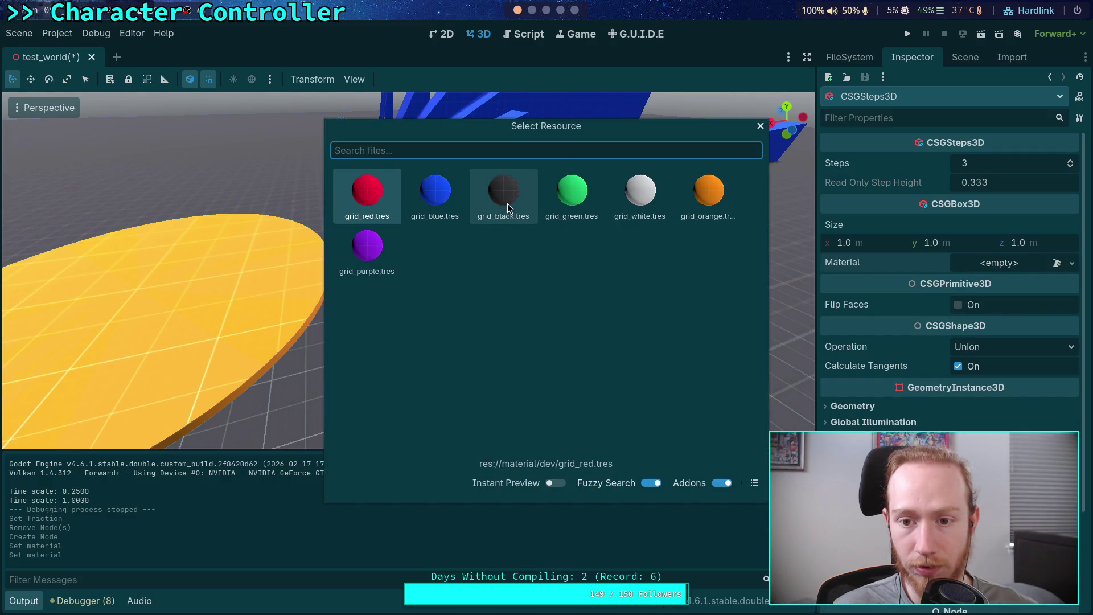
double_click(646, 204)
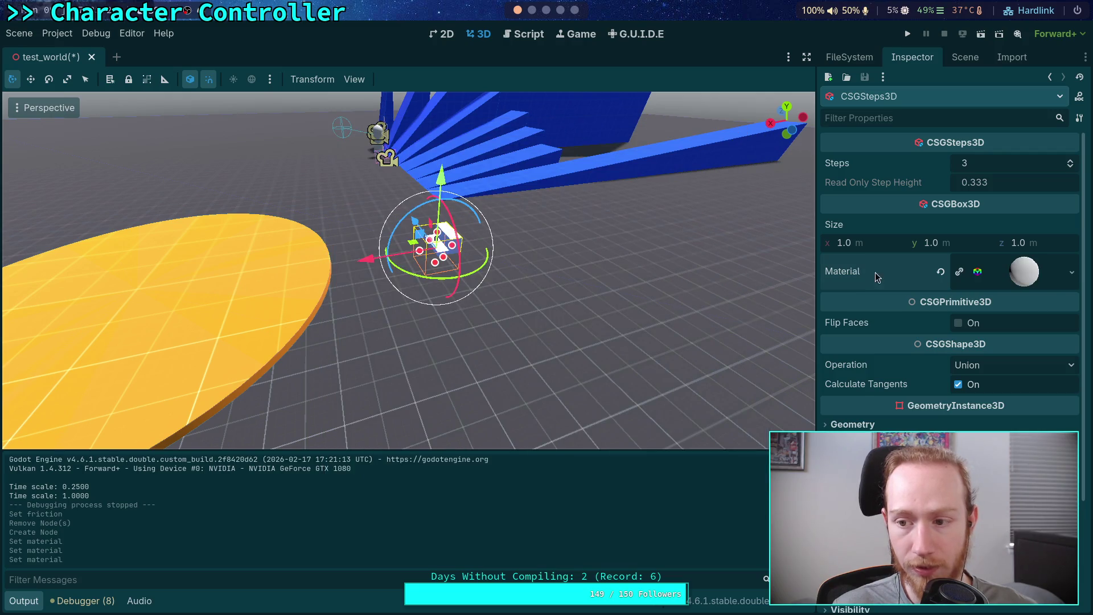
Try the orange grid material, then settle on grid_blue.tres for the steps.
click(941, 272)
click(1056, 263)
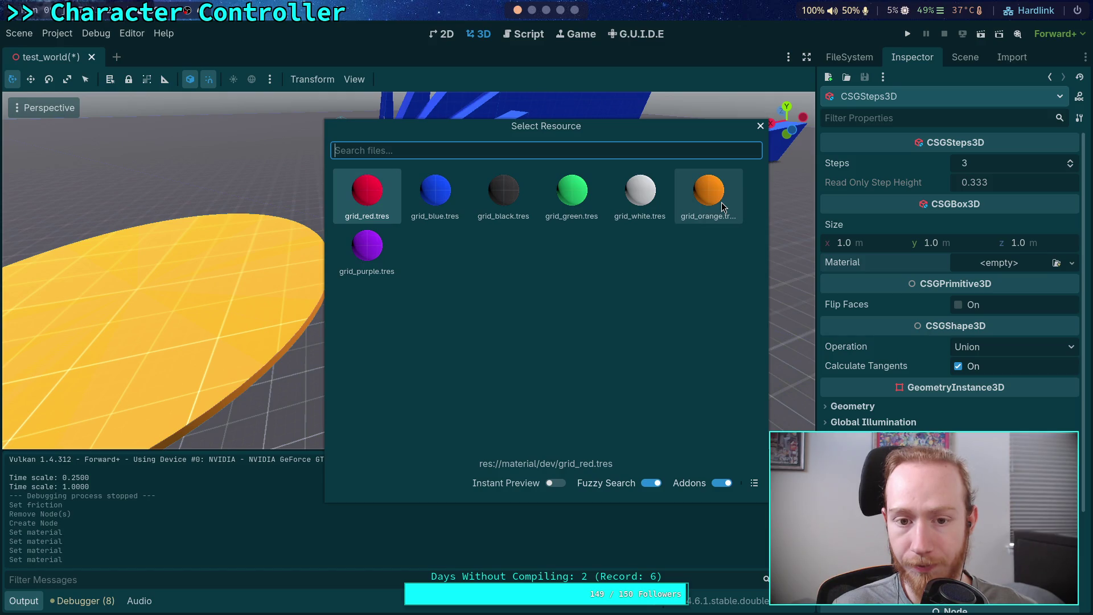
double_click(722, 206)
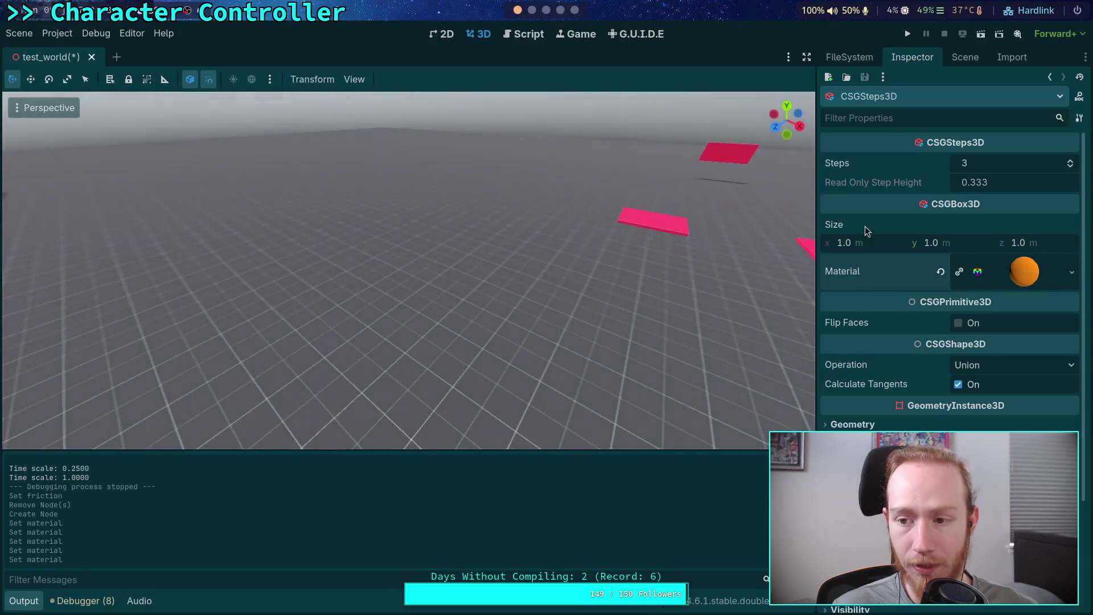
click(941, 272)
click(1056, 263)
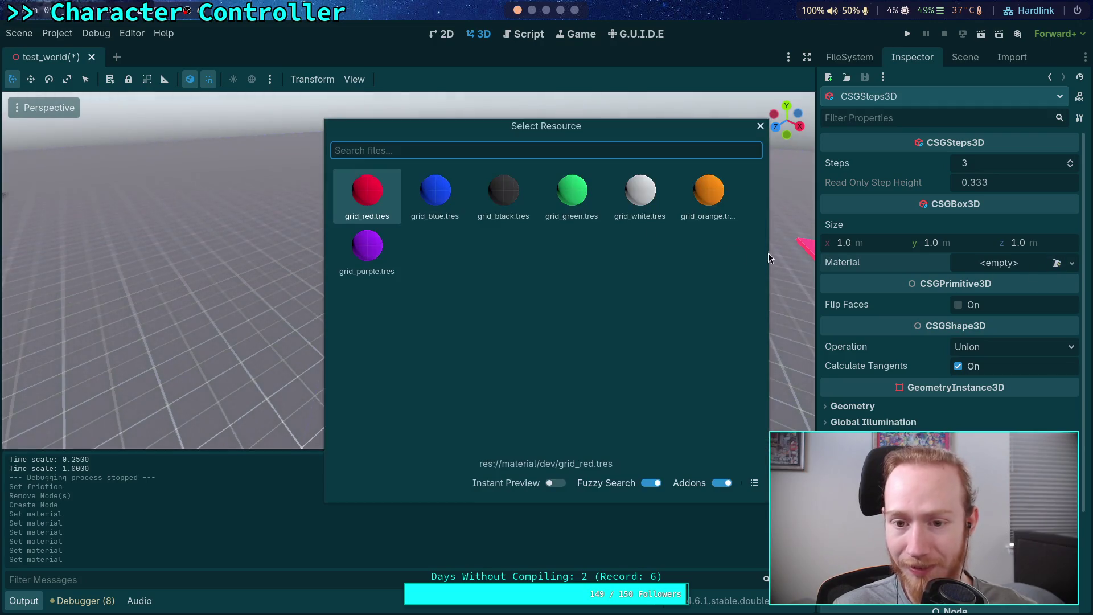
double_click(434, 190)
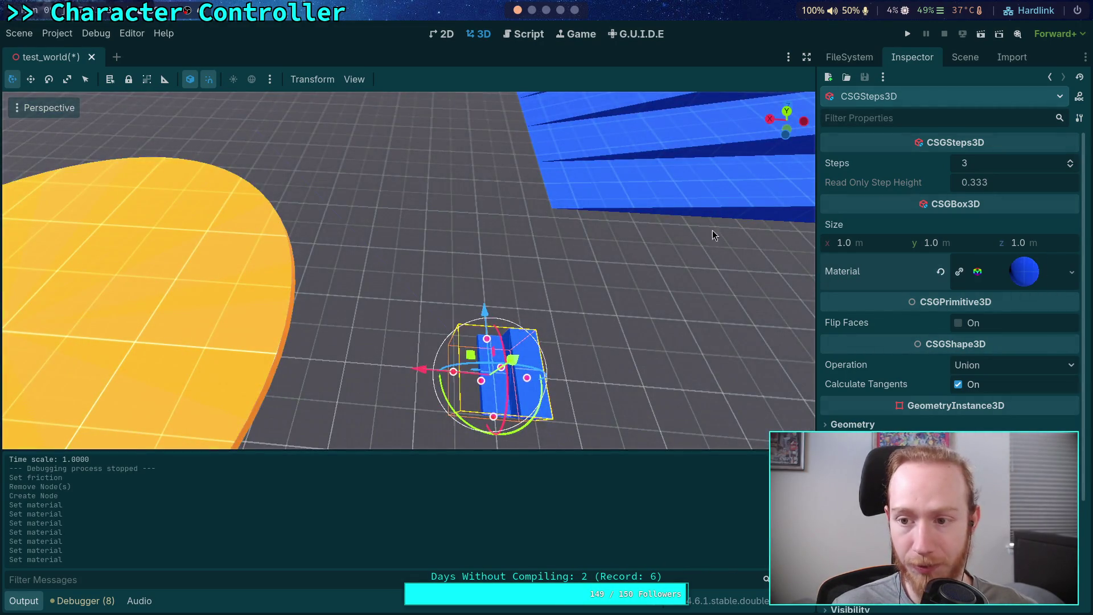
mouse_move(712, 230)
mouse_down()
mouse_move(666, 213)
mouse_move(660, 171)
mouse_move(669, 221)
mouse_up()
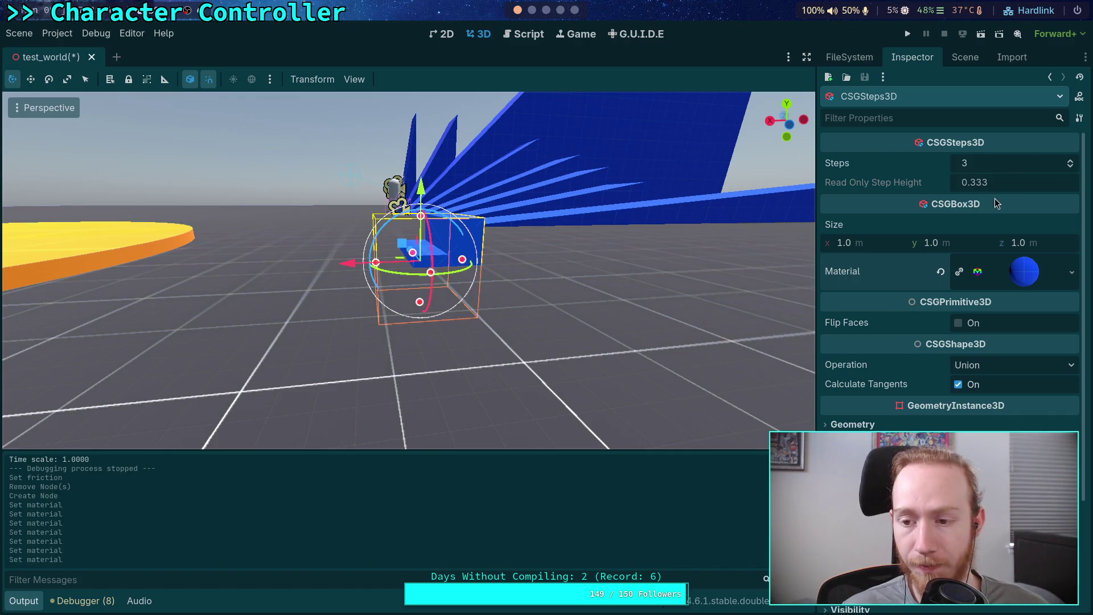
click(872, 238)
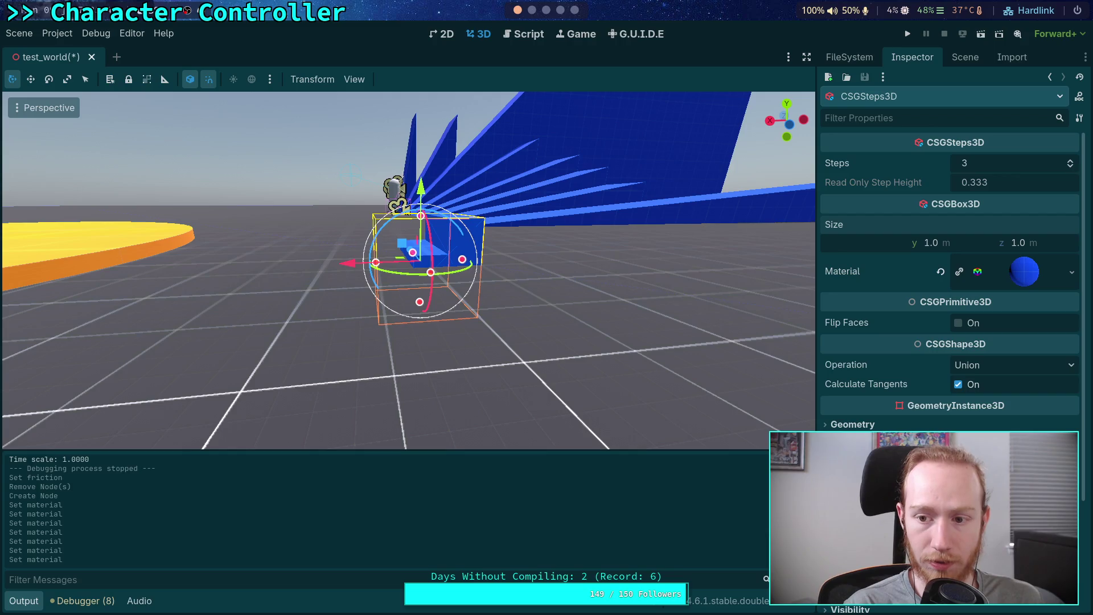
Set the CSG box size to 8 m in X and 5 m in Y.
text(8)
key(Return)
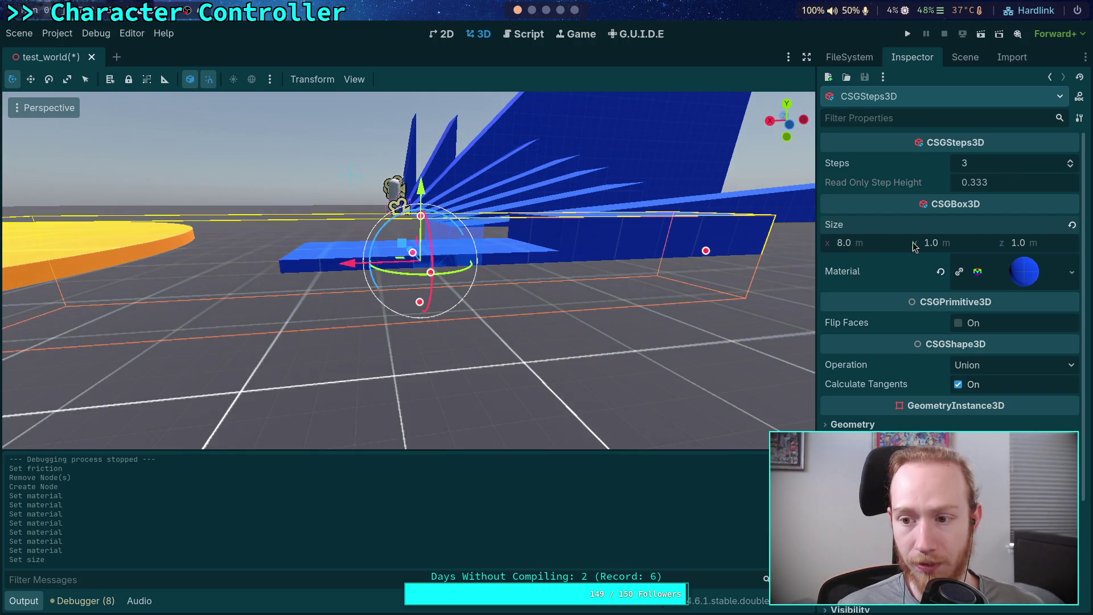
click(965, 243)
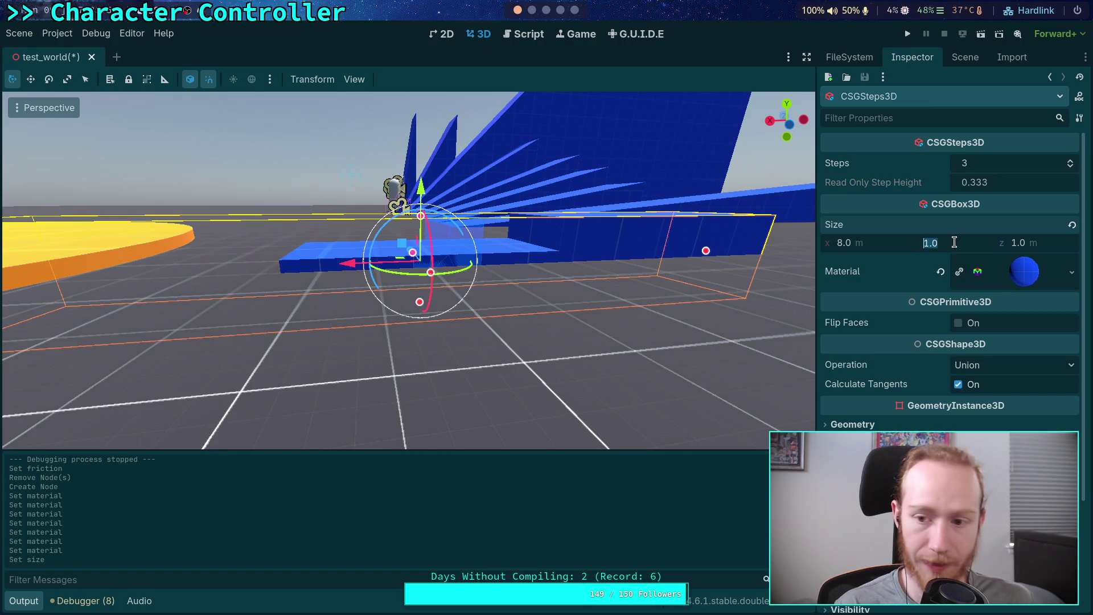
text(5)
key(Return)
Raise the staircase's step count to 20.
drag(710, 230, 638, 278)
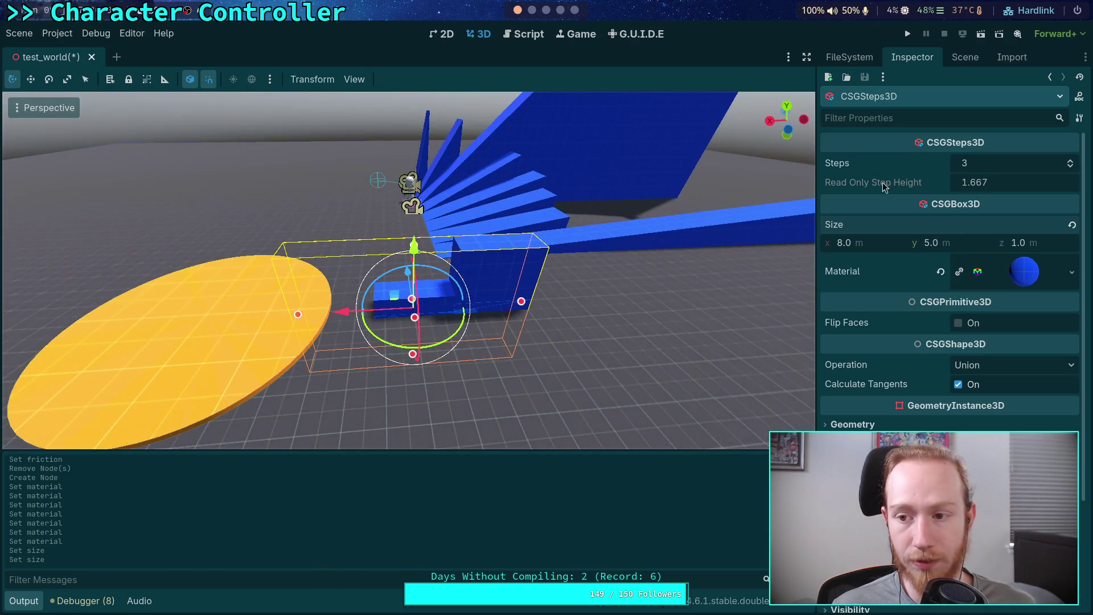
click(1069, 163)
click(1070, 163)
click(1070, 164)
click(1070, 163)
click(1070, 163)
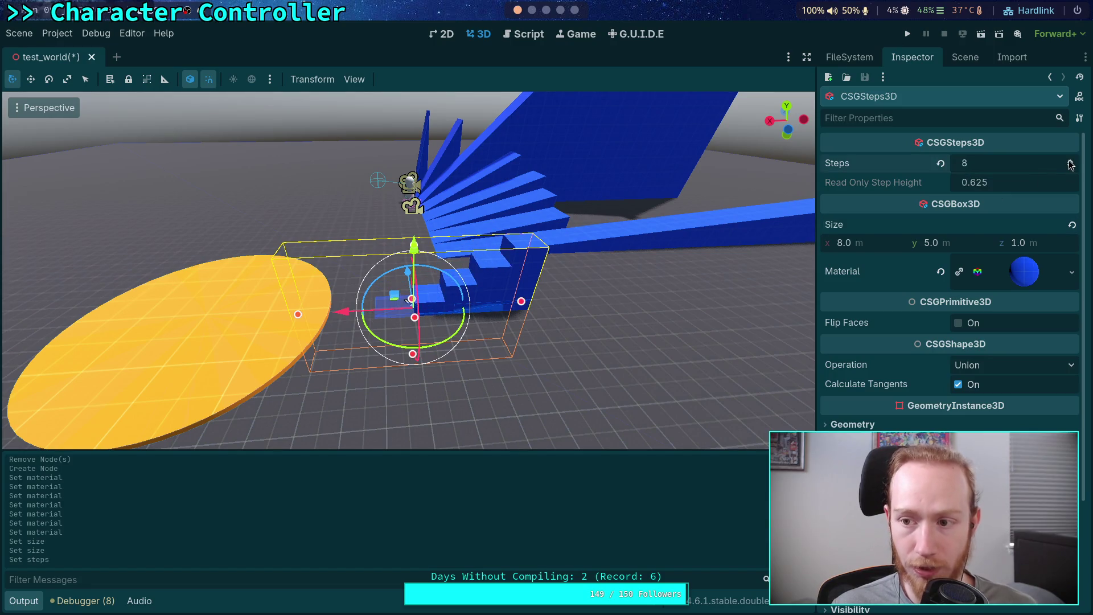
click(1069, 164)
click(1070, 163)
click(1070, 163)
click(1070, 163)
click(1070, 163)
click(1069, 164)
click(1069, 163)
click(1070, 163)
click(1069, 163)
click(1070, 164)
click(1070, 164)
click(1070, 163)
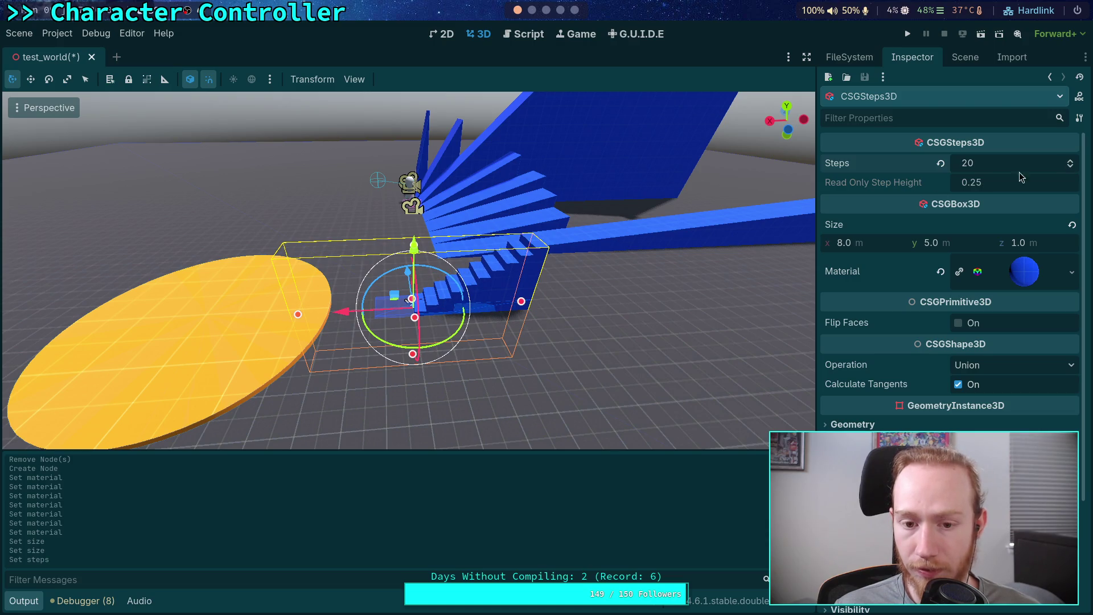
scroll(665, 236, up, 5)
scroll(664, 236, down, 5)
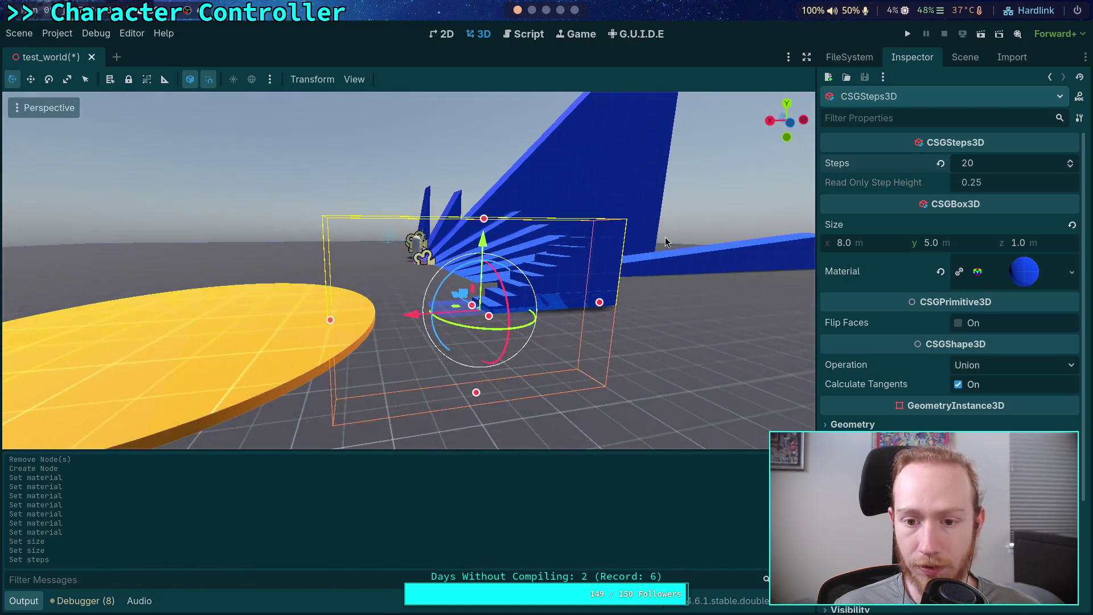
scroll(665, 237, up, 3)
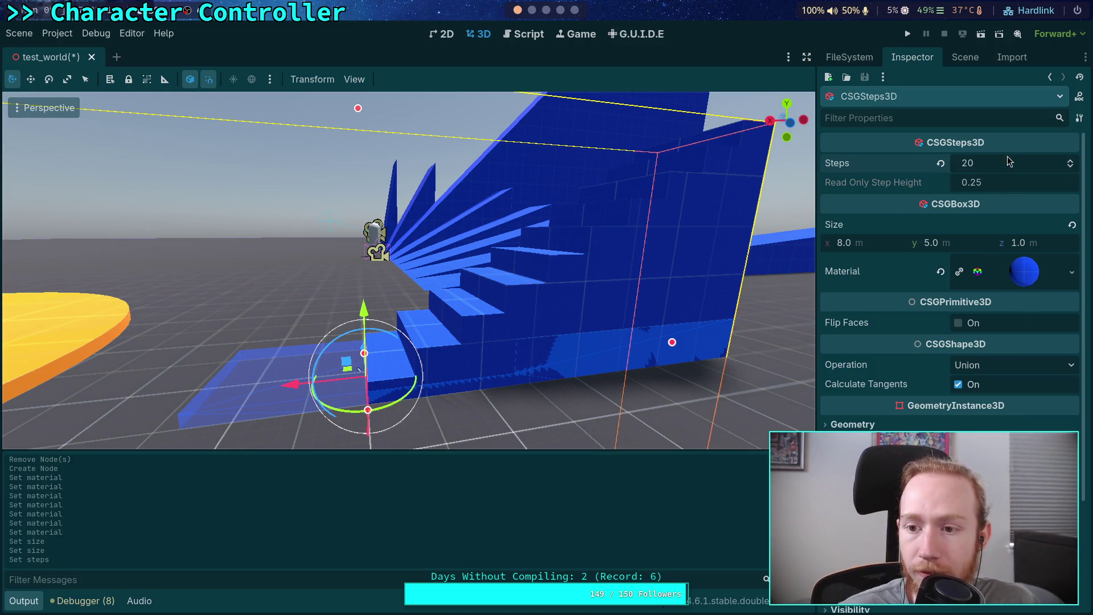
click(1070, 162)
Adjust the step count, settling on 27 steps of about 0.185 height.
click(1070, 162)
click(1070, 162)
click(1071, 162)
click(1071, 163)
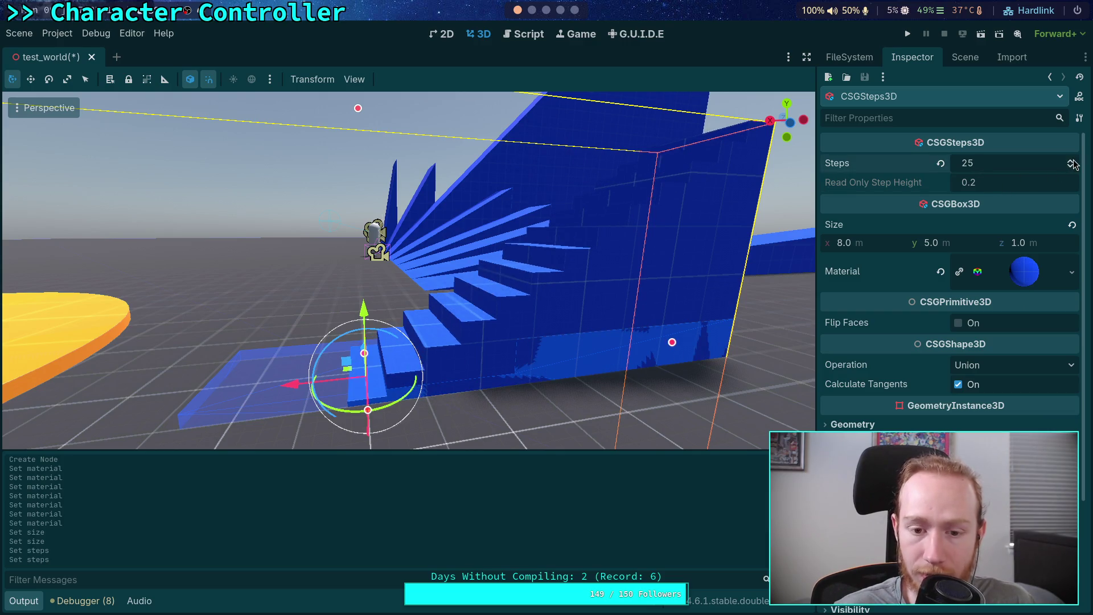
click(1071, 162)
click(1070, 163)
click(1071, 162)
click(1070, 162)
click(1070, 165)
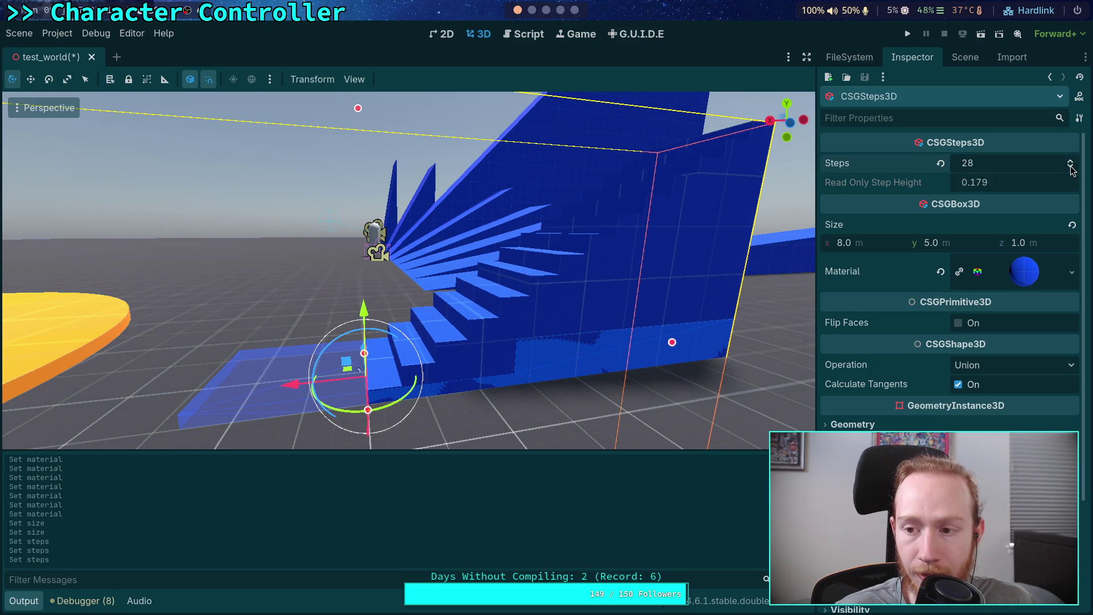
click(1070, 165)
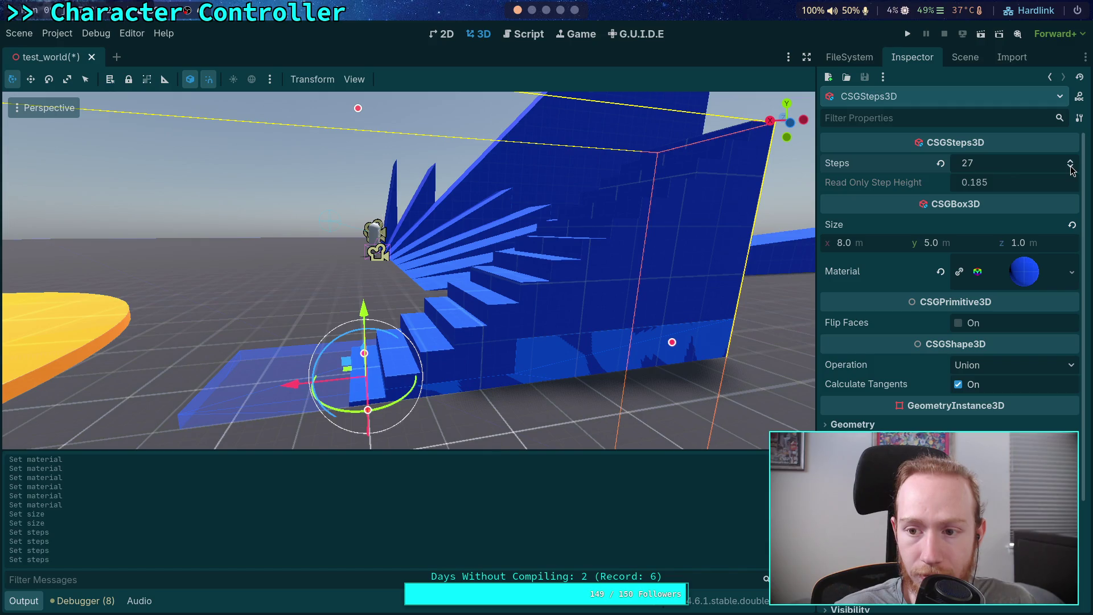
click(1071, 161)
click(1070, 167)
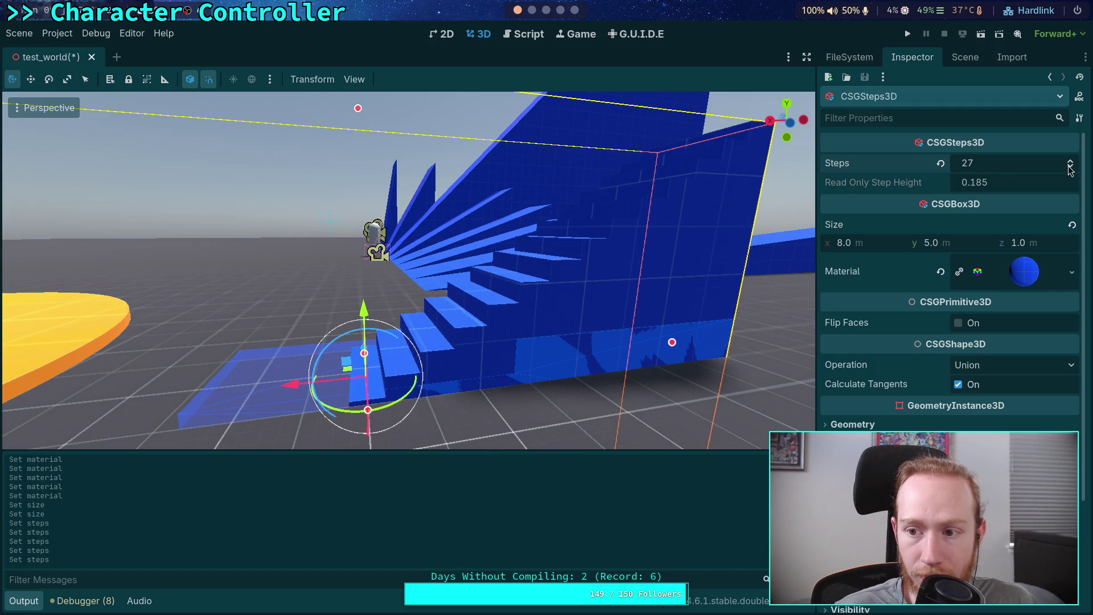
Raise the parent Step node slightly along Y, then reselect CSGSteps3D.
click(965, 57)
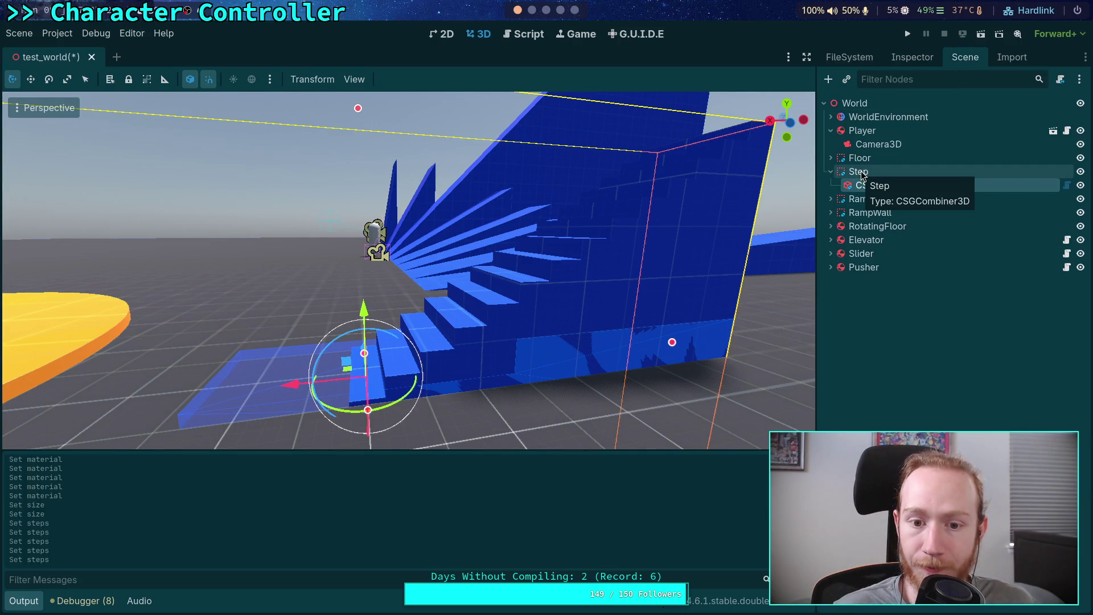
click(858, 172)
click(911, 57)
scroll(918, 377, down, 3)
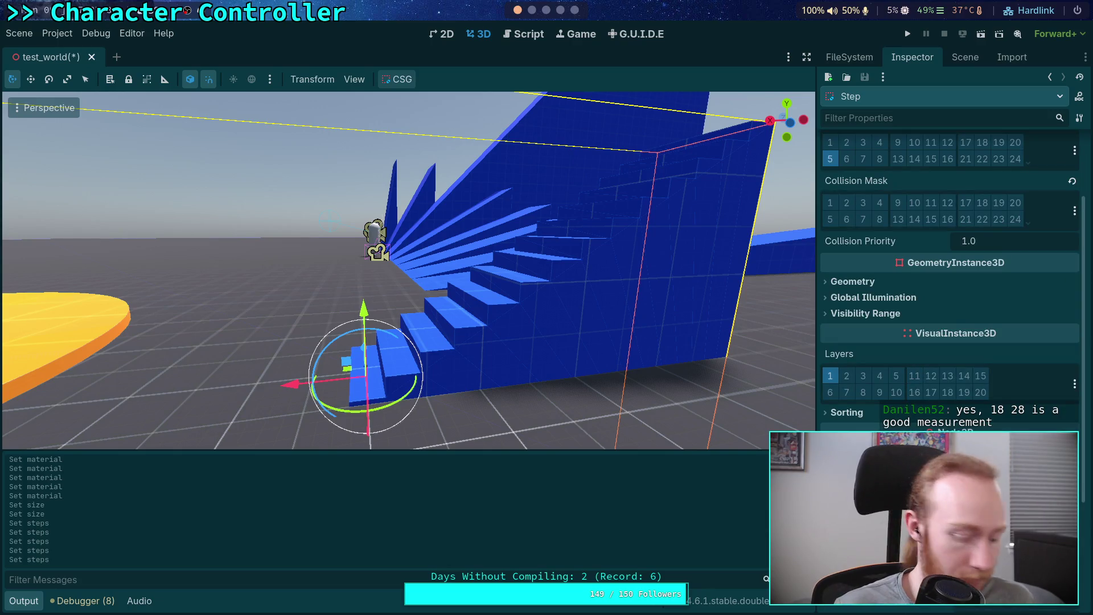
drag(364, 324, 363, 320)
click(965, 57)
click(883, 185)
drag(662, 314, 617, 316)
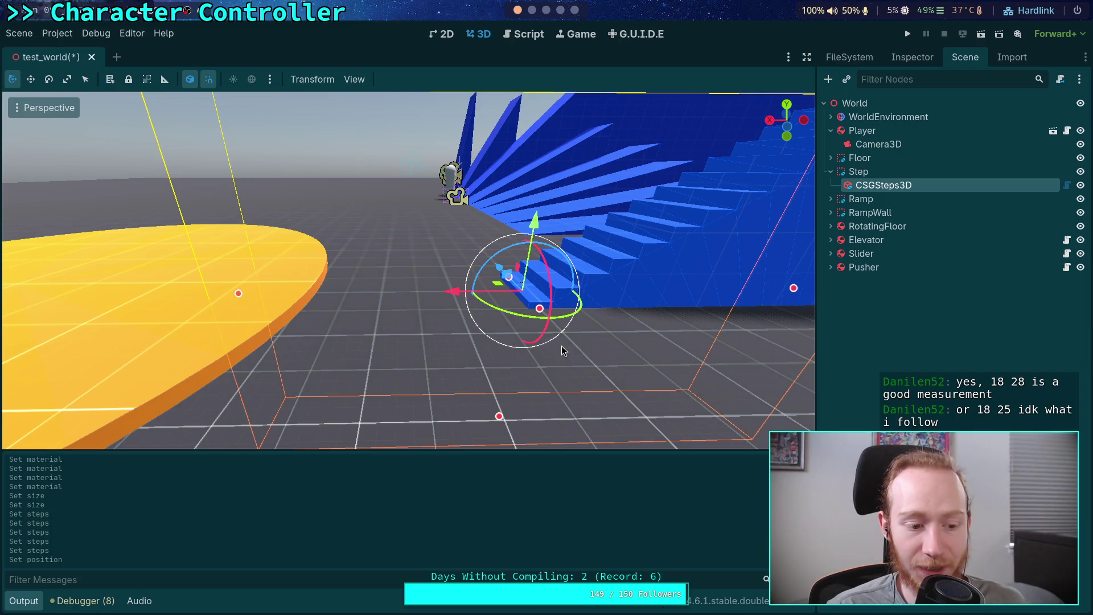
Lift the CSGSteps3D stairs upward along the vertical axis.
drag(500, 336, 472, 335)
scroll(408, 271, down, 5)
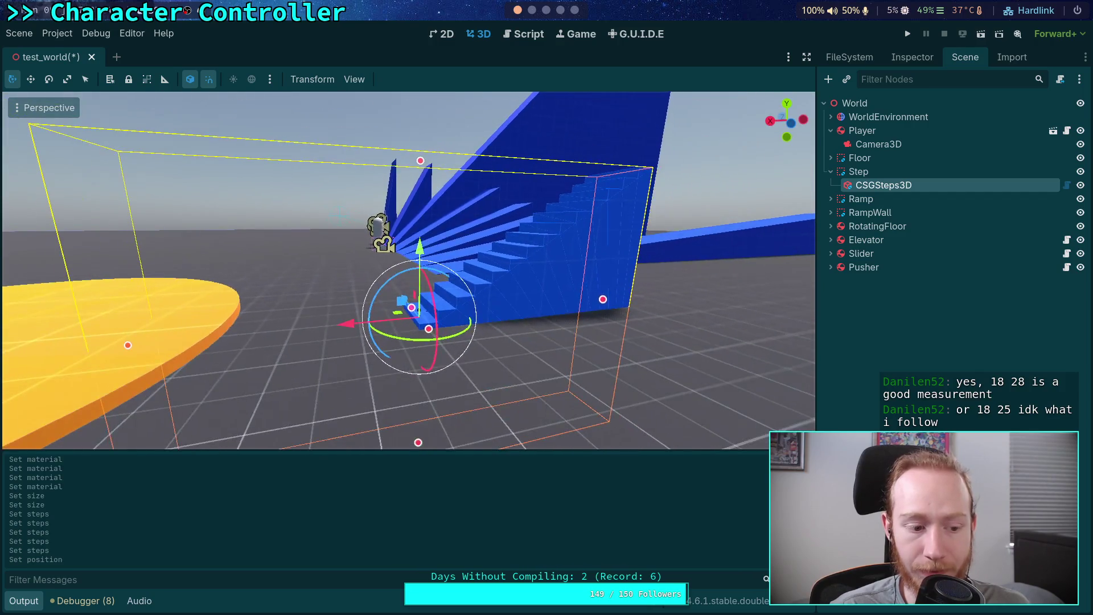
click(917, 60)
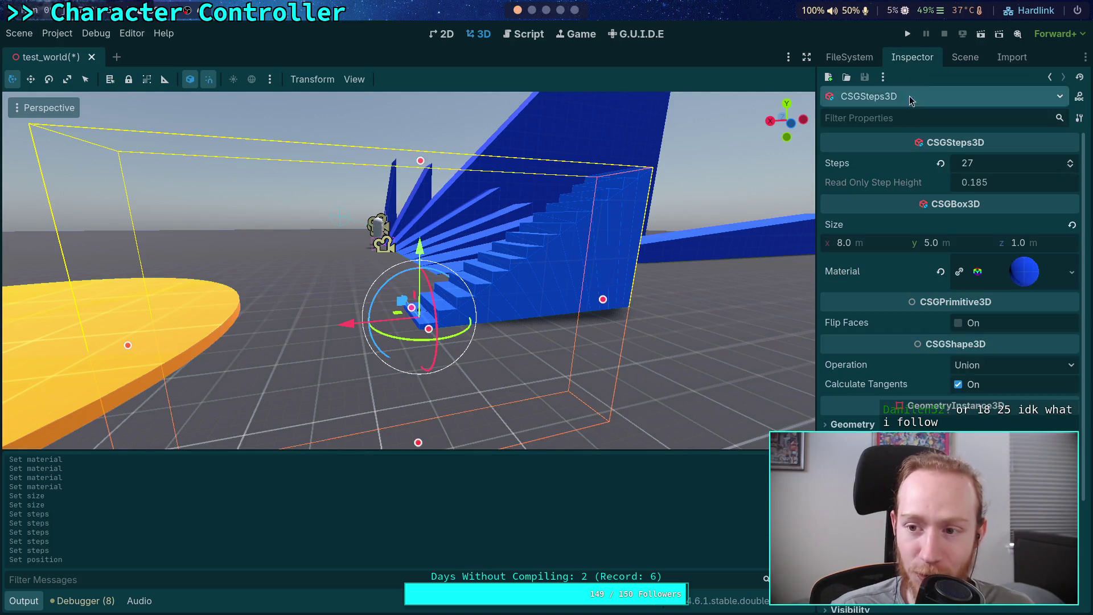
drag(431, 249, 432, 84)
scroll(949, 284, down, 5)
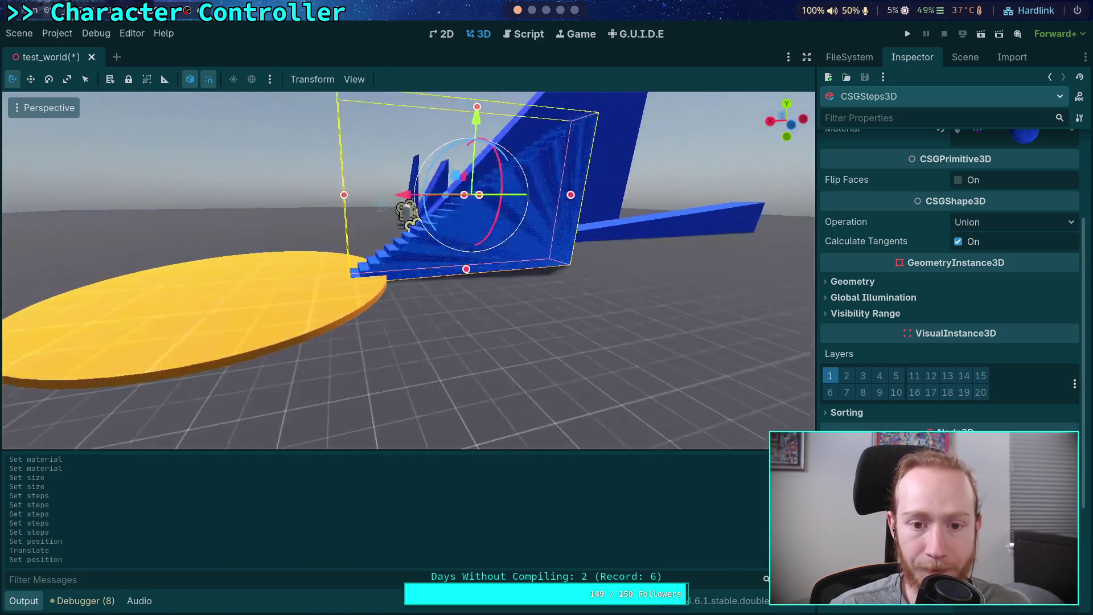
Slide the parent Step node to the right and inspect it from several angles.
click(965, 57)
click(859, 171)
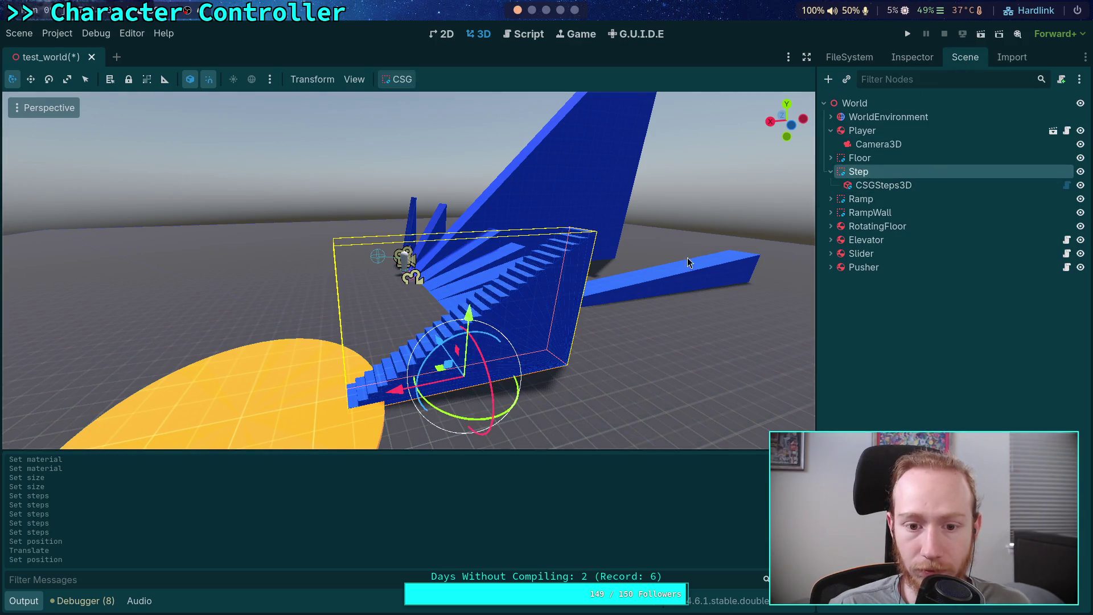
drag(389, 395, 466, 375)
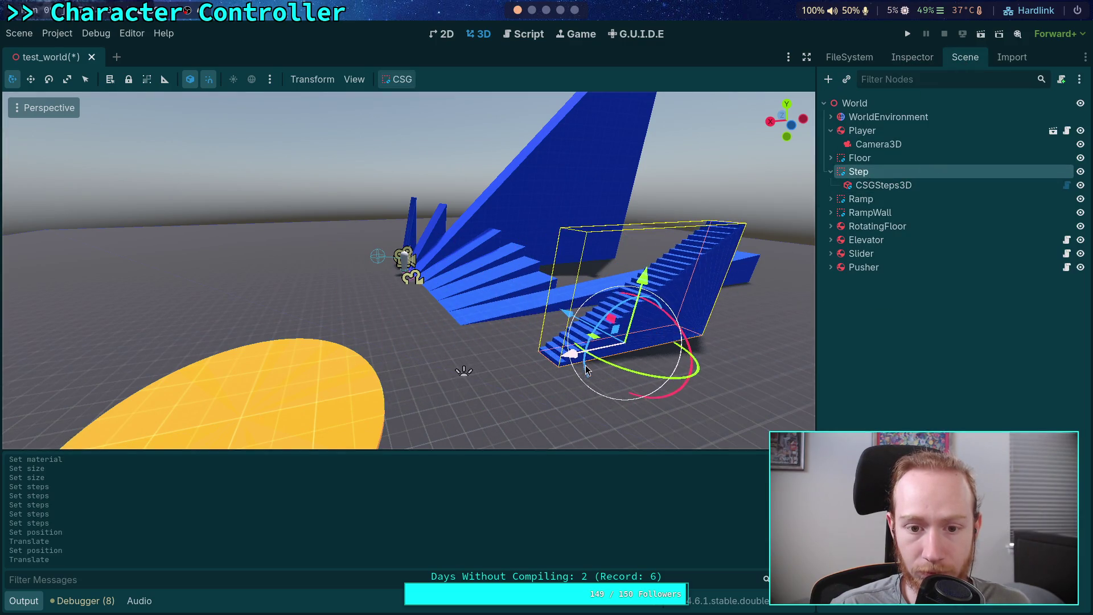
scroll(406, 334, up, 2)
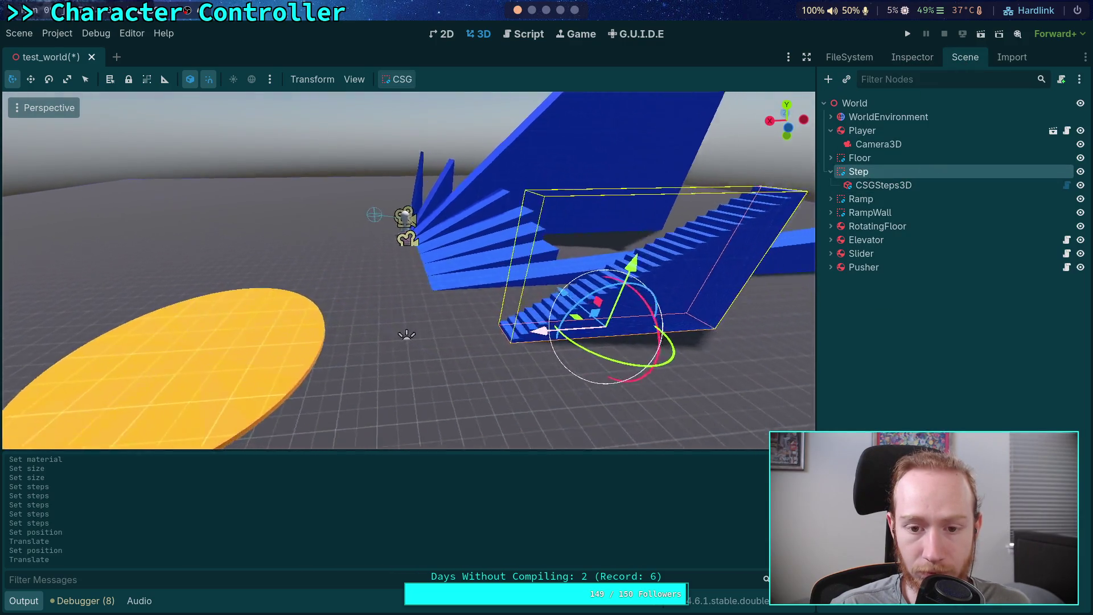
scroll(202, 336, up, 3)
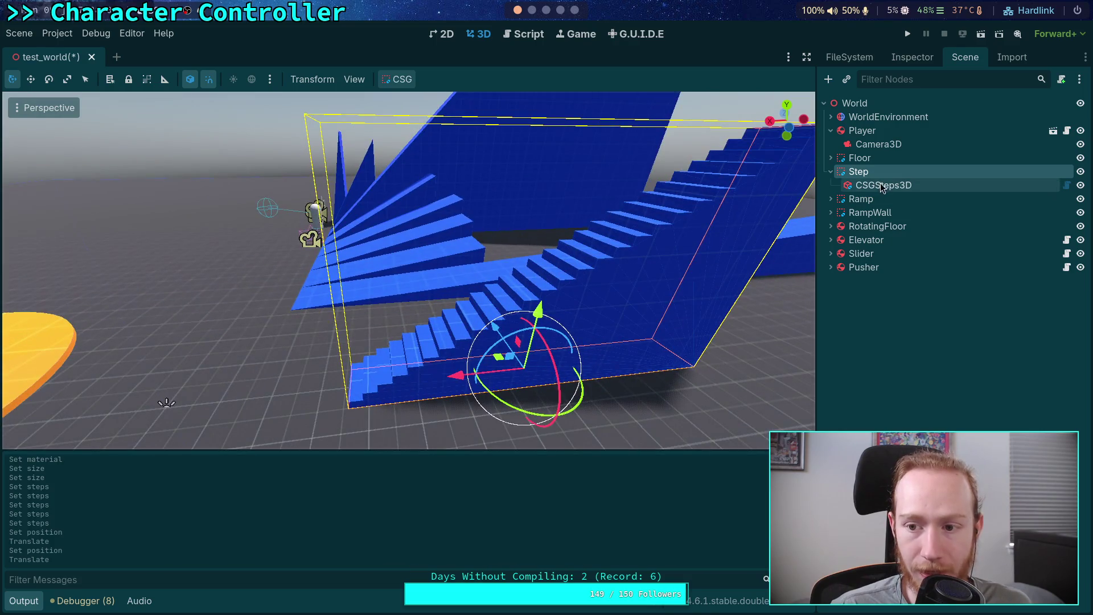
drag(165, 404, 101, 355)
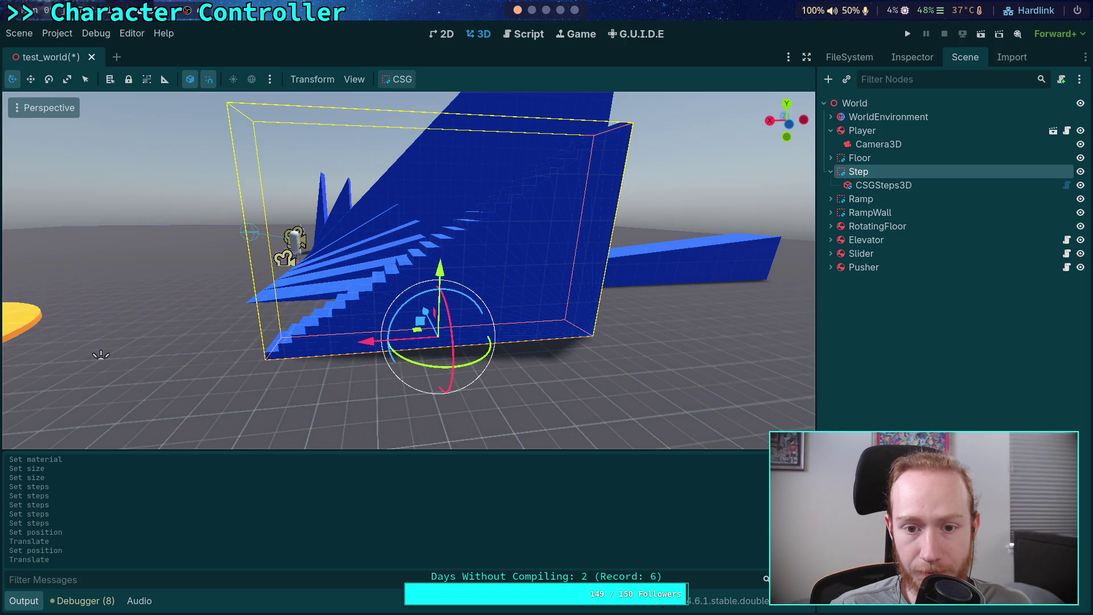
mouse_move(424, 239)
mouse_down()
mouse_move(423, 251)
mouse_move(423, 239)
mouse_up()
drag(202, 342, 495, 295)
mouse_move(393, 360)
mouse_down()
mouse_move(273, 370)
mouse_move(372, 263)
mouse_move(244, 263)
mouse_move(743, 199)
mouse_up()
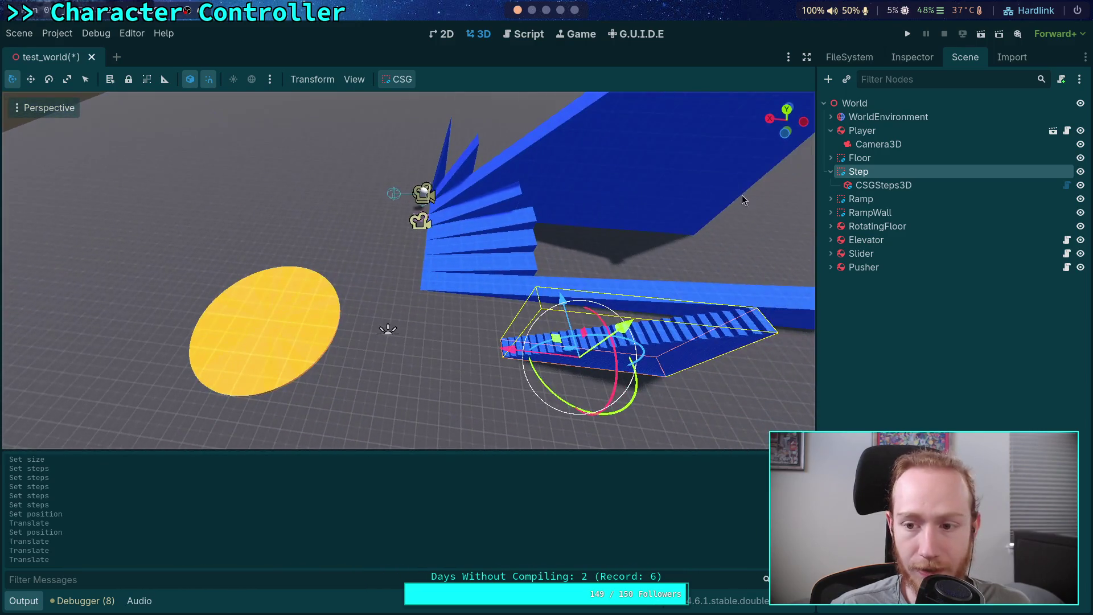
Rotate the Step staircase 180 degrees and move it onto the open floor.
mouse_move(566, 406)
mouse_down()
mouse_move(597, 345)
mouse_move(594, 321)
mouse_up()
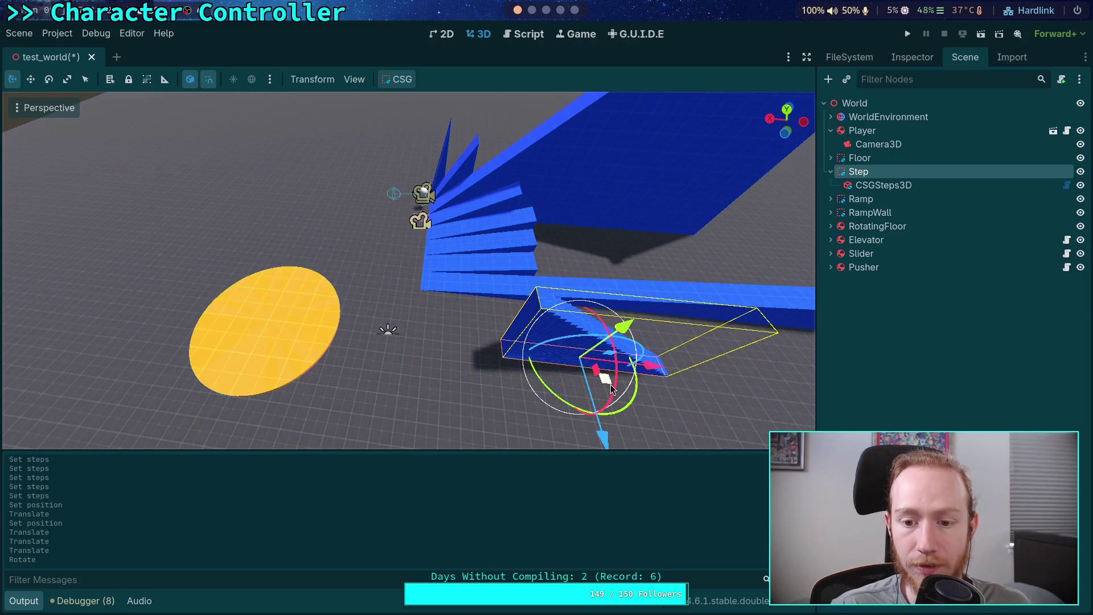
mouse_move(612, 392)
mouse_down()
mouse_move(603, 342)
mouse_move(529, 295)
mouse_up()
mouse_move(557, 340)
mouse_down()
mouse_move(295, 277)
mouse_move(209, 183)
mouse_up()
click(883, 185)
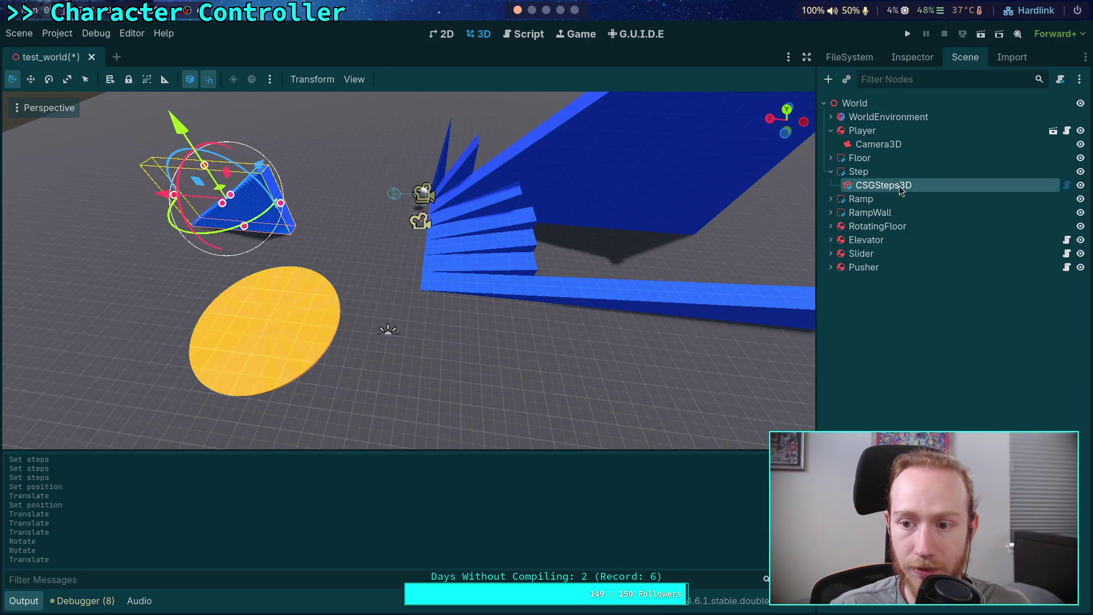
Raise the staircase's step count from 27 to 28.
double_click(901, 187)
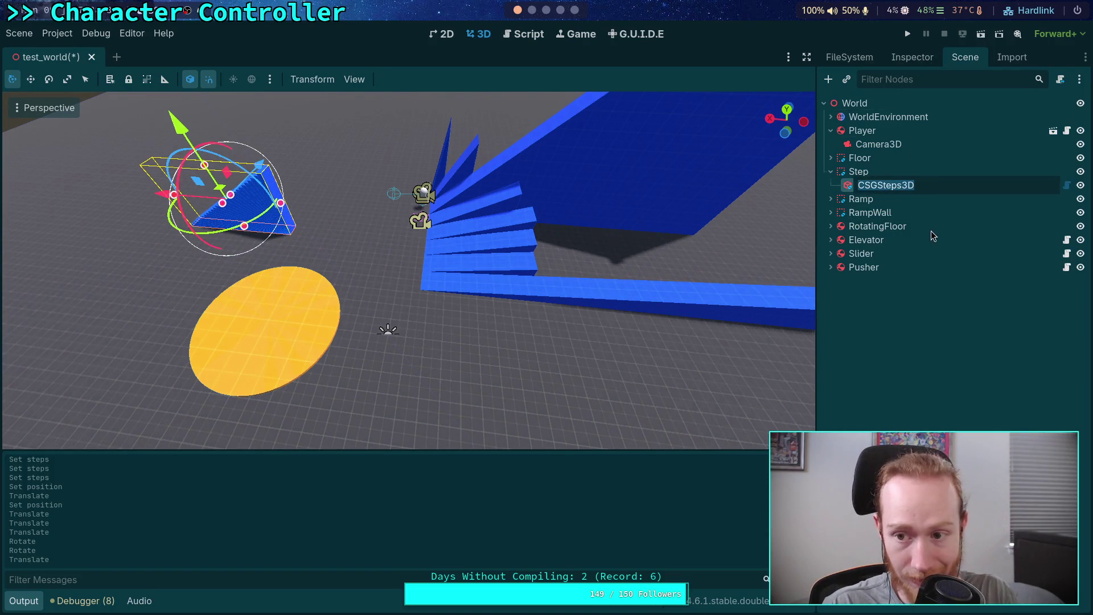
click(911, 57)
scroll(920, 219, up, 3)
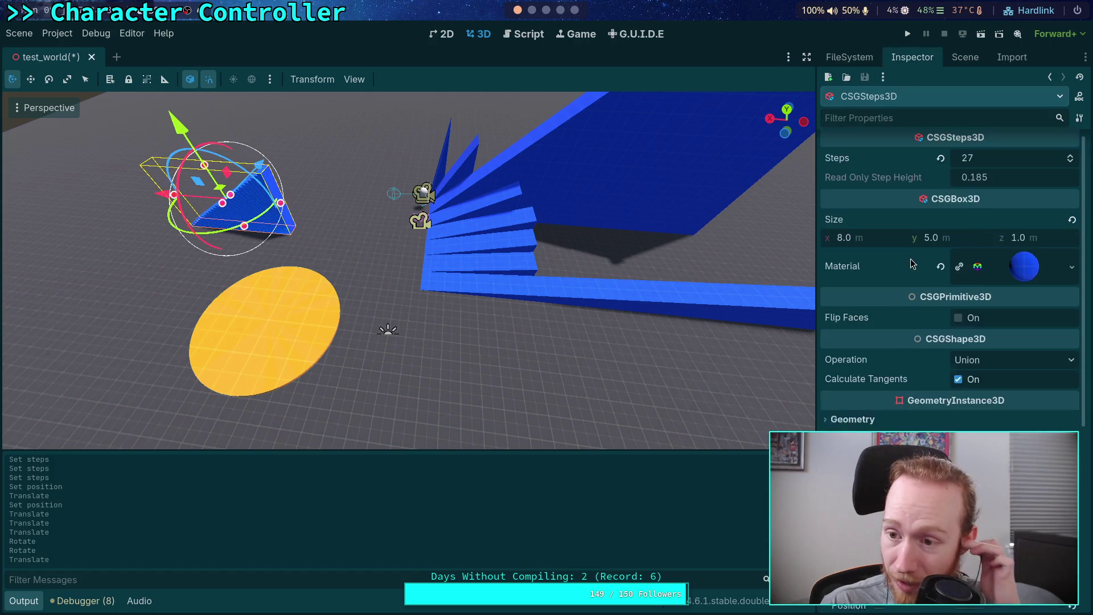
click(1071, 163)
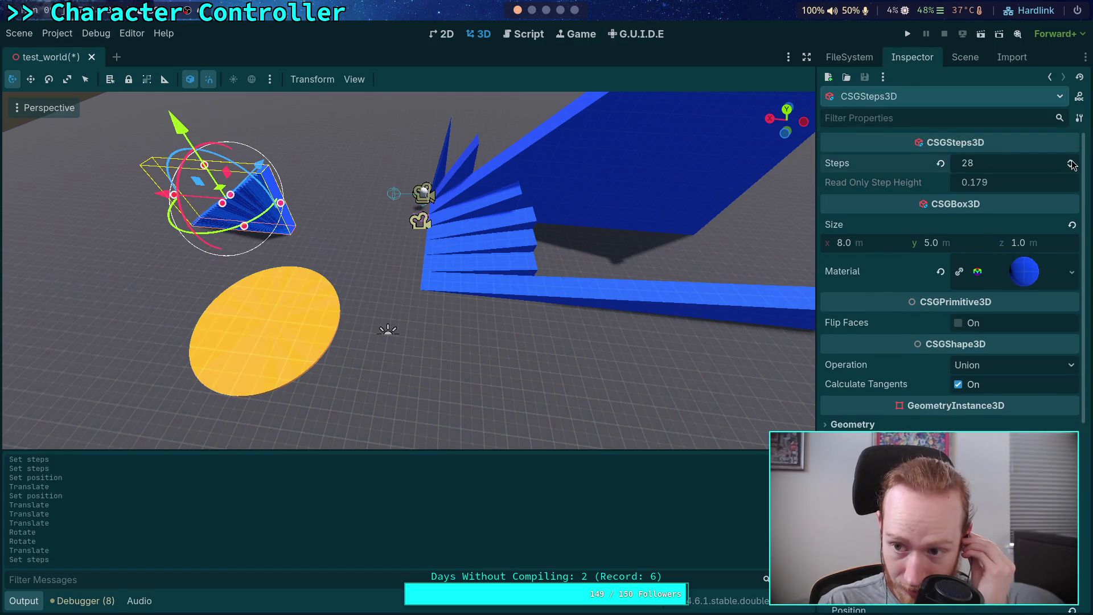
Rename the CSGSteps3D node to 18_cm_step.
click(953, 59)
double_click(895, 185)
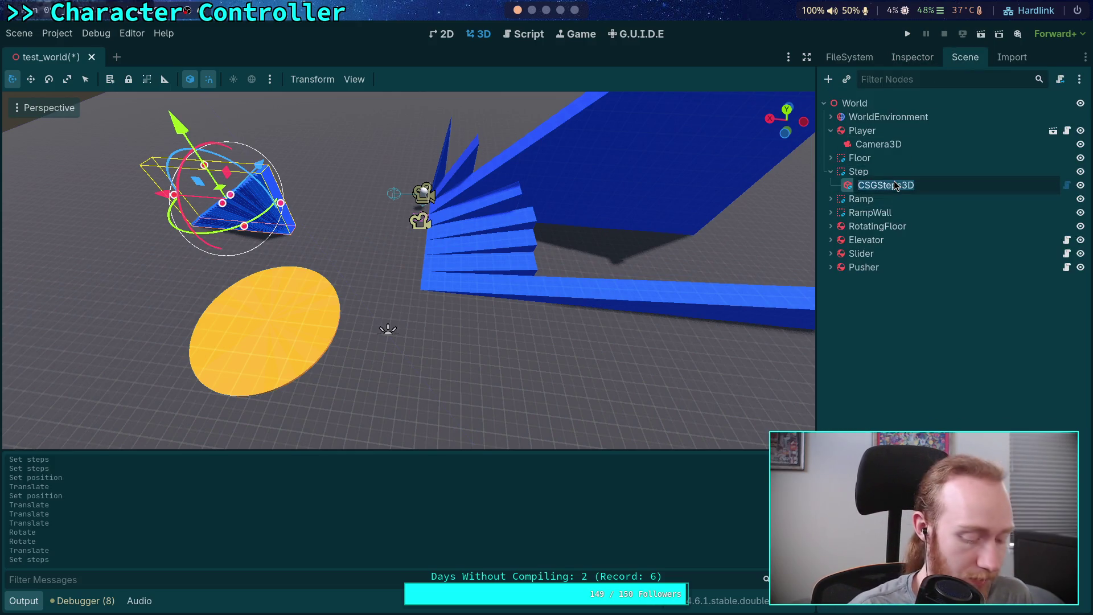
text(18_cm)
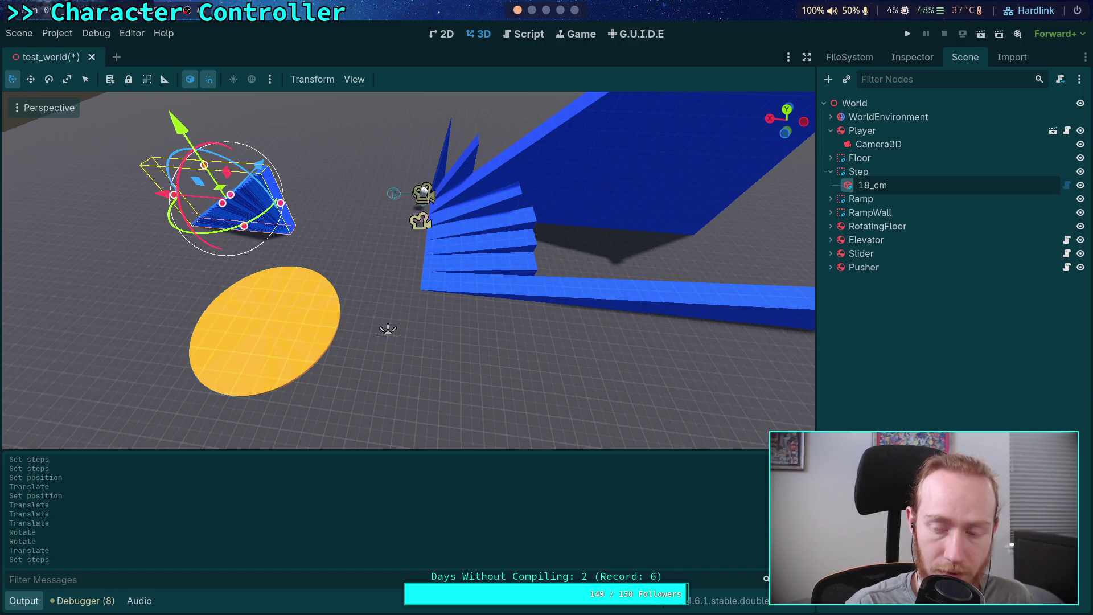
key(Return)
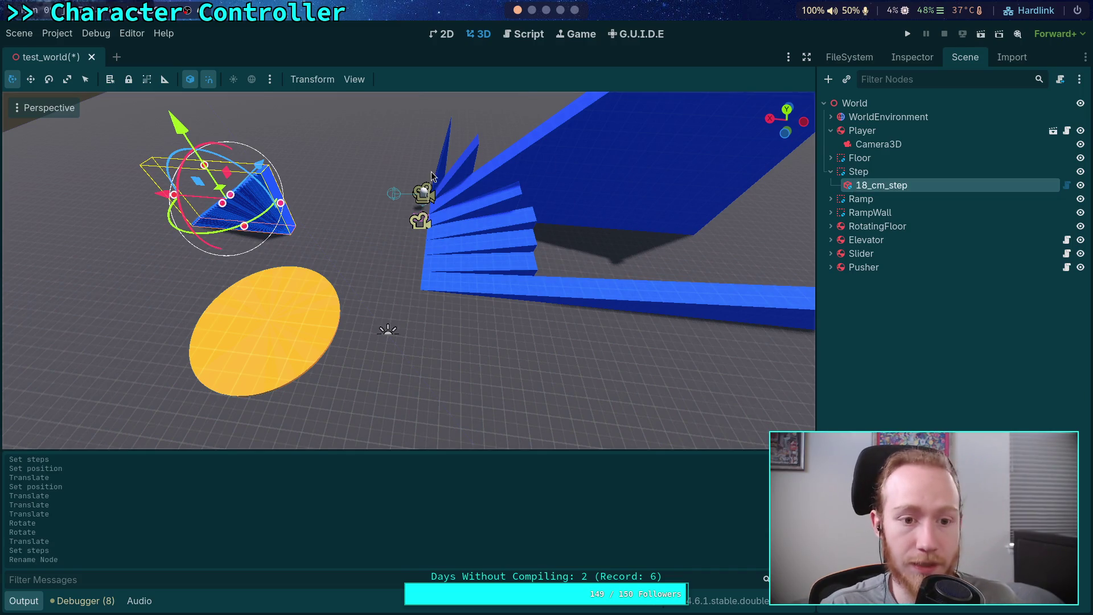
Rotate the stairs, slide the Step node along X, and launch the game.
key(f)
mouse_move(424, 262)
mouse_down()
mouse_move(512, 244)
mouse_move(537, 219)
mouse_up()
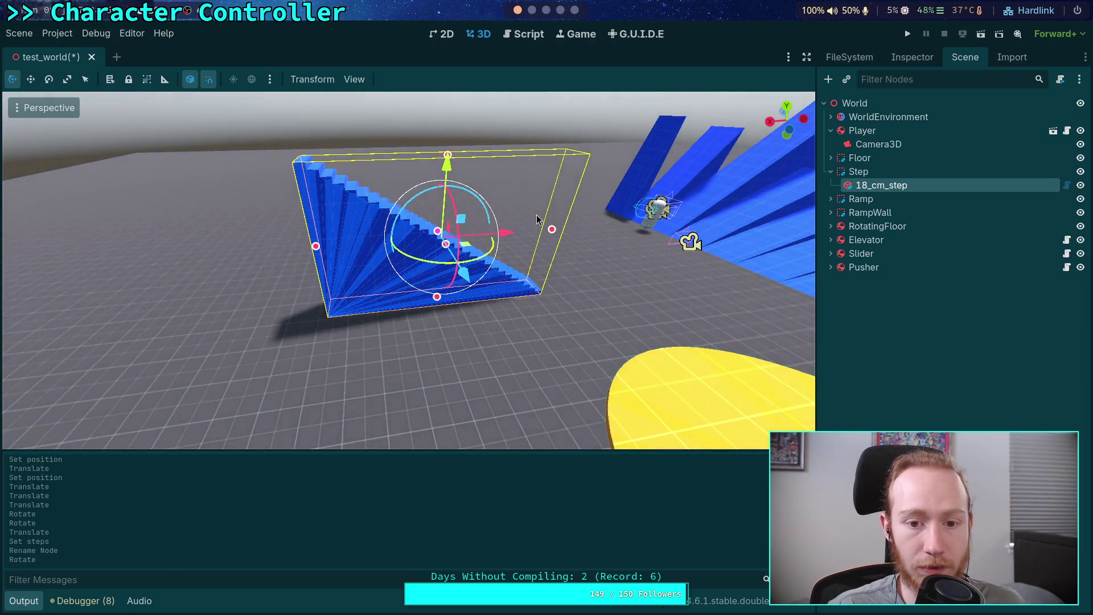
click(851, 174)
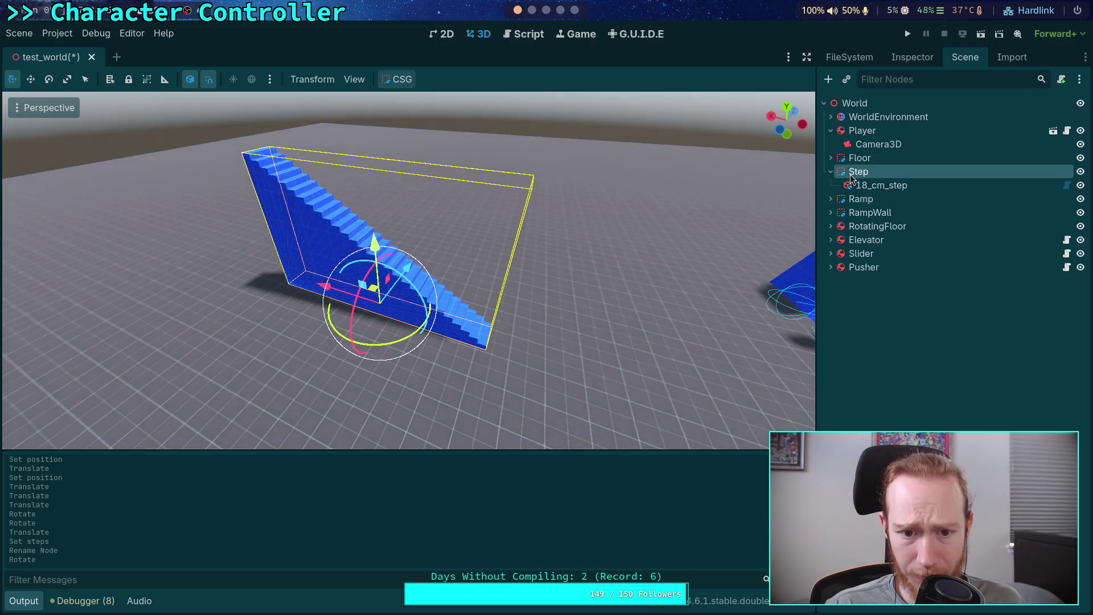
mouse_move(322, 288)
mouse_down()
mouse_move(312, 286)
mouse_move(324, 285)
mouse_up()
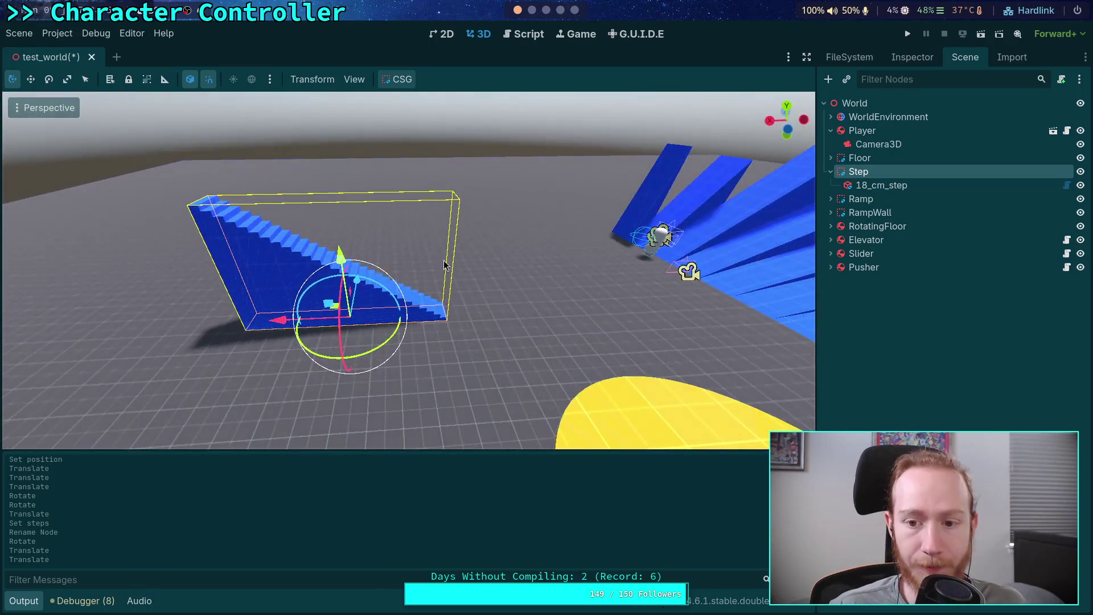
click(910, 35)
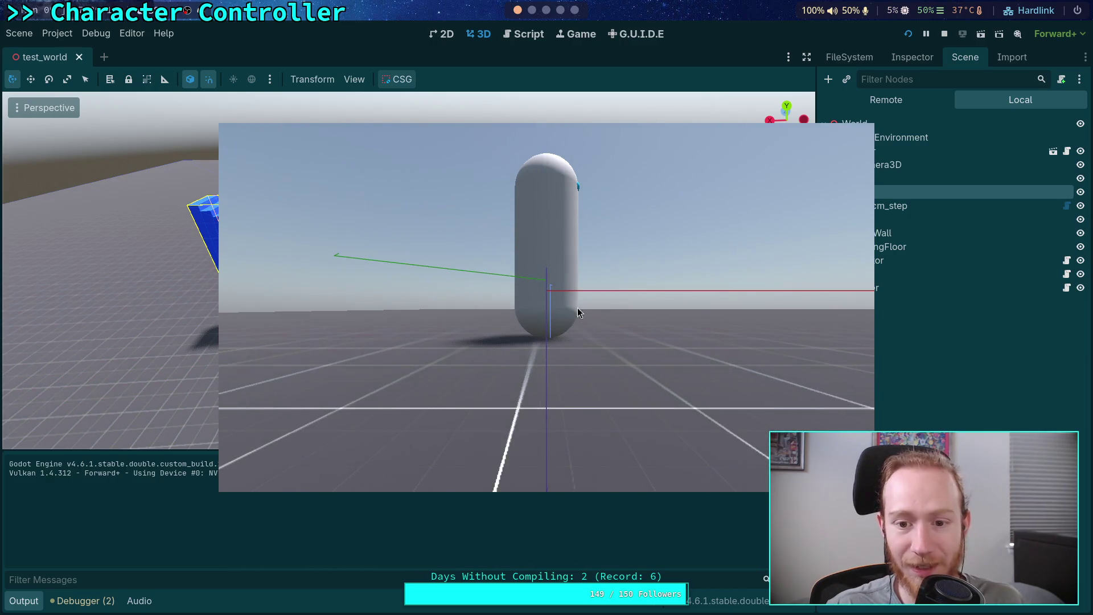
Restart the game and walk the capsule up the blue stairs in first person.
click(943, 34)
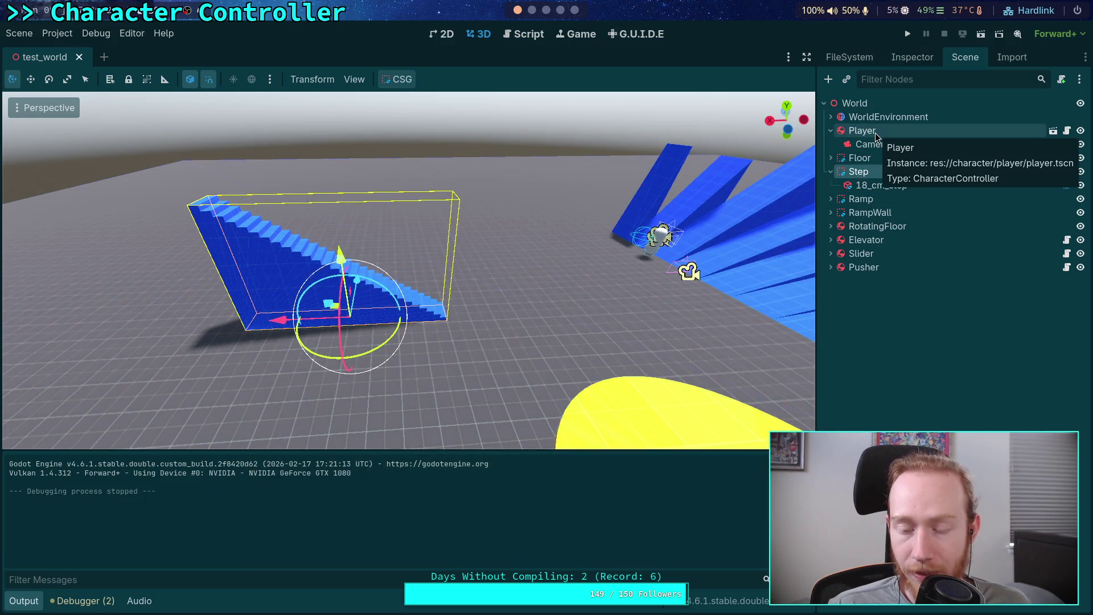
click(868, 144)
key(F5)
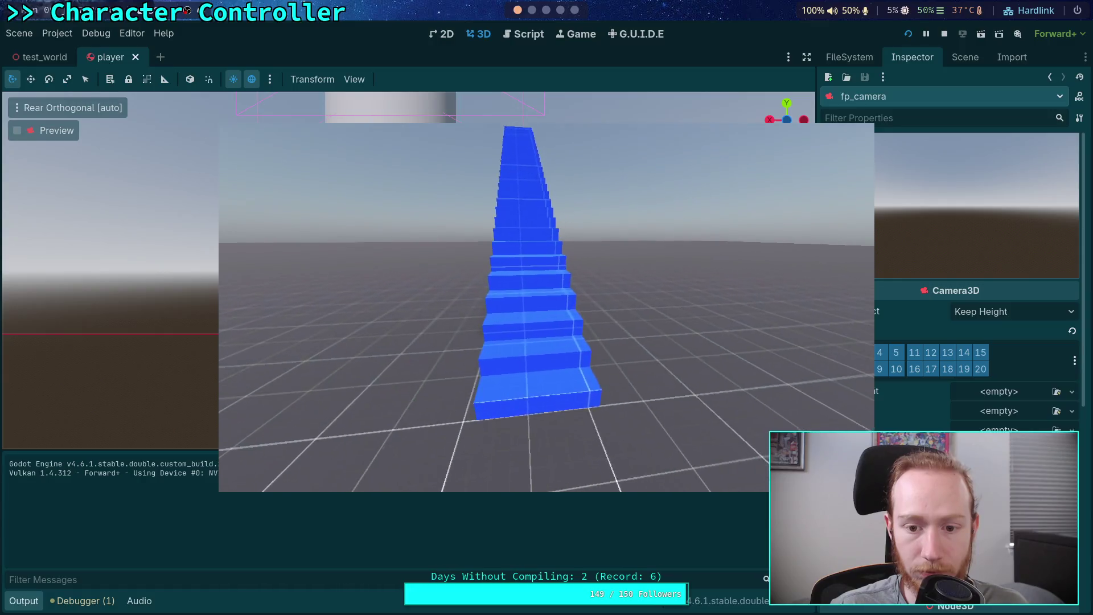
key(w)
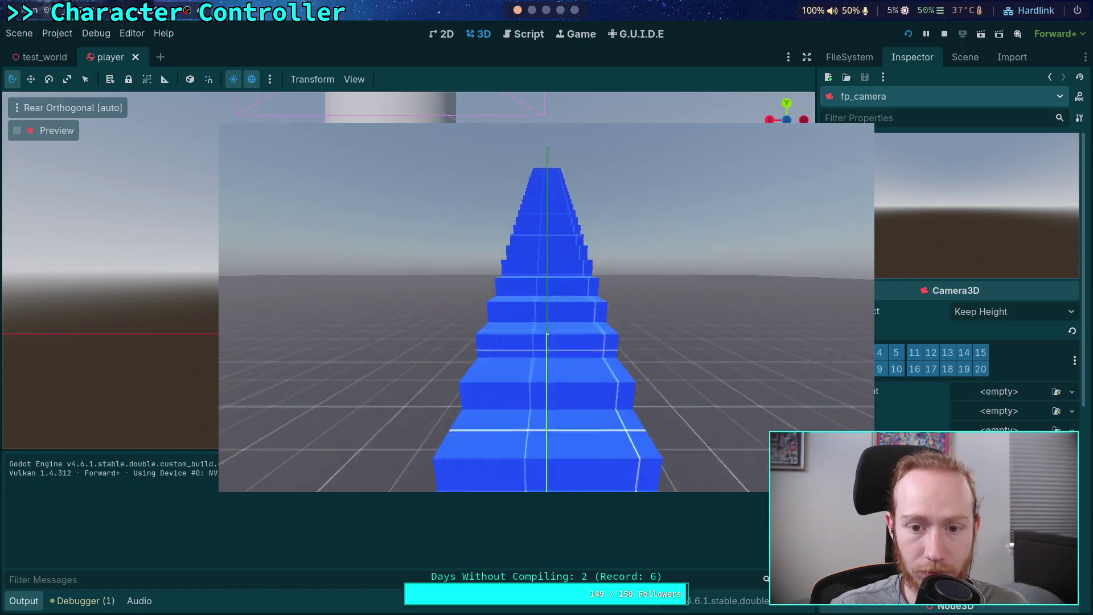
key(w)
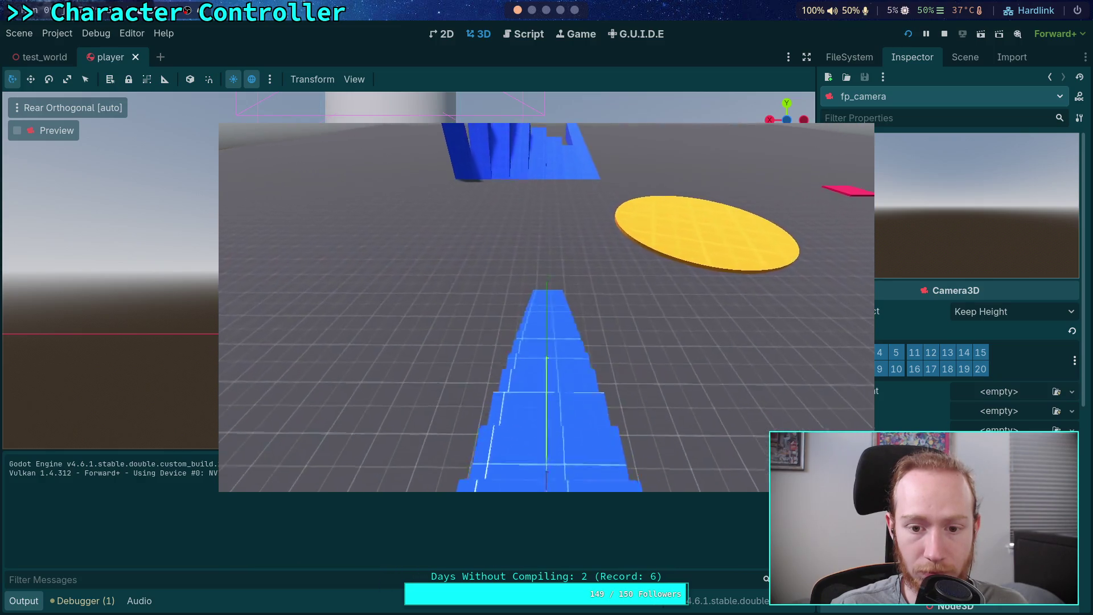
key(w)
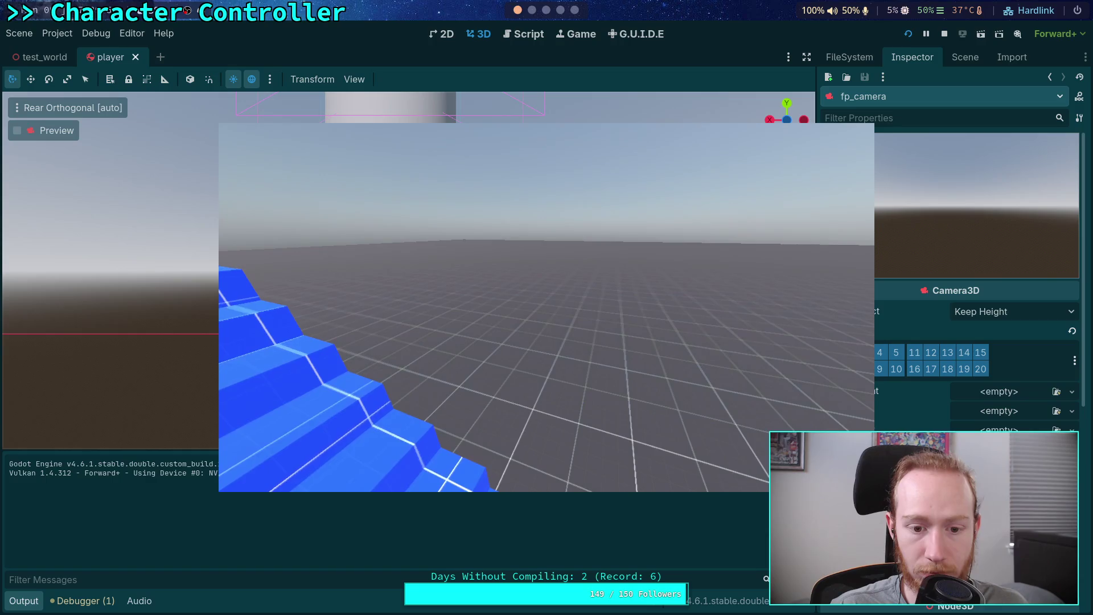
key(w)
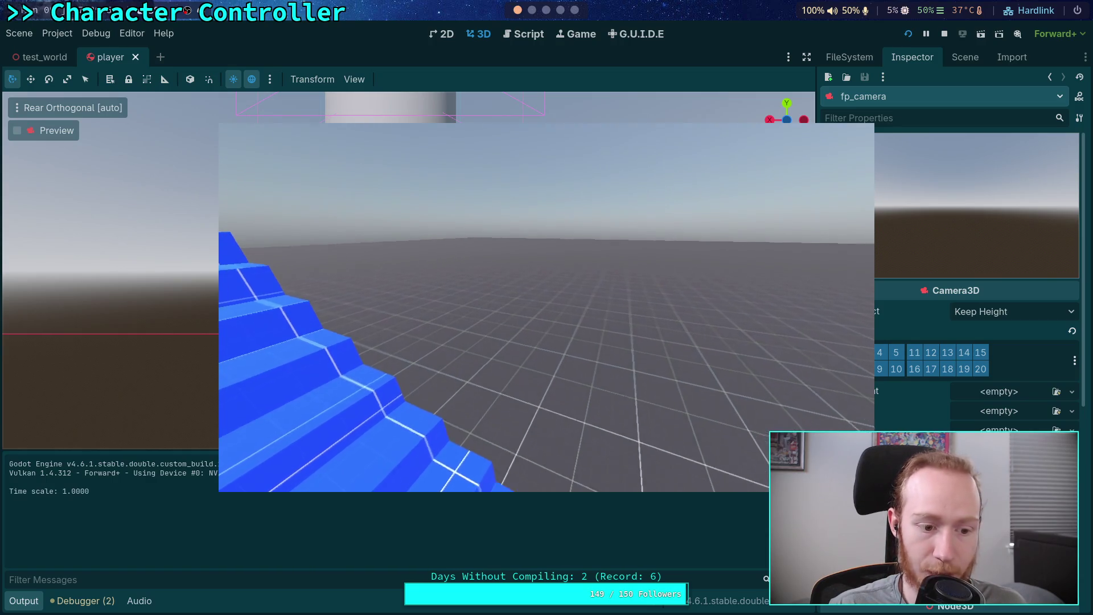
Switch to the third-person camera and climb the blue stairs again.
key(v)
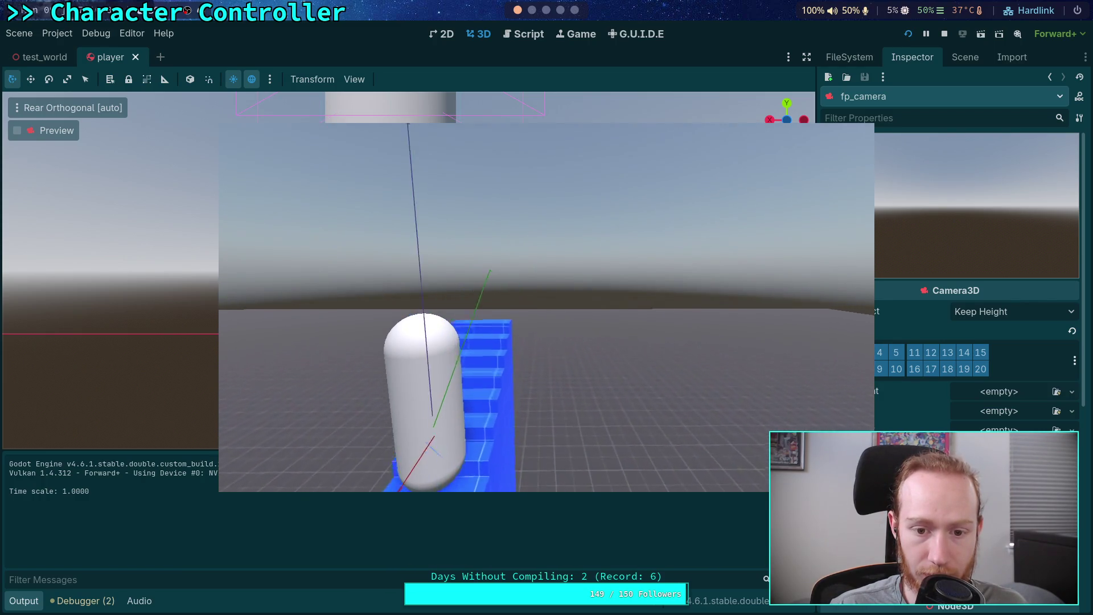
key(w)
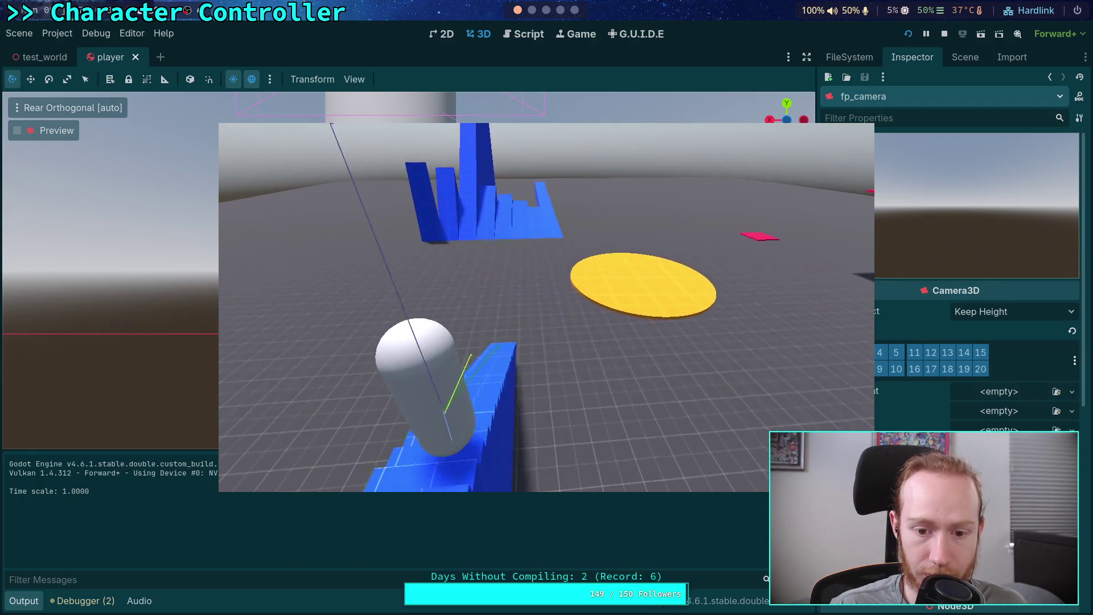
key(a)
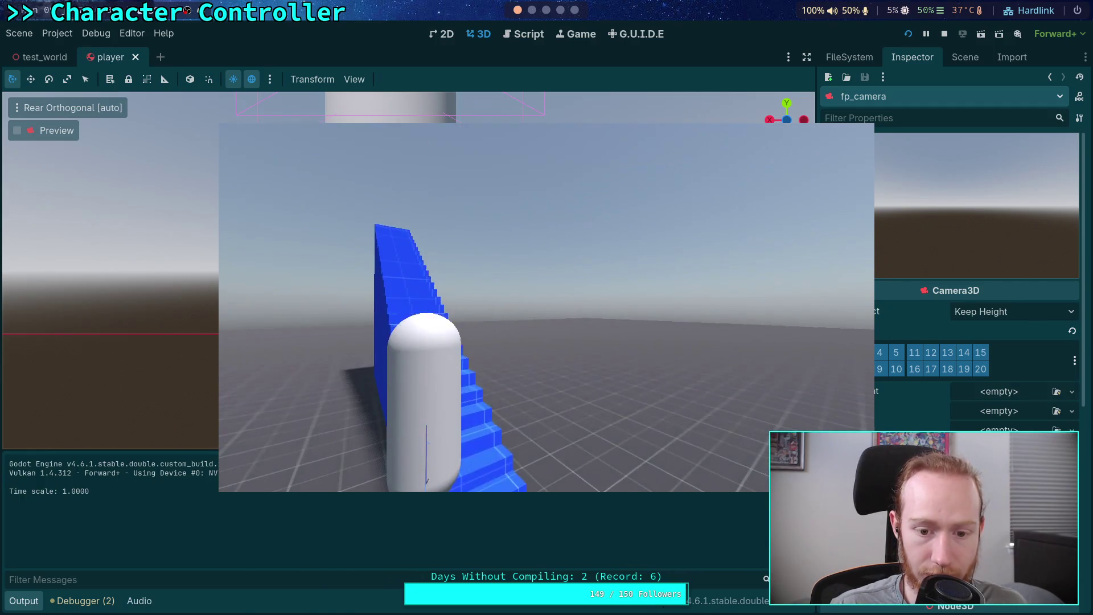
key(w)
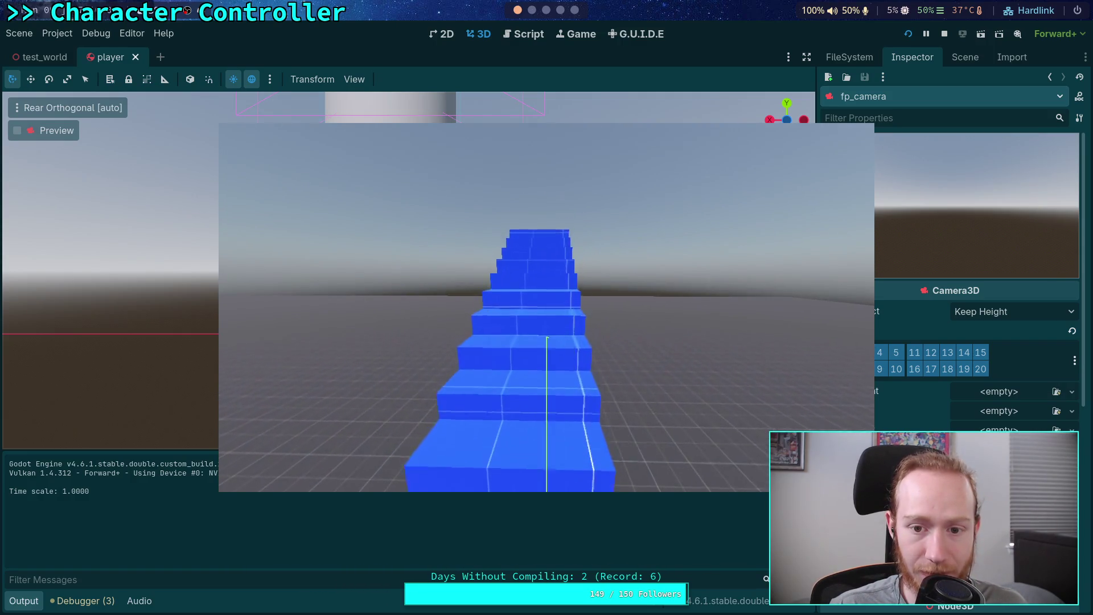
key(w)
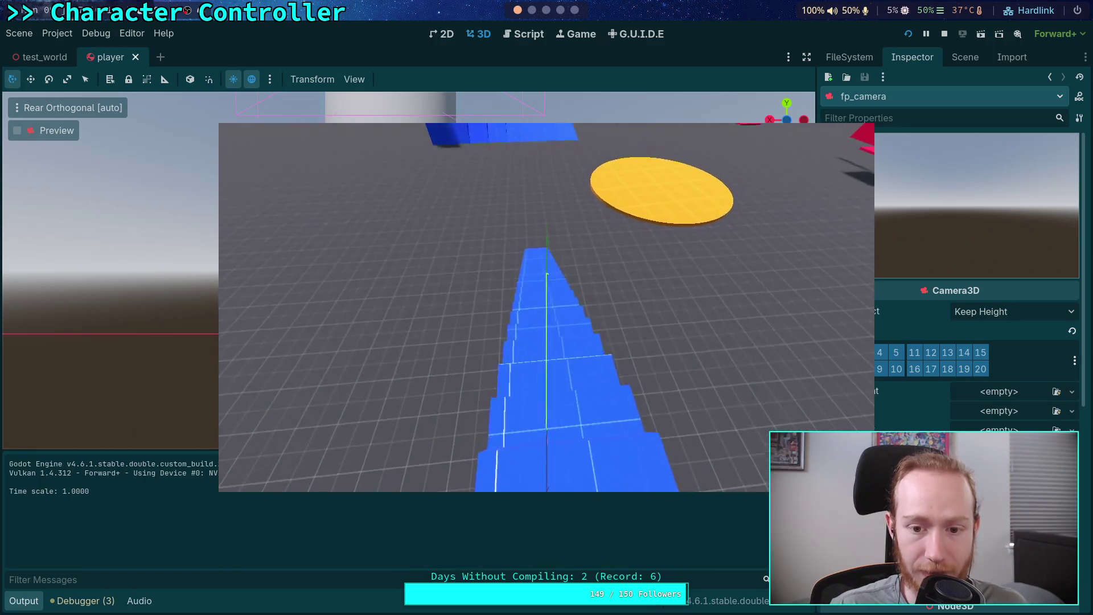
key(w)
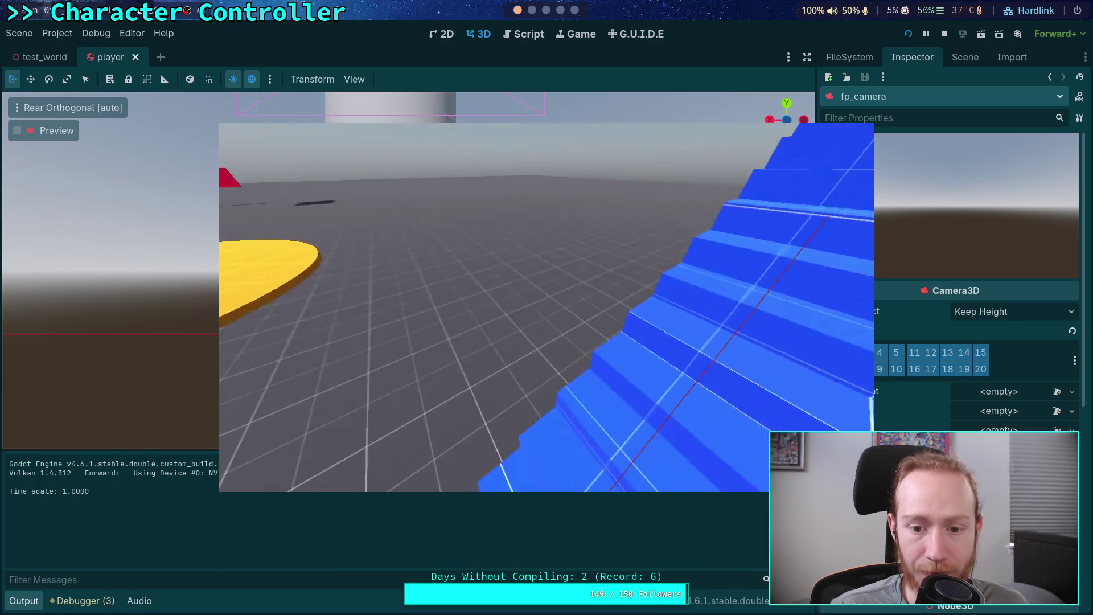
key(w)
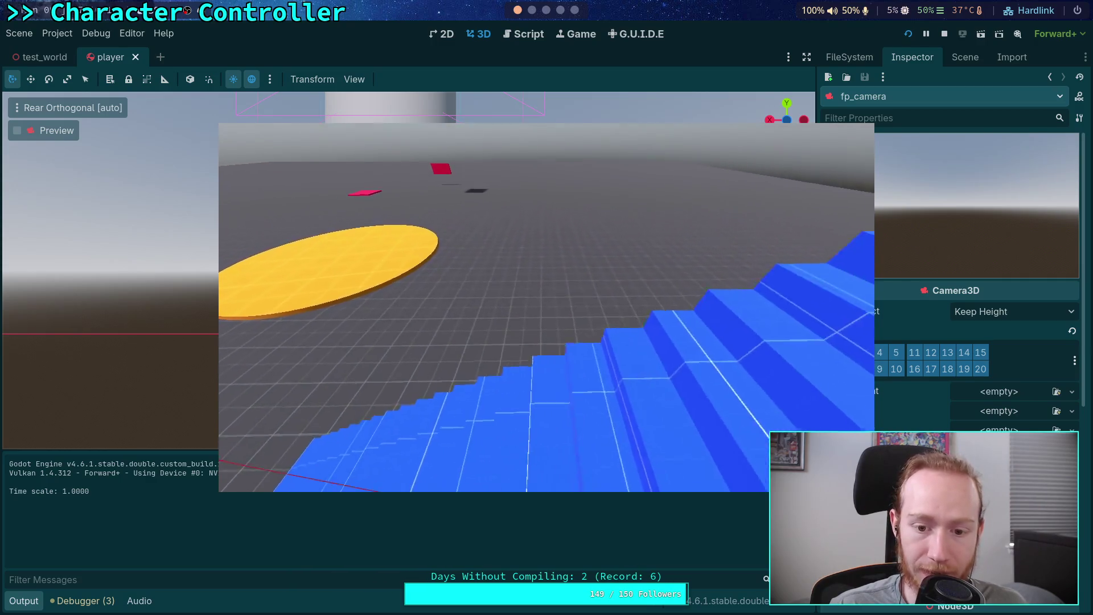
key(w)
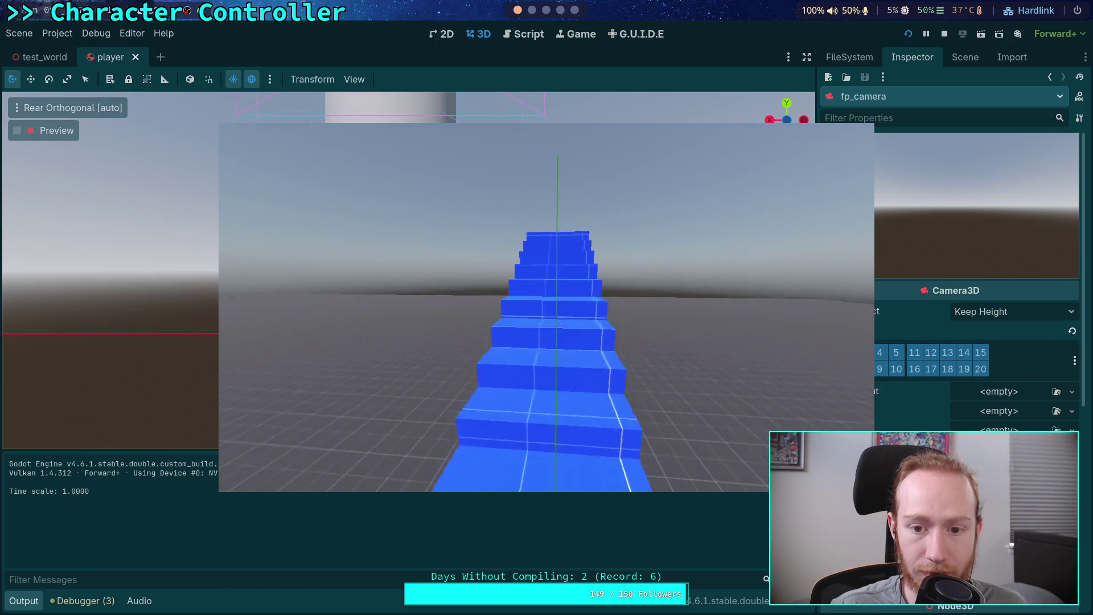
key(w)
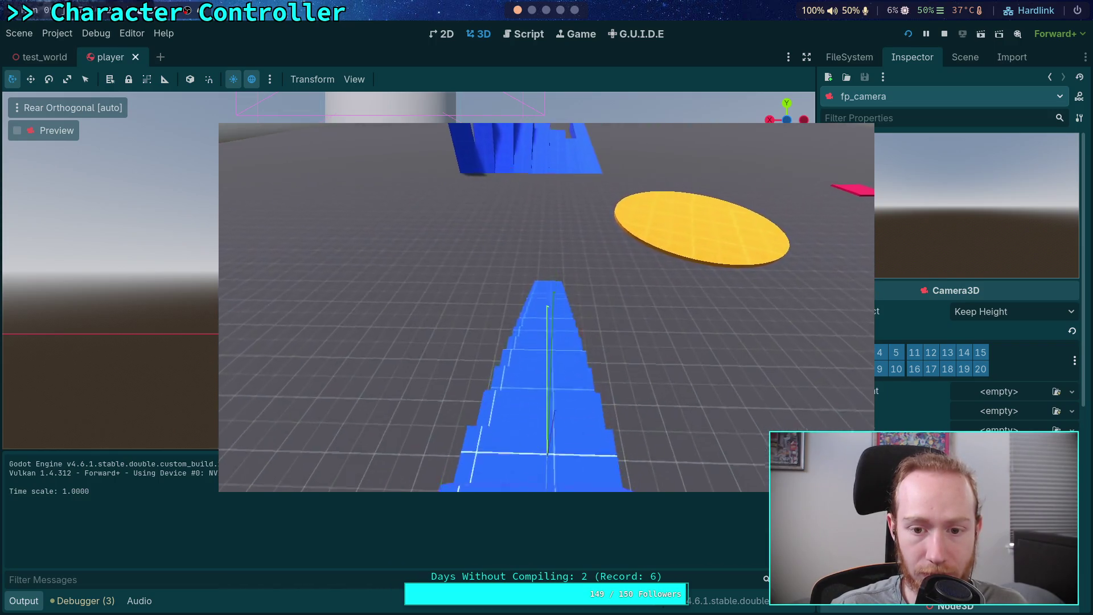
Walk off and back to the staircase, climb to the top, then stop the game.
key(w)
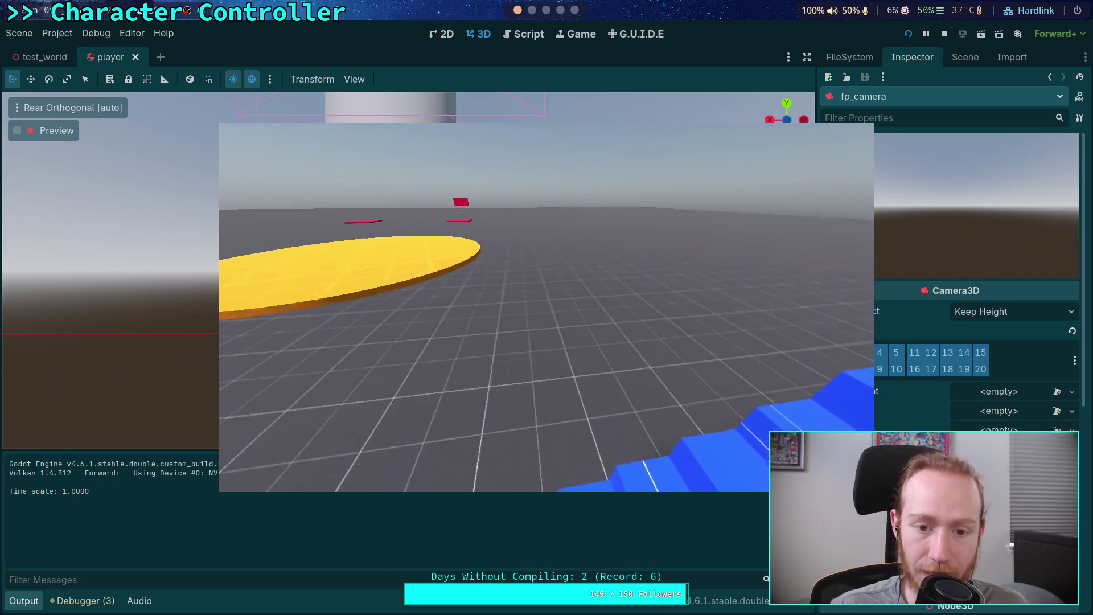
key(w)
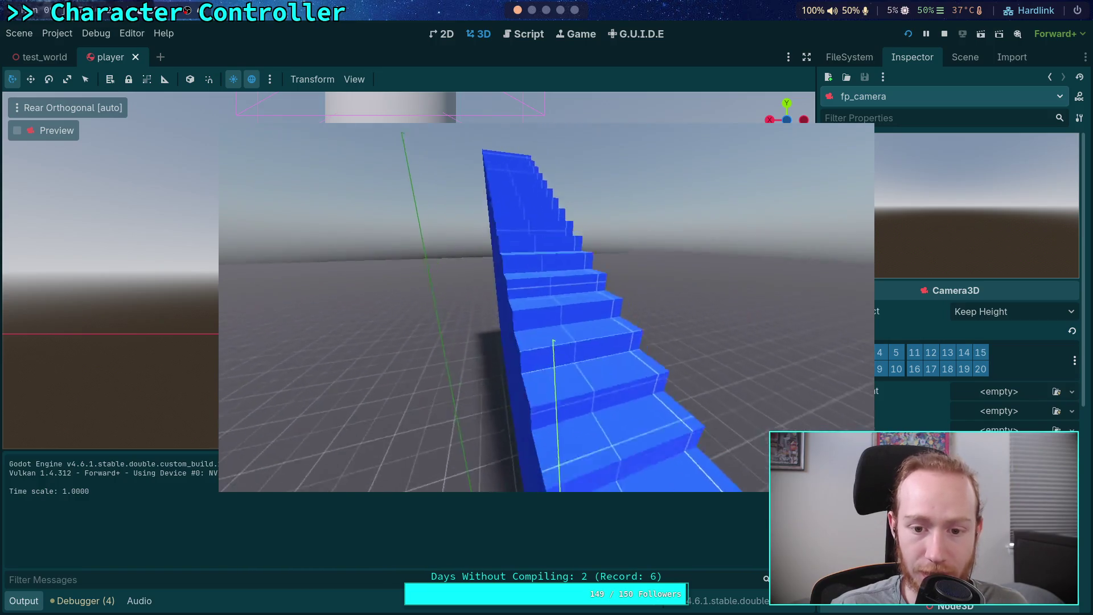
key(w)
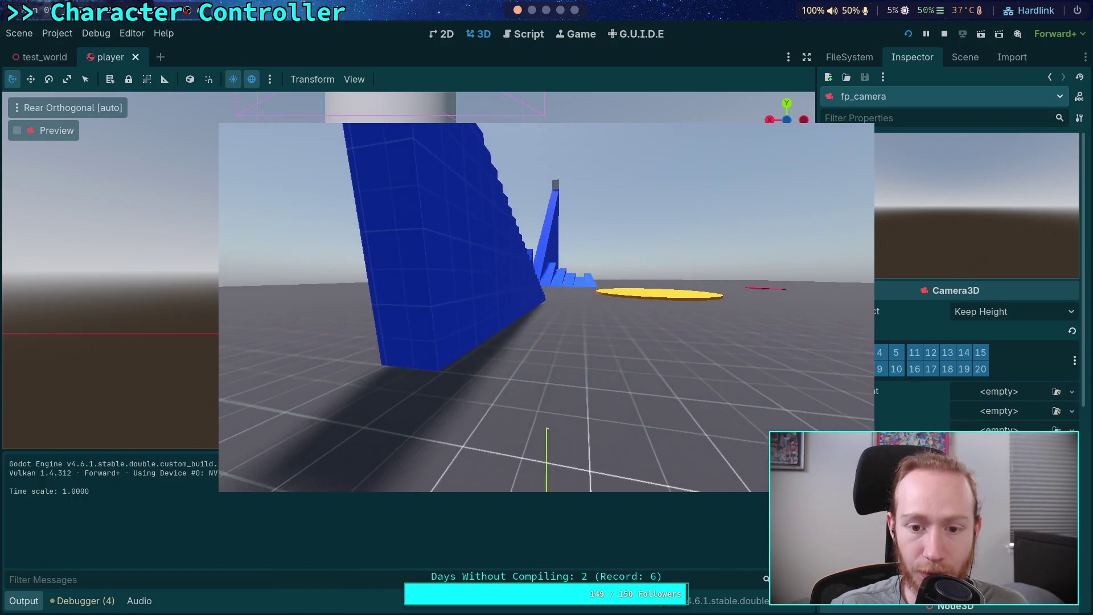
key(w)
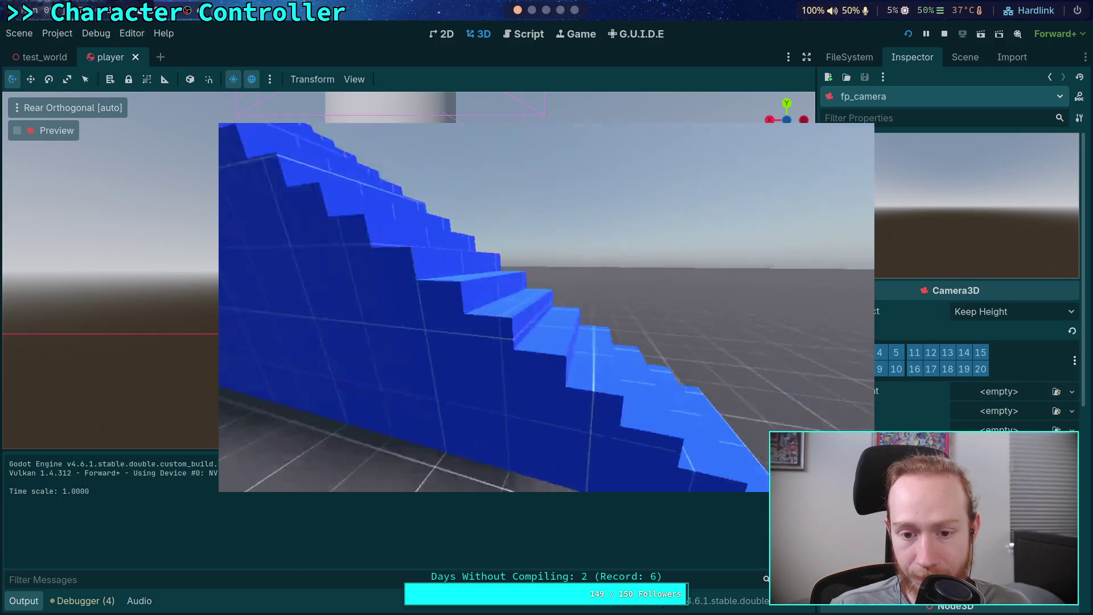
key(w)
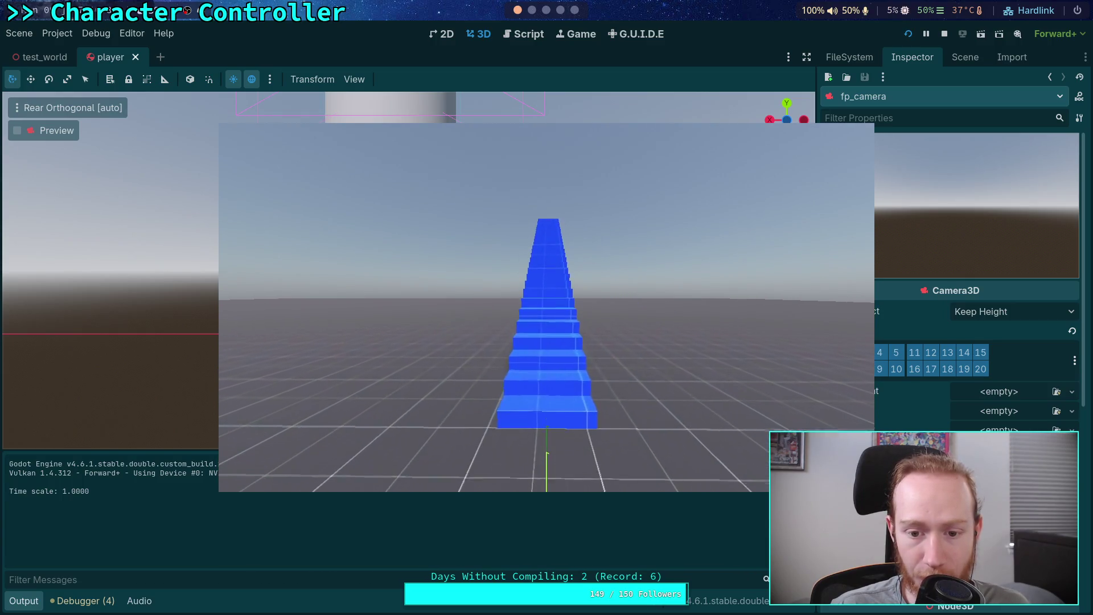
key(w)
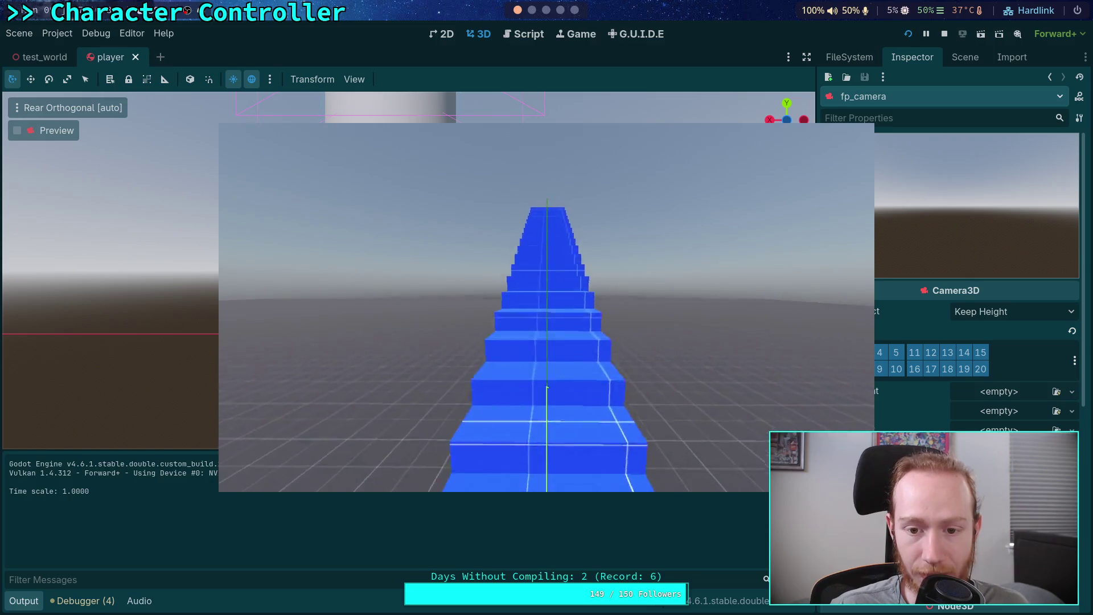
key(w)
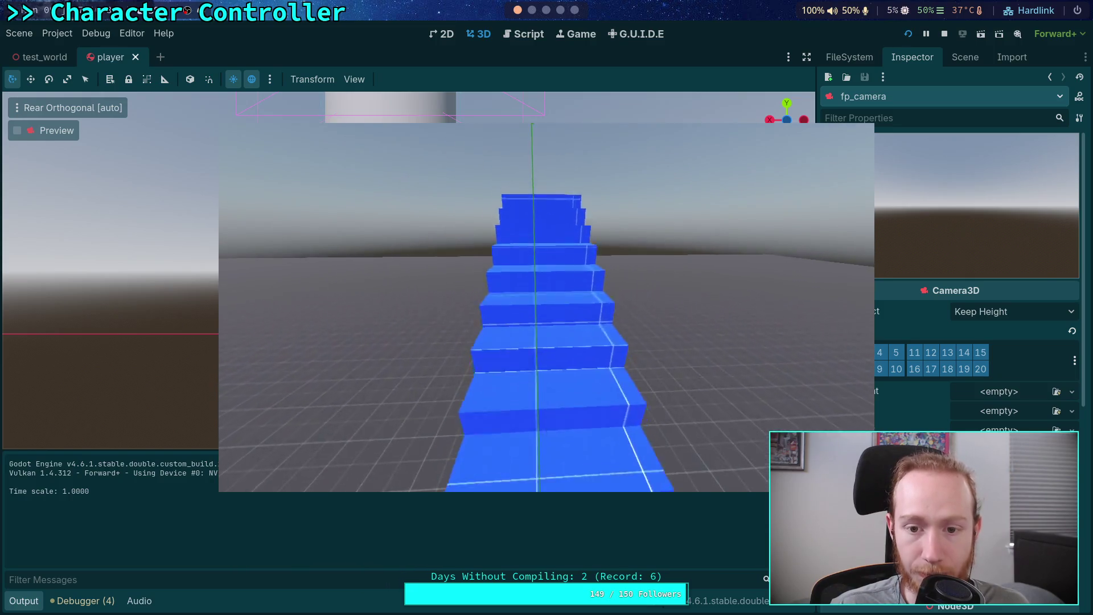
key(w)
key(w)
click(944, 34)
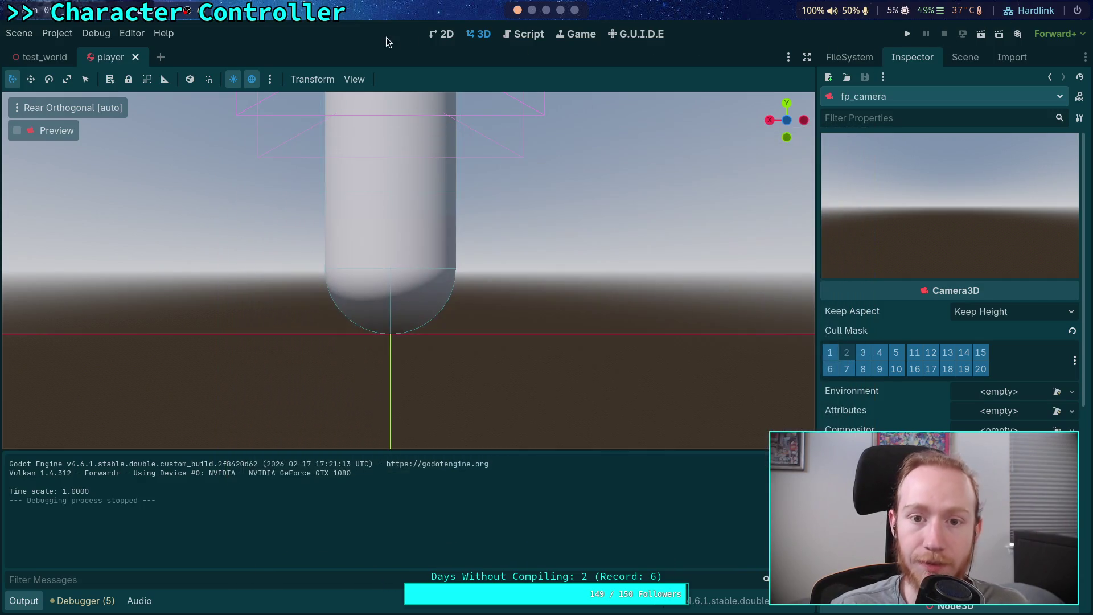
In CharacterController.gd, replace the stop-quickly friction's hardcoded 8.0 with deceleration.
click(519, 35)
scroll(447, 235, up, 15)
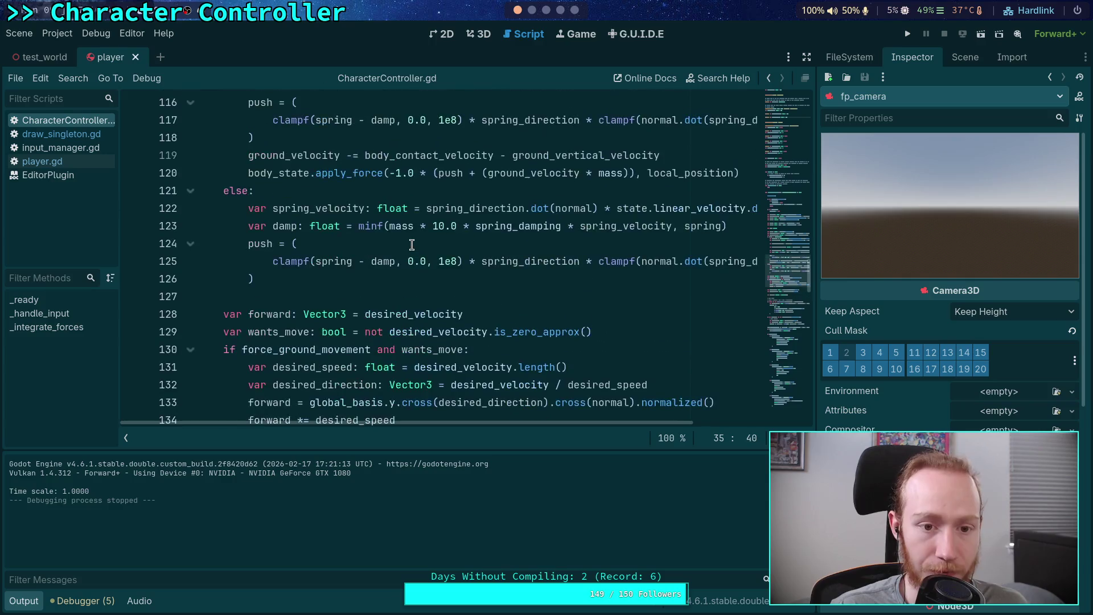
click(37, 597)
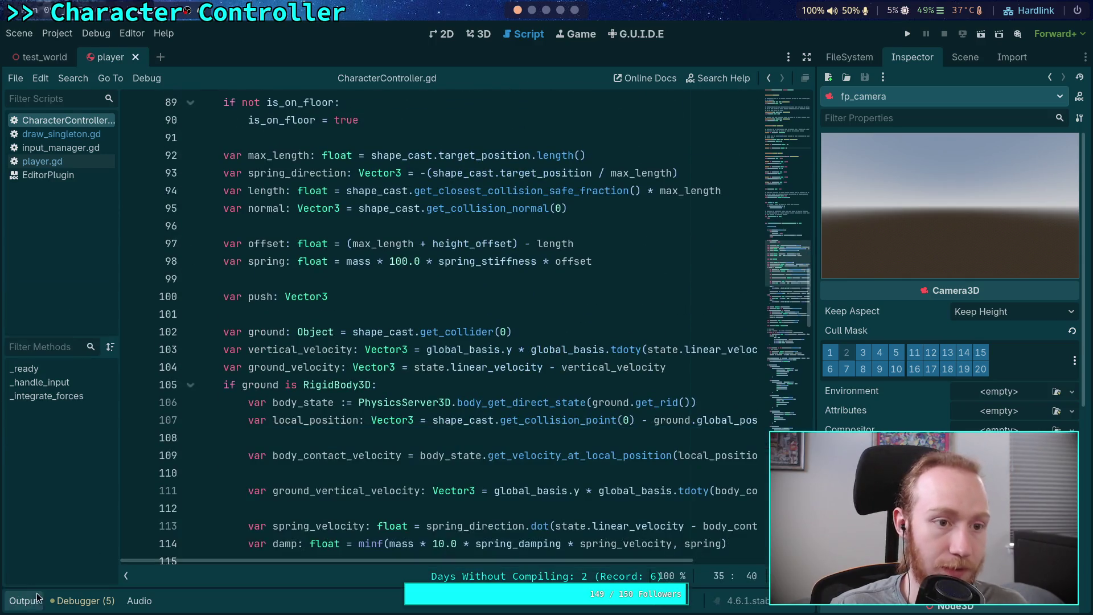
scroll(376, 419, up, 4)
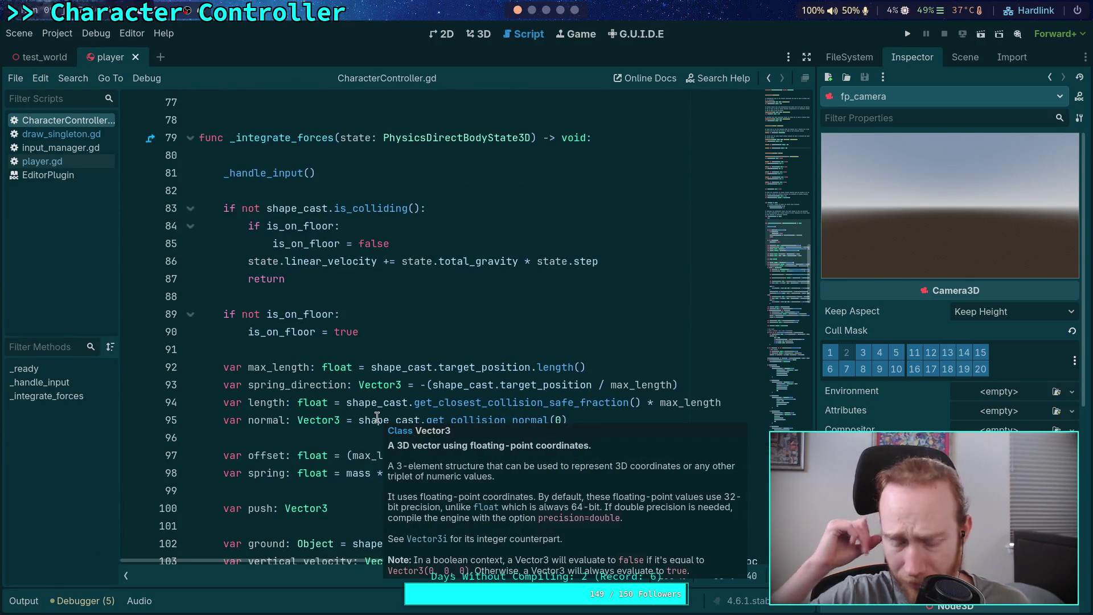
scroll(264, 324, up, 19)
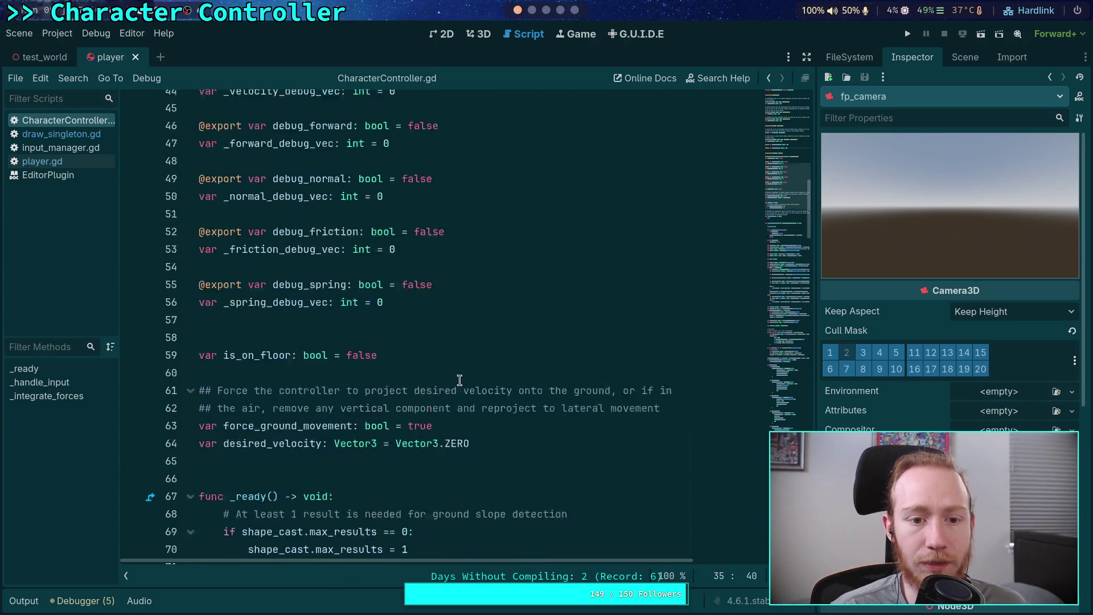
scroll(445, 363, up, 6)
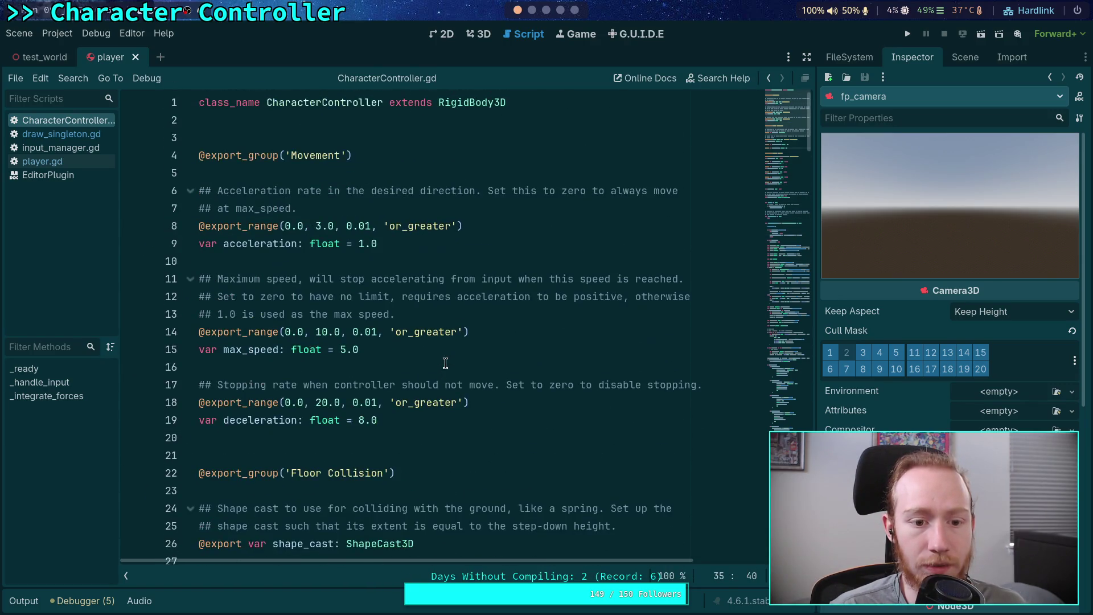
double_click(261, 419)
mouse_move(797, 168)
mouse_down()
mouse_move(797, 404)
mouse_move(800, 345)
mouse_up()
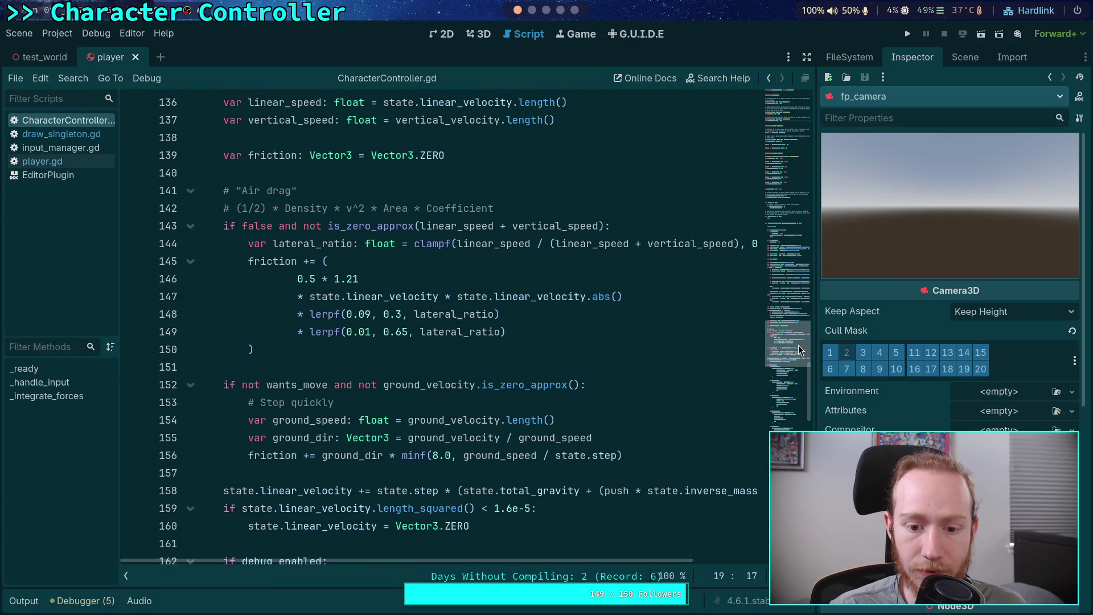
drag(432, 455, 455, 455)
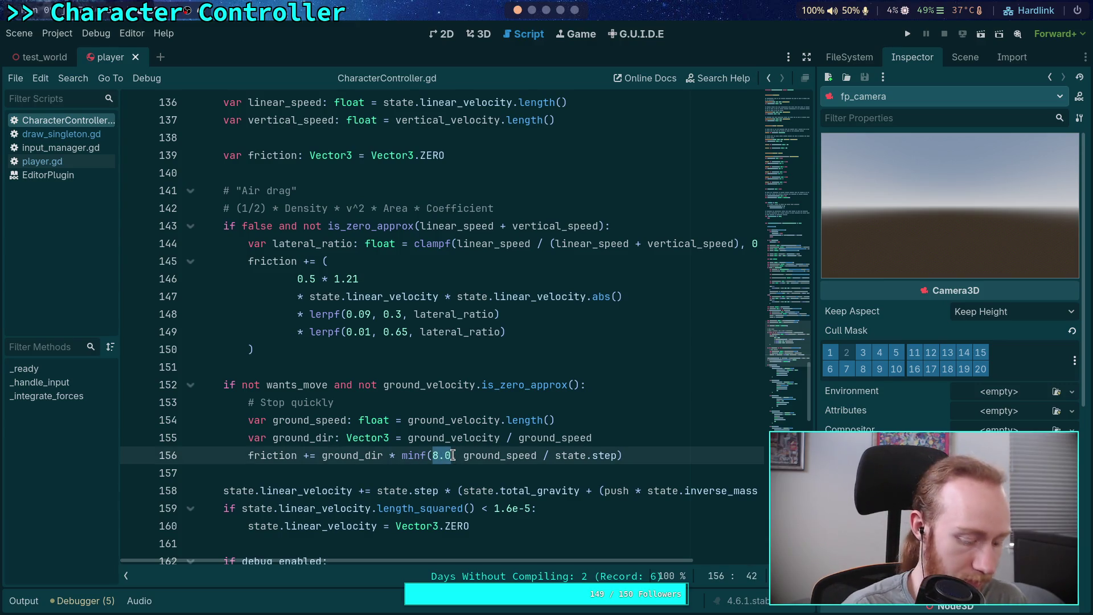
text(dece)
key(Return)
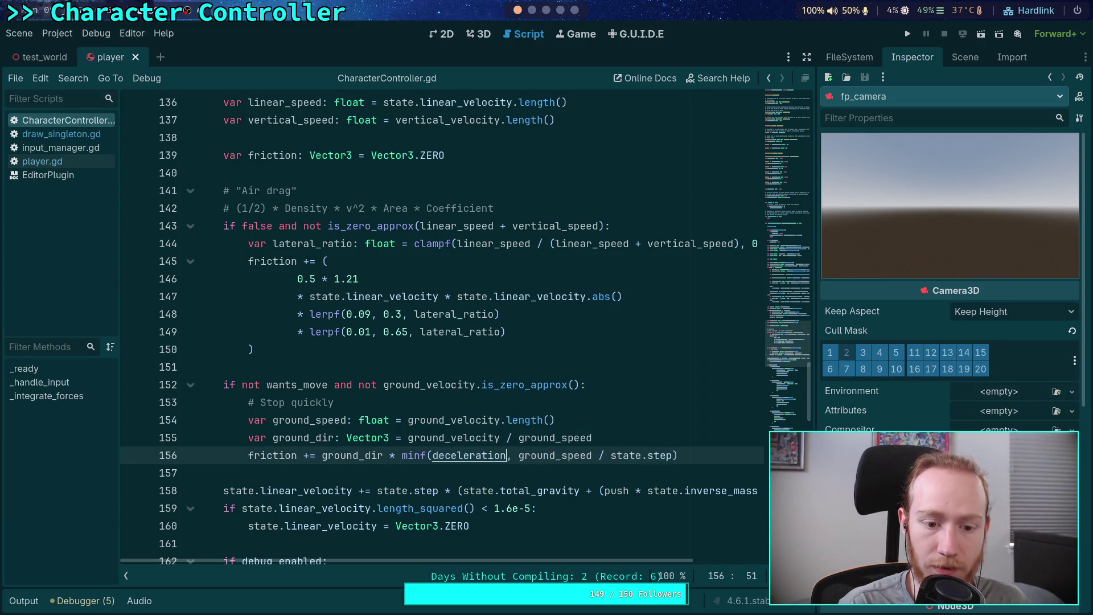
Change deceleration's default from 8.0 to 10.0 and run the game.
scroll(487, 243, up, 20)
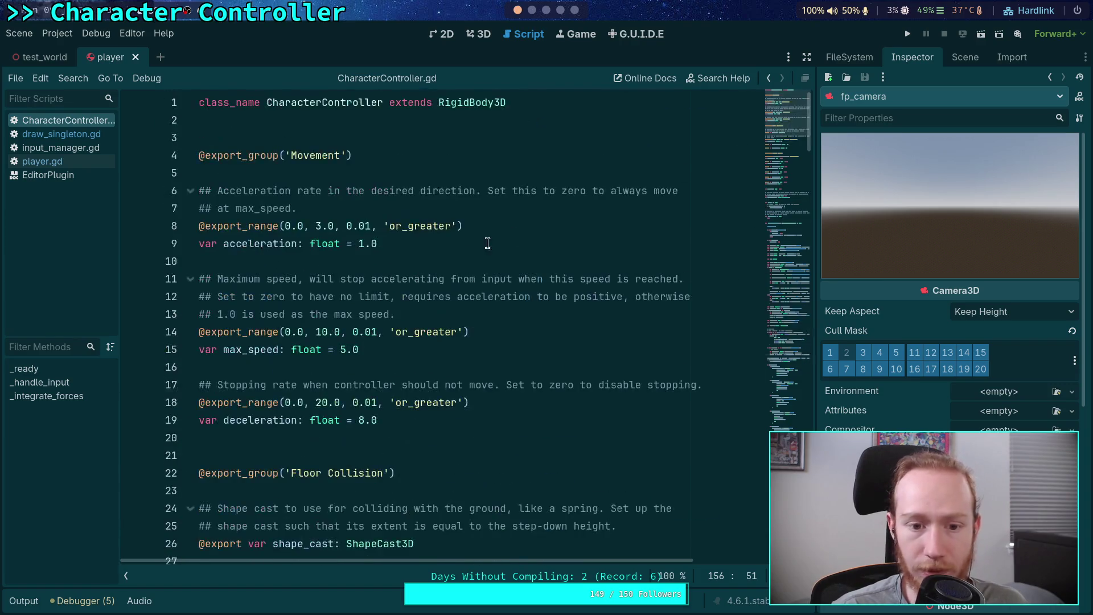
click(357, 420)
text(10)
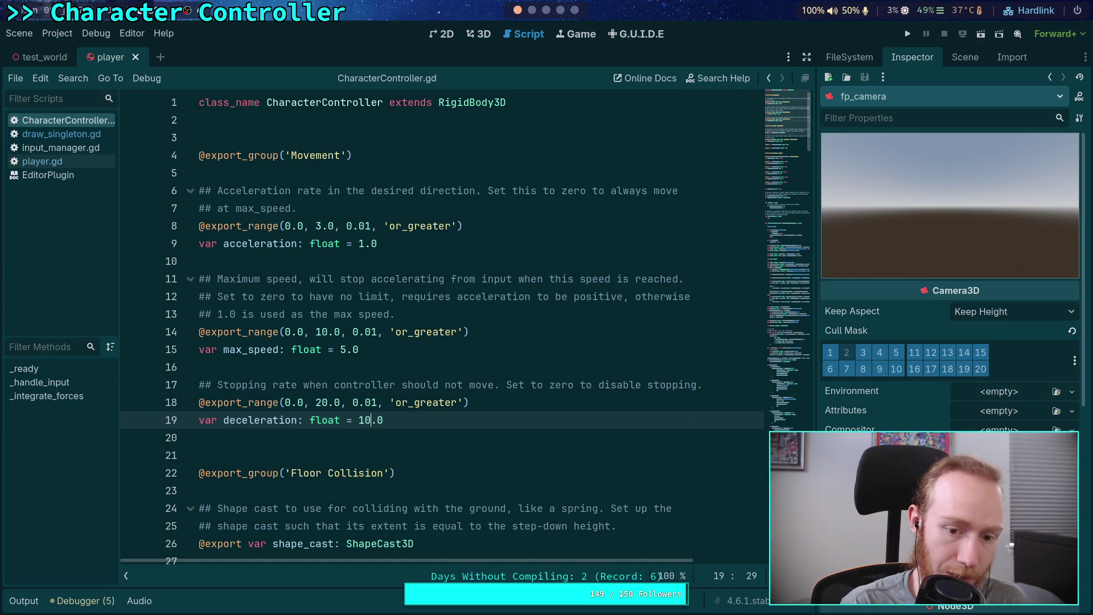
click(905, 34)
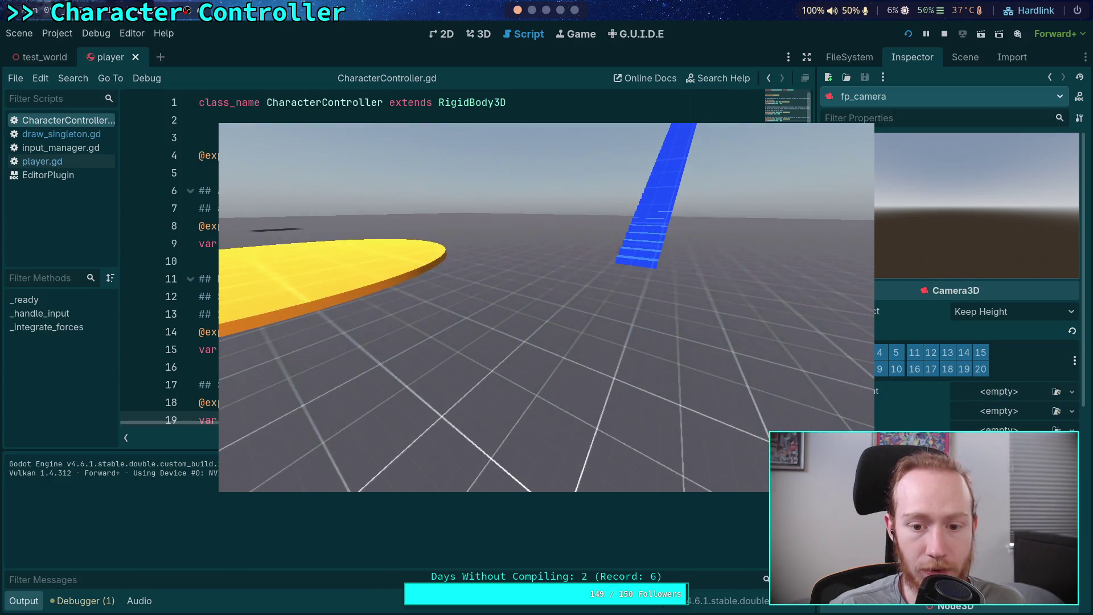
click(949, 35)
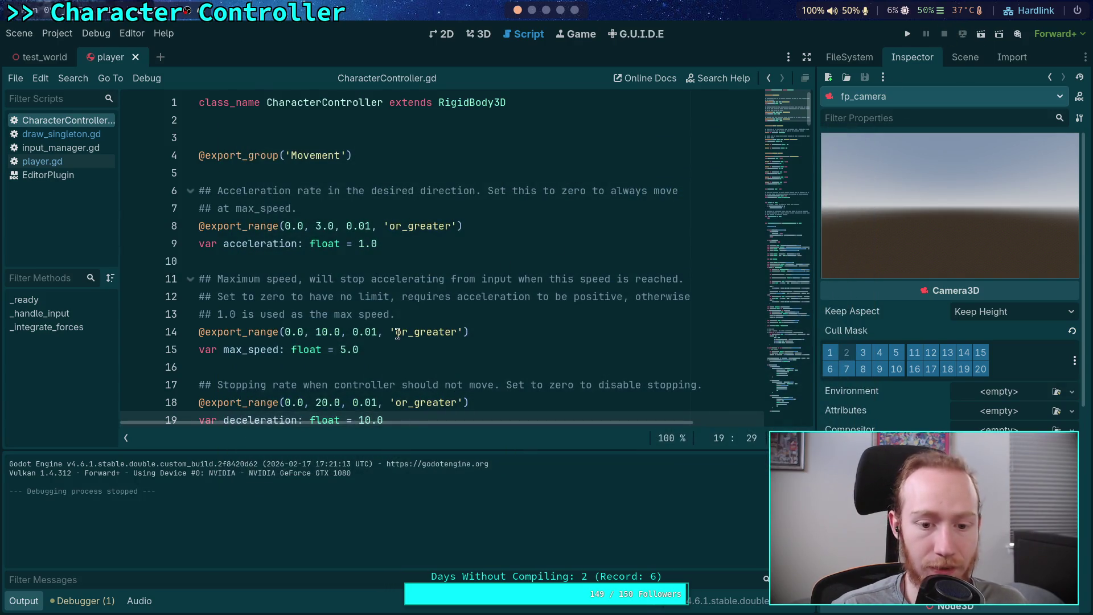
Run the game with deceleration 14.0, walk onto the blue stairs, then stop it.
scroll(418, 334, down, 1)
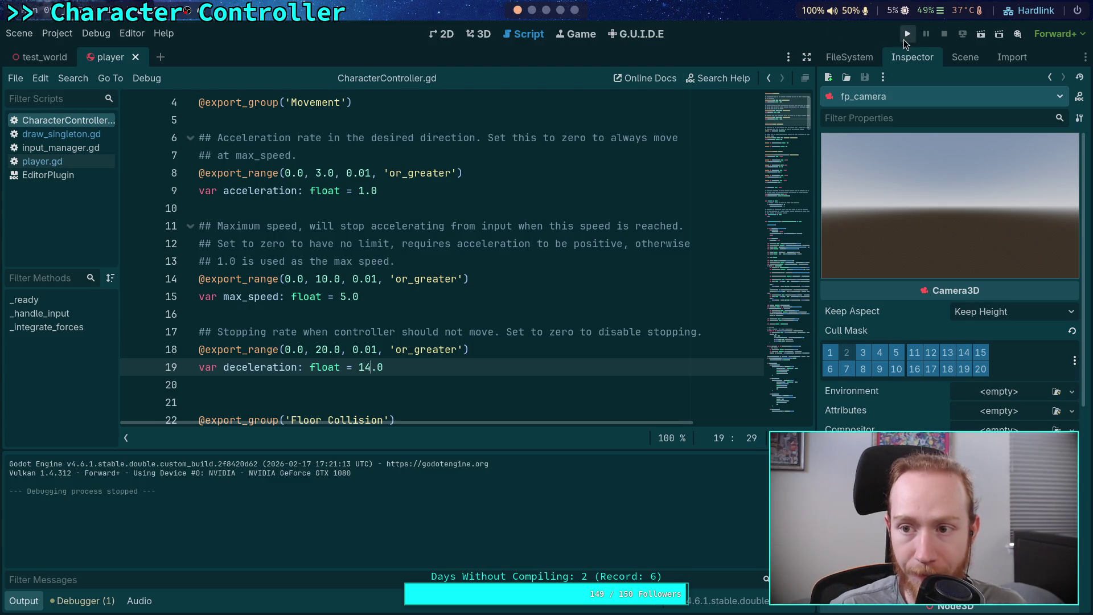
click(904, 39)
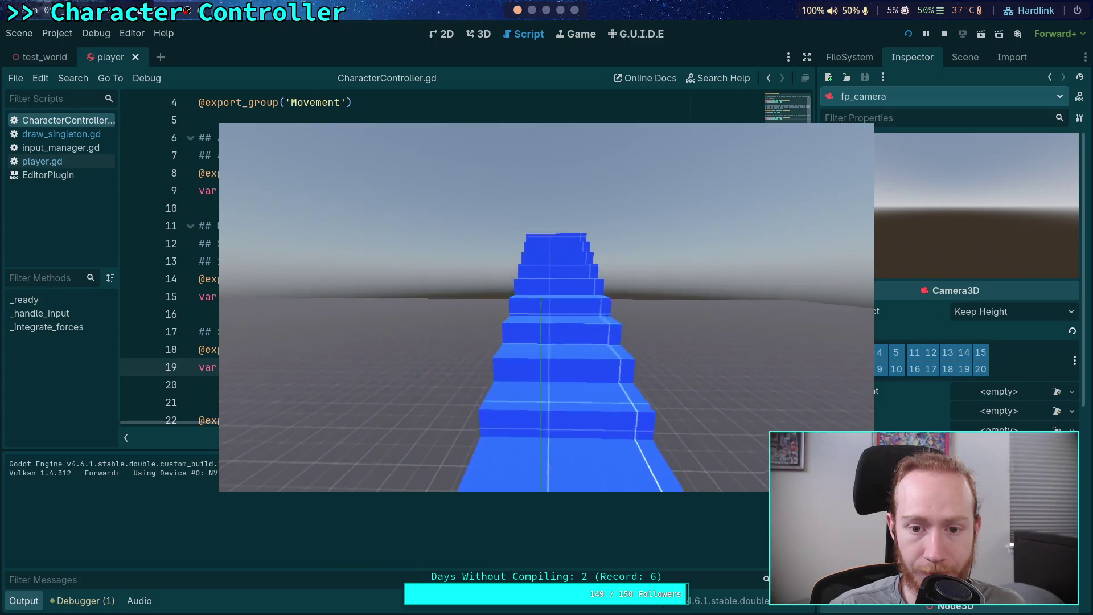
key(space)
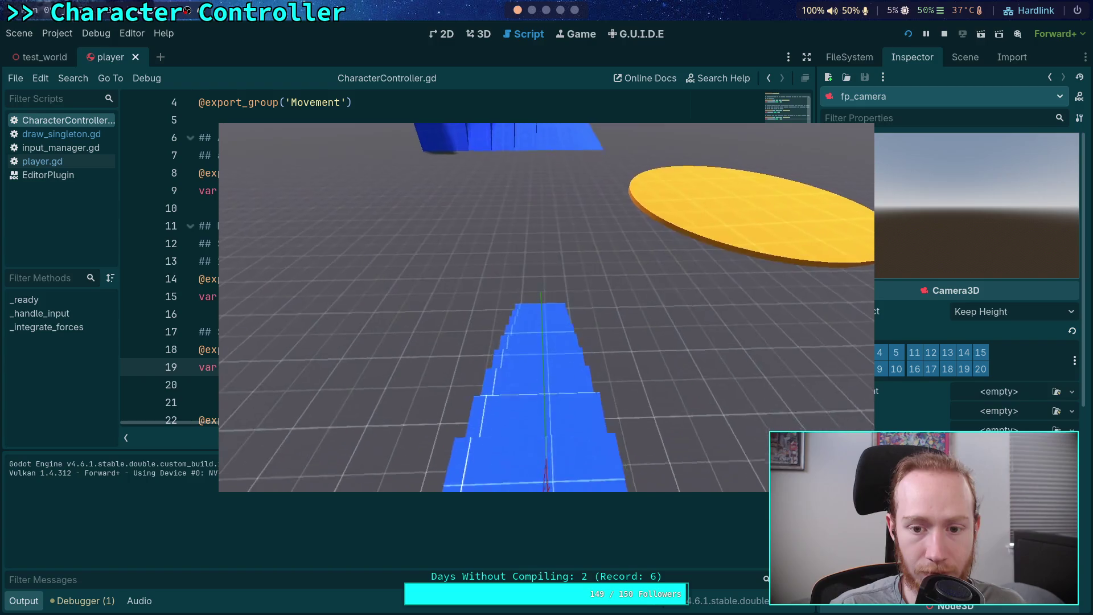
key(w)
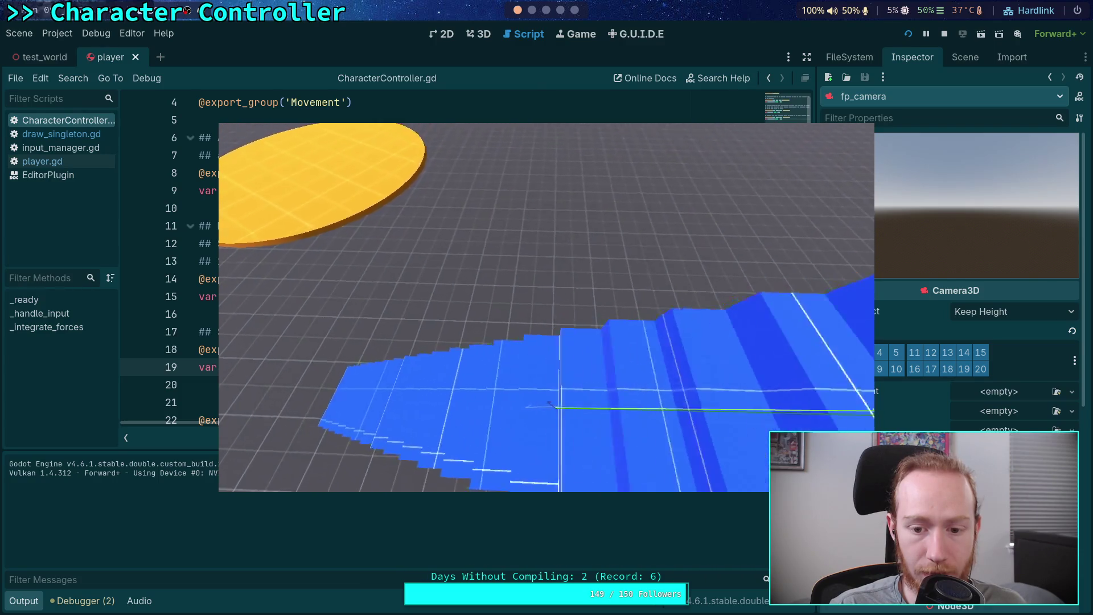
click(944, 34)
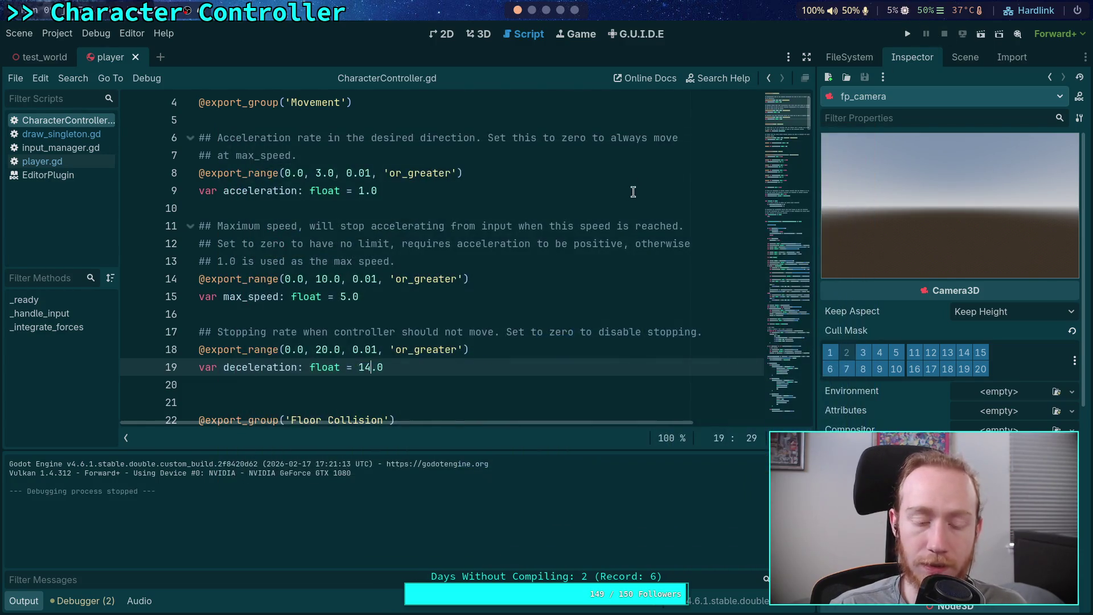
Move the Player in test_world to the foot of the staircase and save.
click(35, 58)
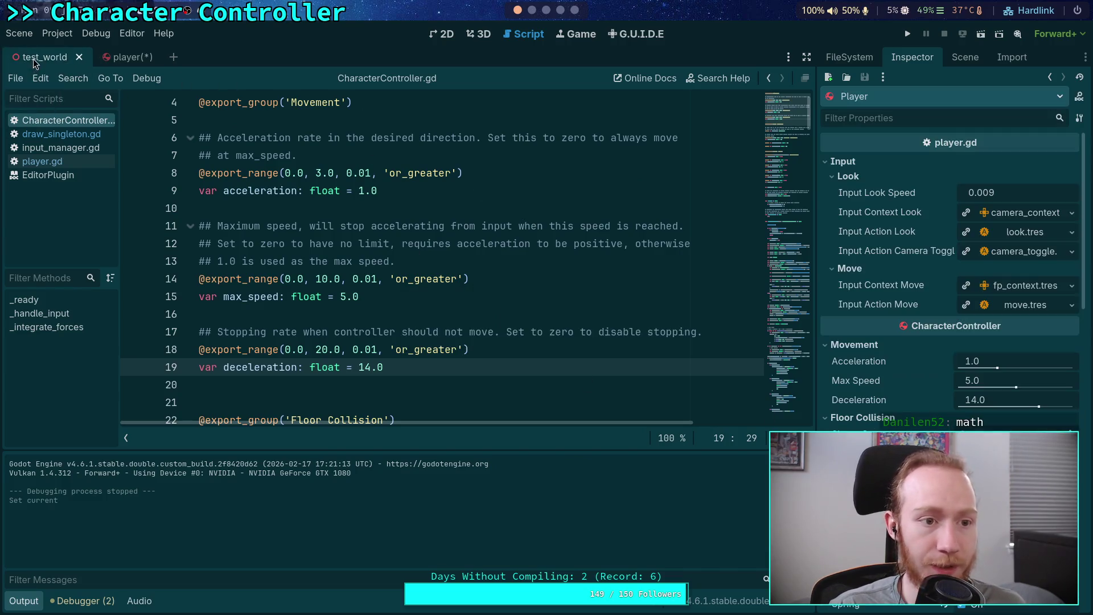
click(111, 57)
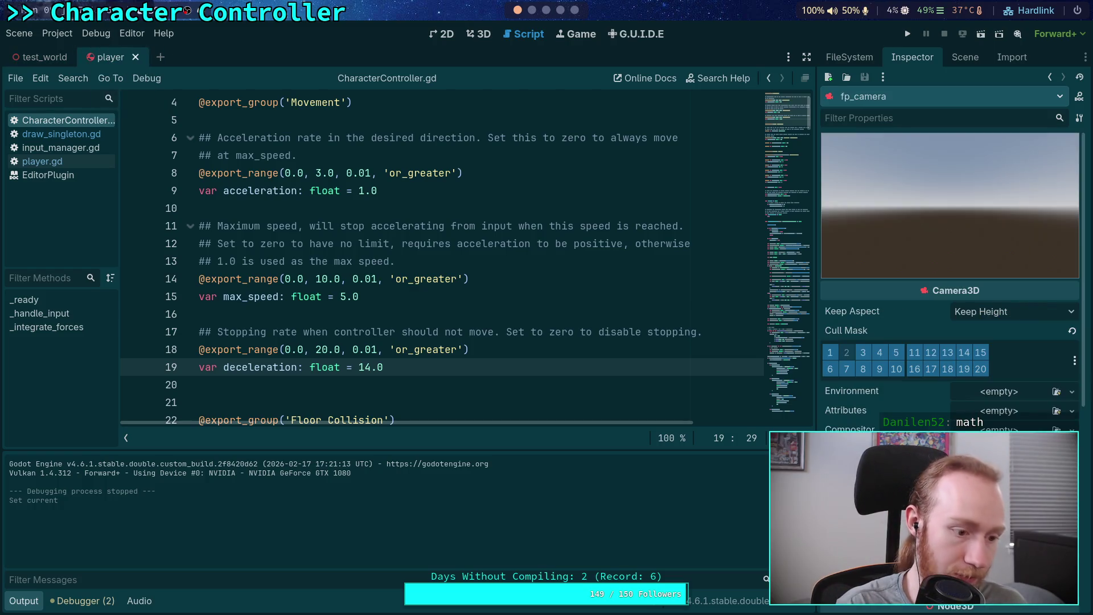
click(35, 57)
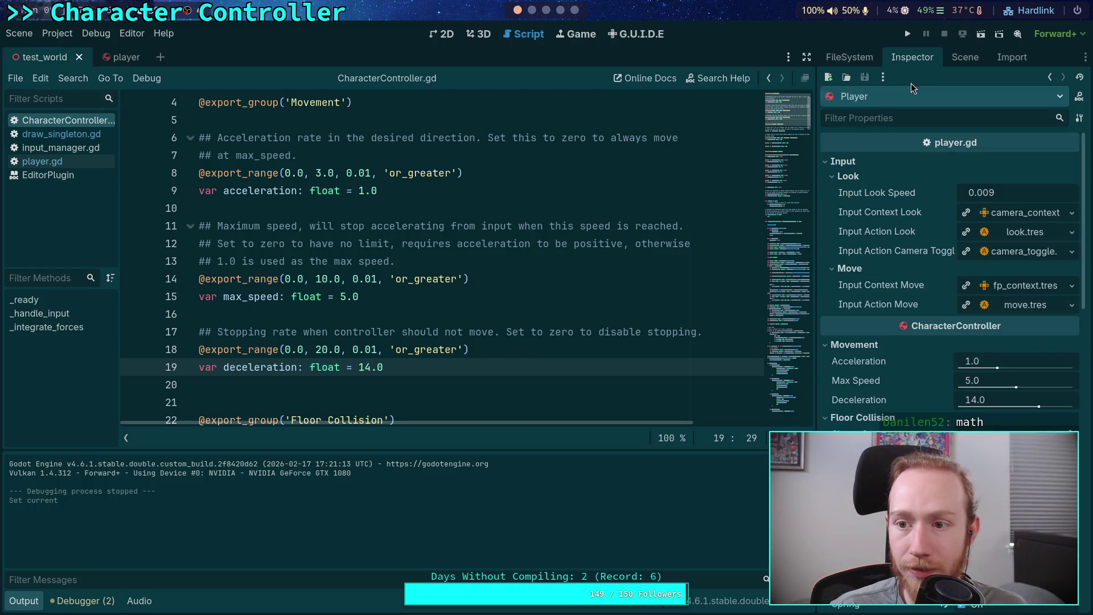
click(478, 34)
mouse_move(650, 273)
mouse_down()
mouse_move(431, 343)
mouse_move(568, 264)
mouse_move(568, 283)
mouse_up()
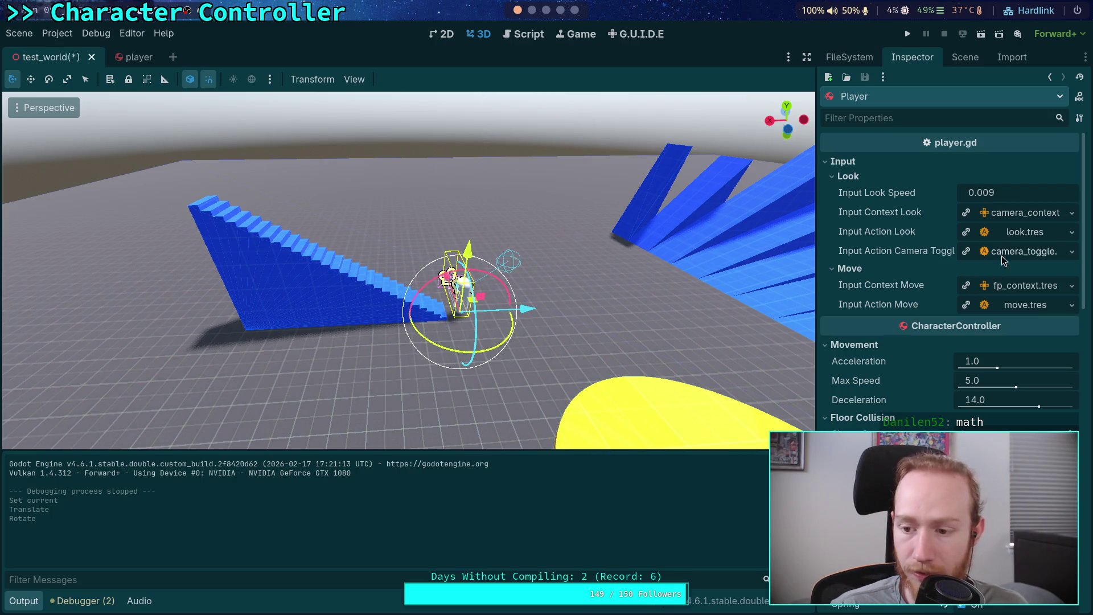
key(ctrl+s)
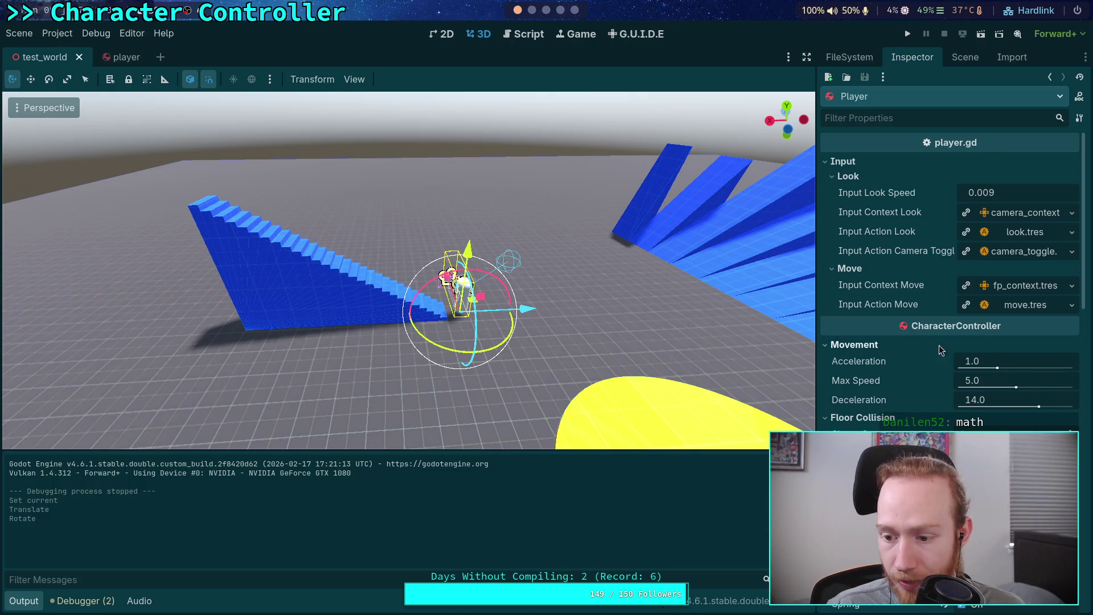
Select the test_world Camera3D, save the scene again, and run the project.
scroll(916, 376, down, 5)
scroll(897, 408, down, 3)
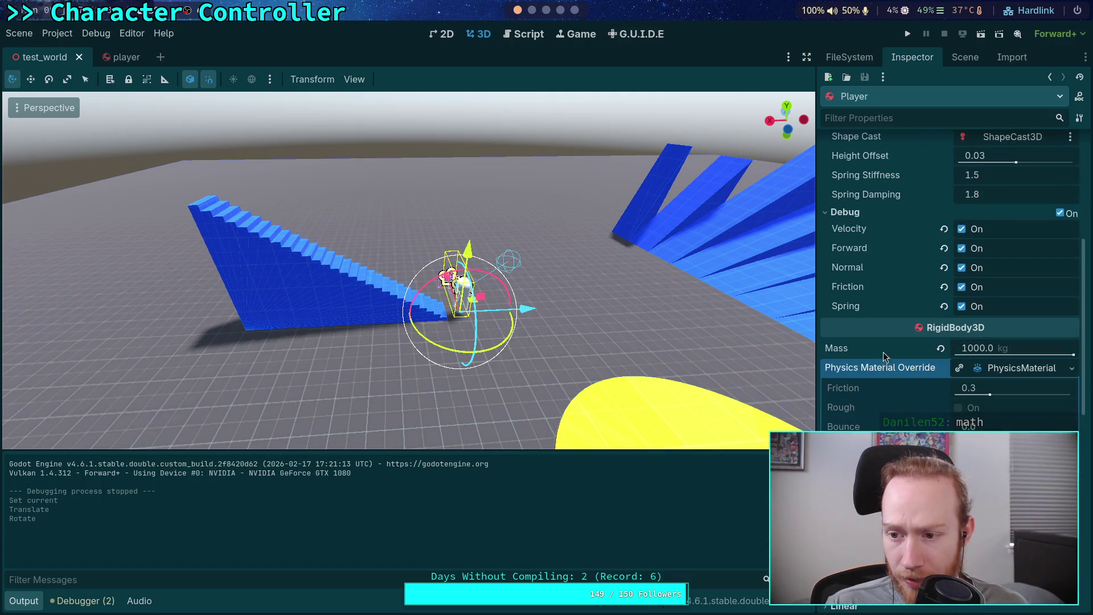
scroll(883, 351, up, 8)
click(964, 57)
click(893, 145)
click(911, 57)
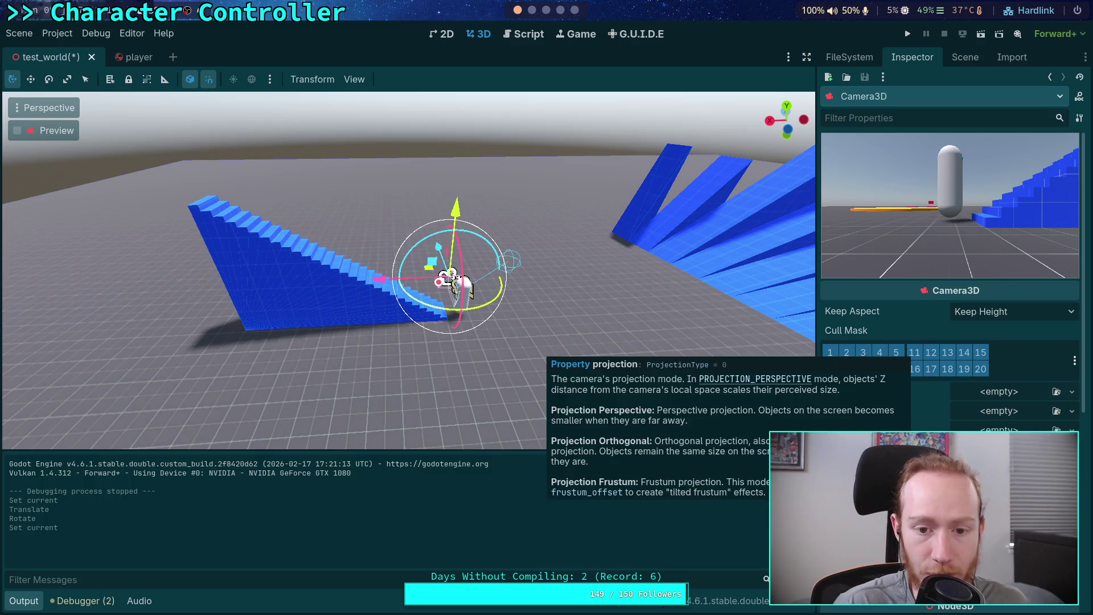
key(ctrl+s)
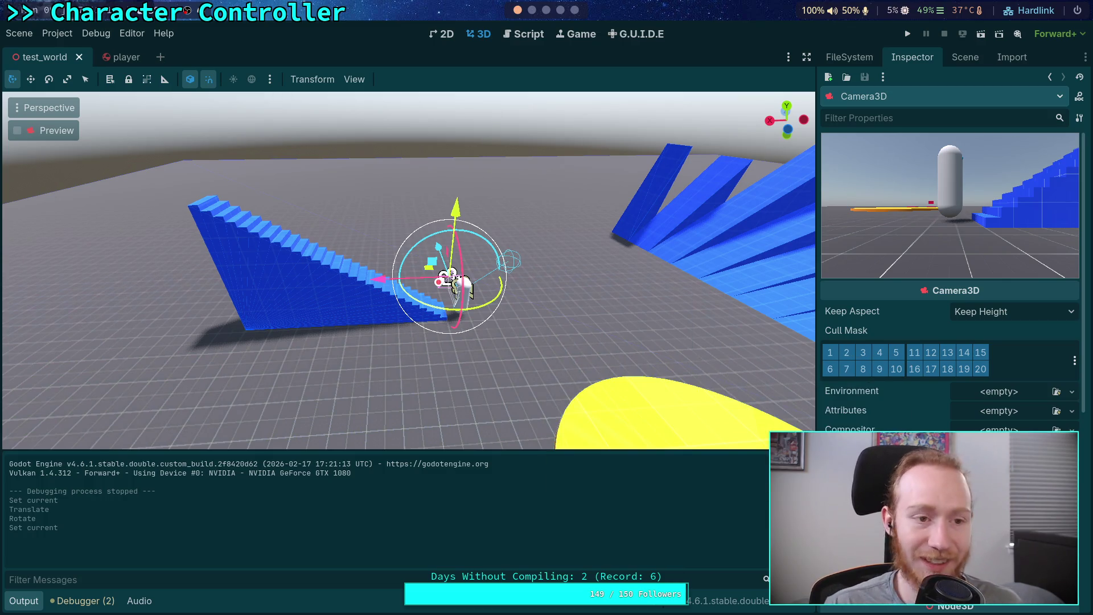
key(F5)
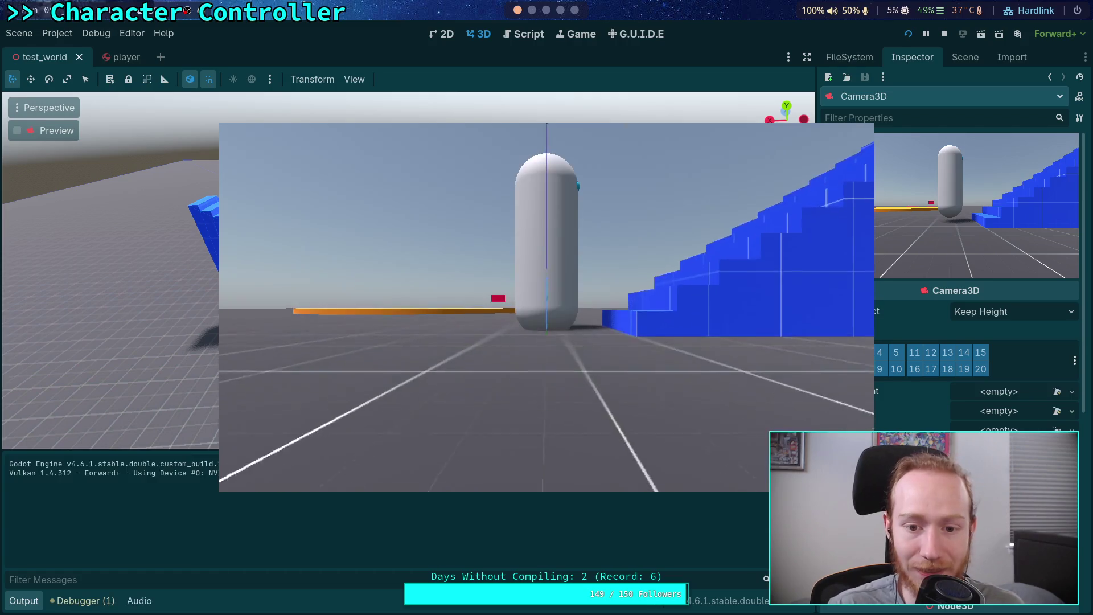
Playtest at quarter speed, walking the capsule onto the blue stairs, then stop the game.
key(t)
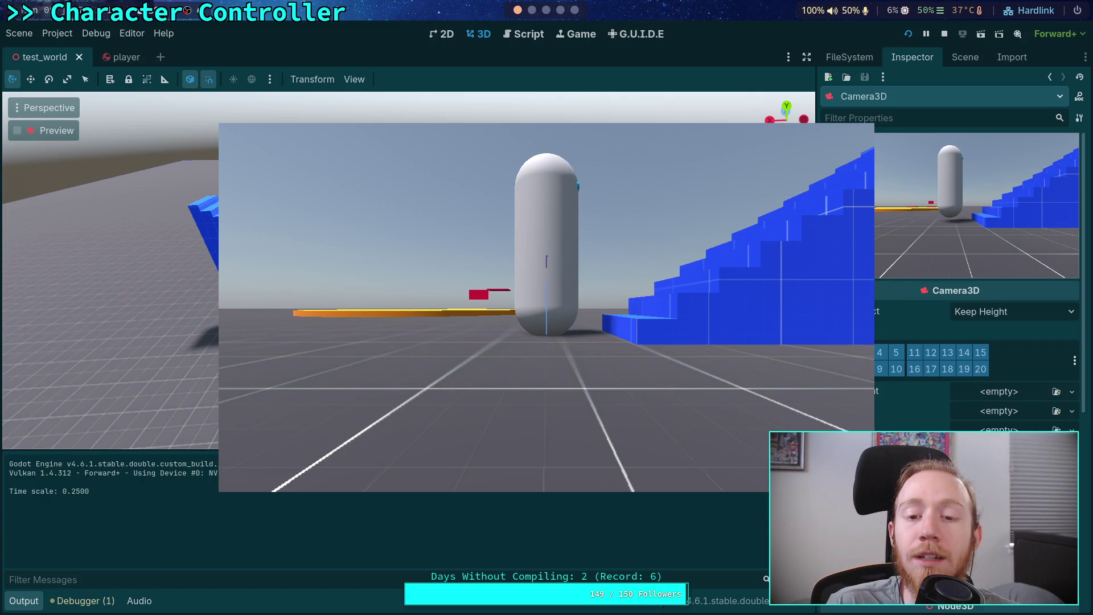
key(d)
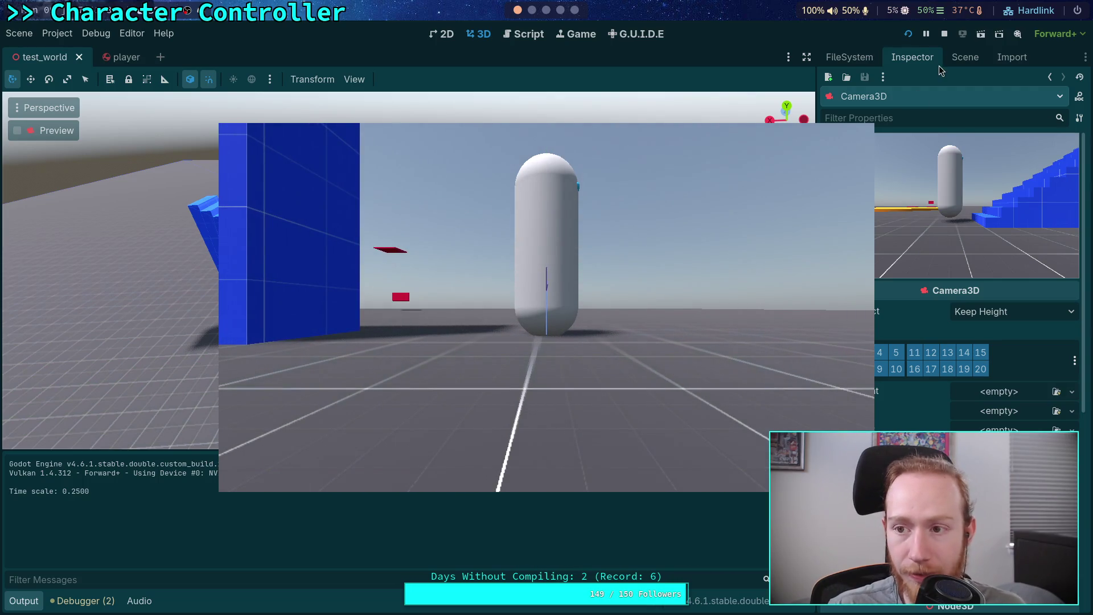
click(944, 34)
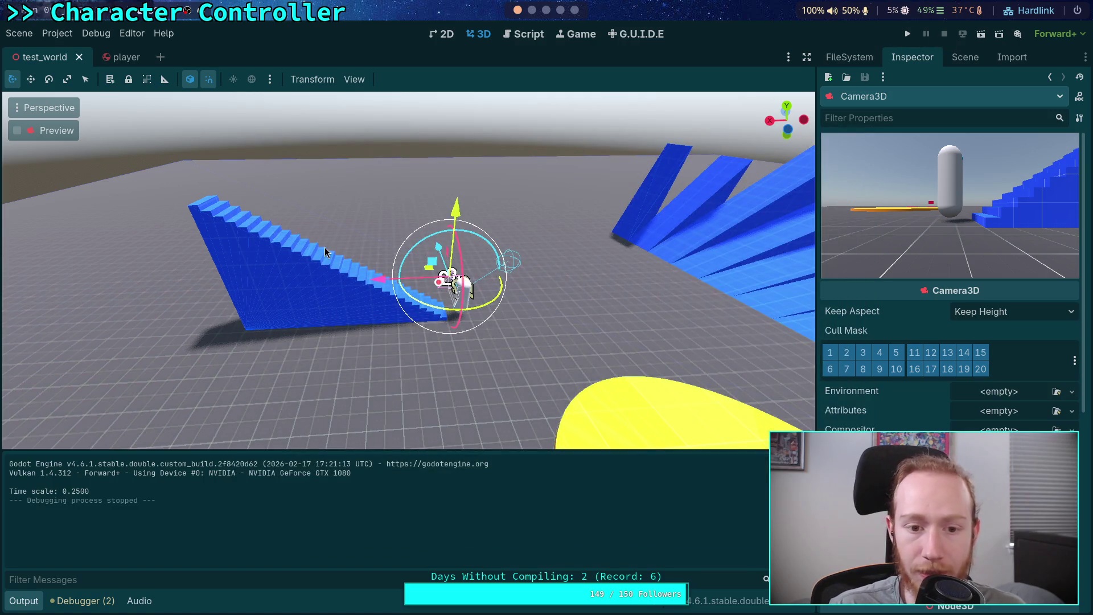
Duplicate 18_cm_step, turn the copy back-to-back with the original, and run the game.
click(324, 247)
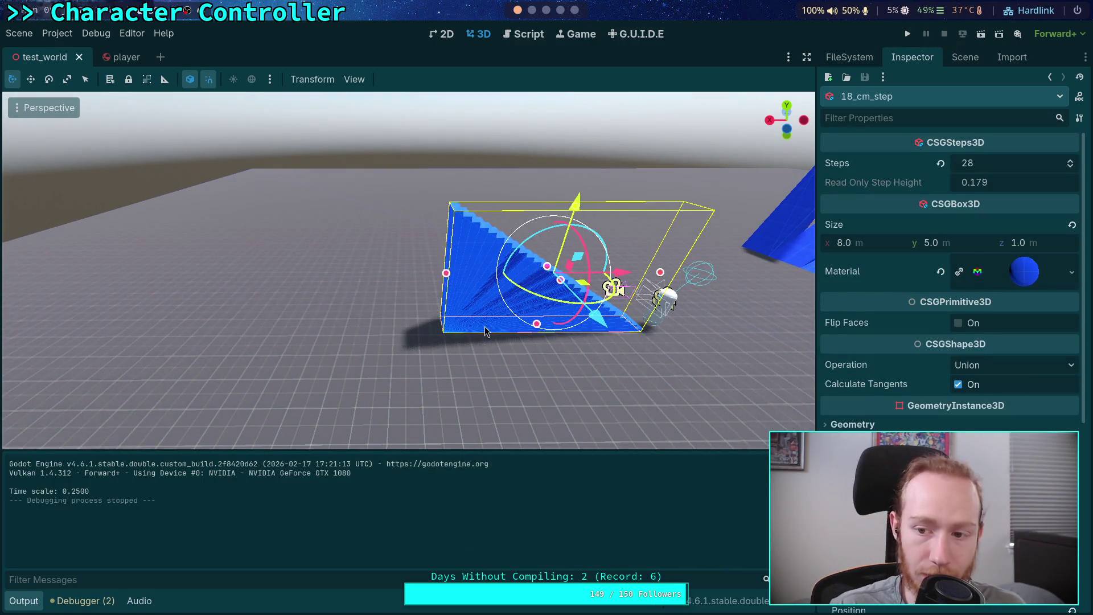
key(ctrl+d)
mouse_move(572, 305)
mouse_down()
mouse_move(534, 319)
mouse_move(446, 169)
mouse_move(476, 135)
mouse_move(484, 275)
mouse_move(271, 275)
mouse_up()
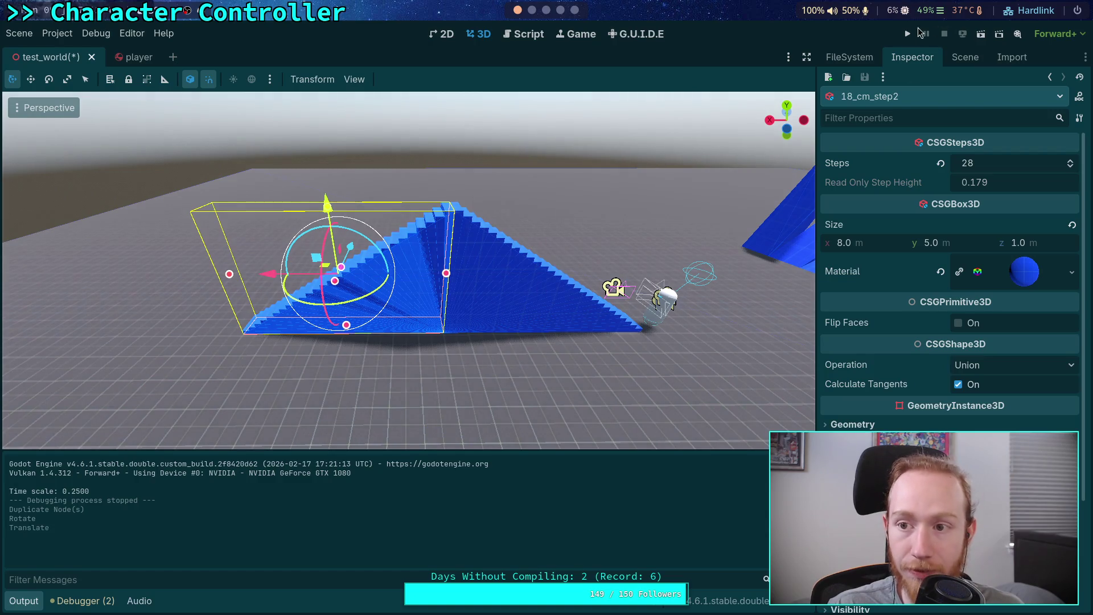
click(907, 33)
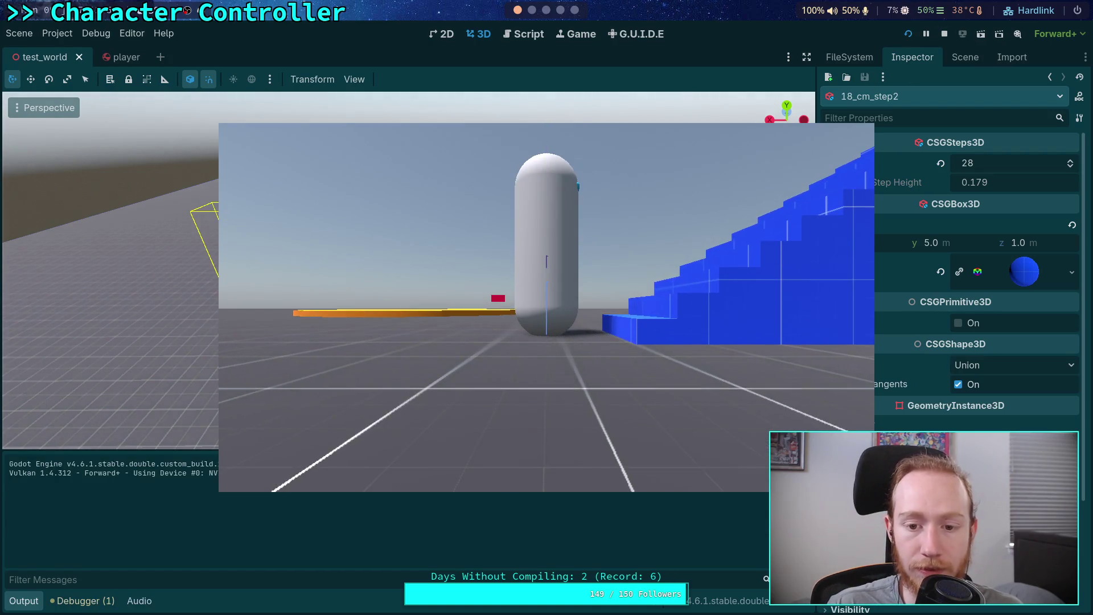
Climb the double staircase, stop, check deceleration 14.0 in CharacterController.gd, then open the notes.
key(w)
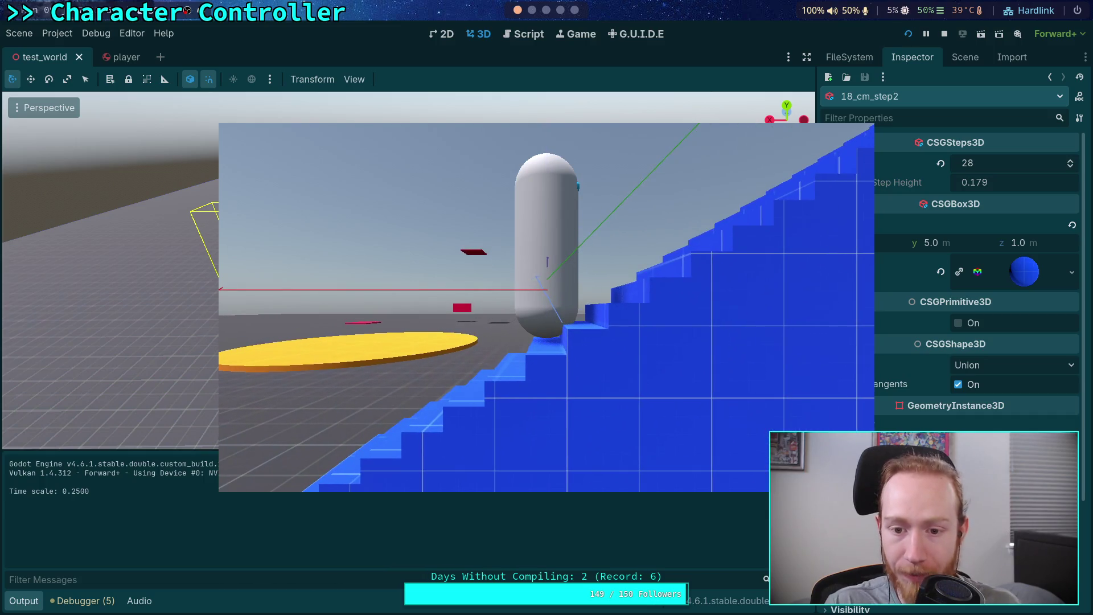
click(944, 33)
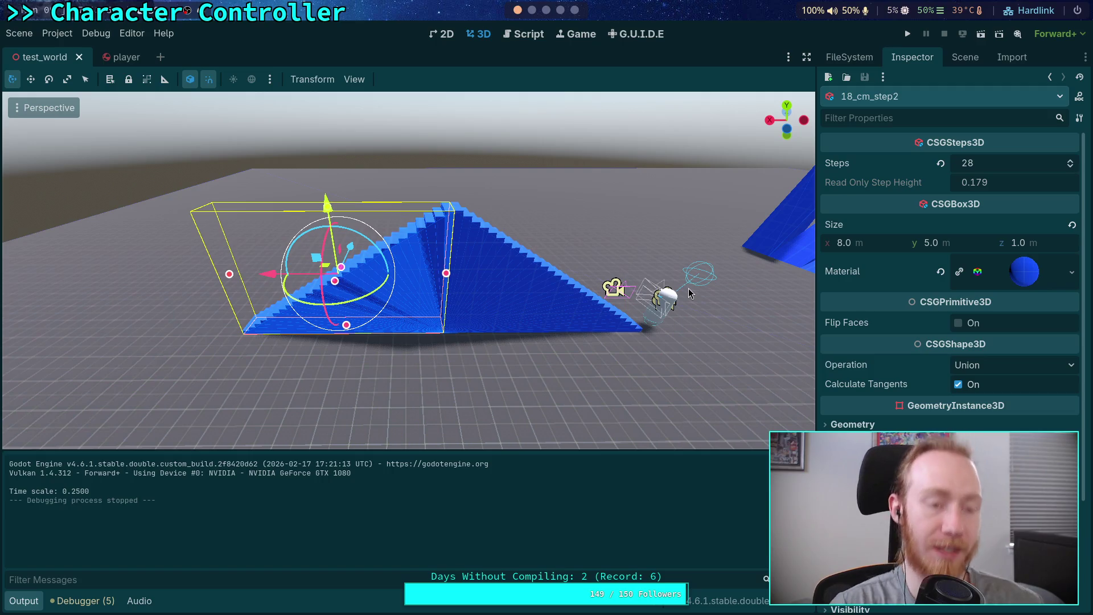
click(523, 34)
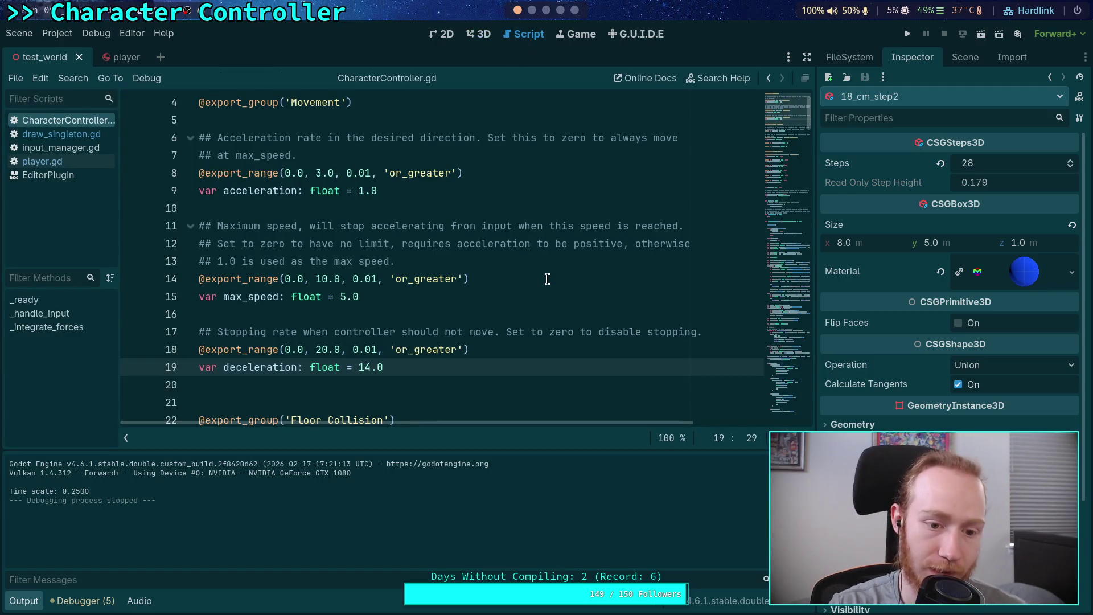
key(super+3)
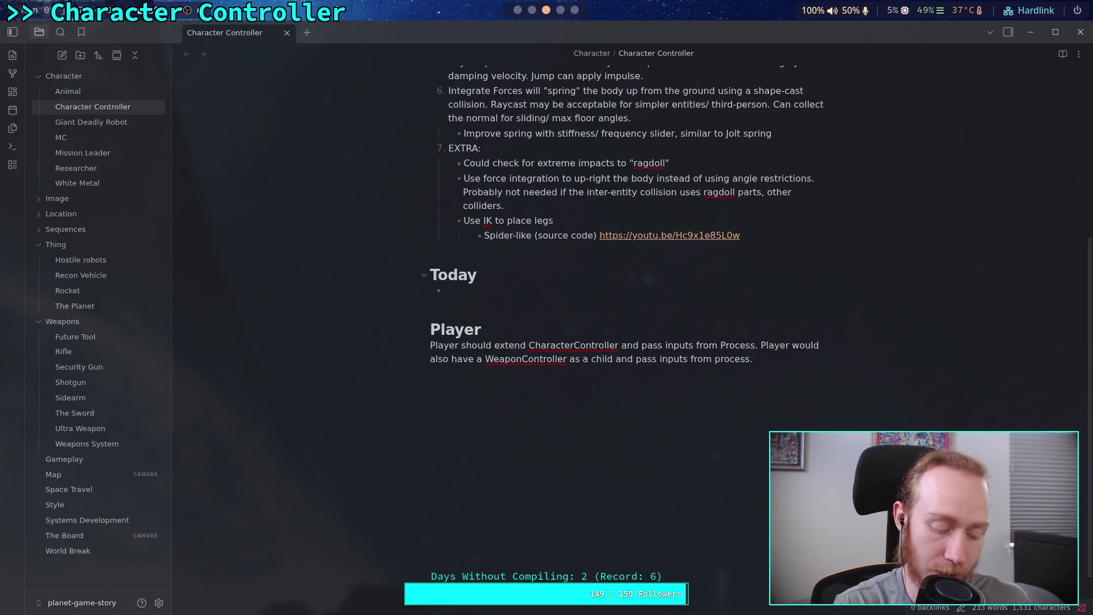
Revisit commit b95dc39's player.tscn diff, close its find bar, and scroll back to the commit top.
key(super+4)
key(super+3)
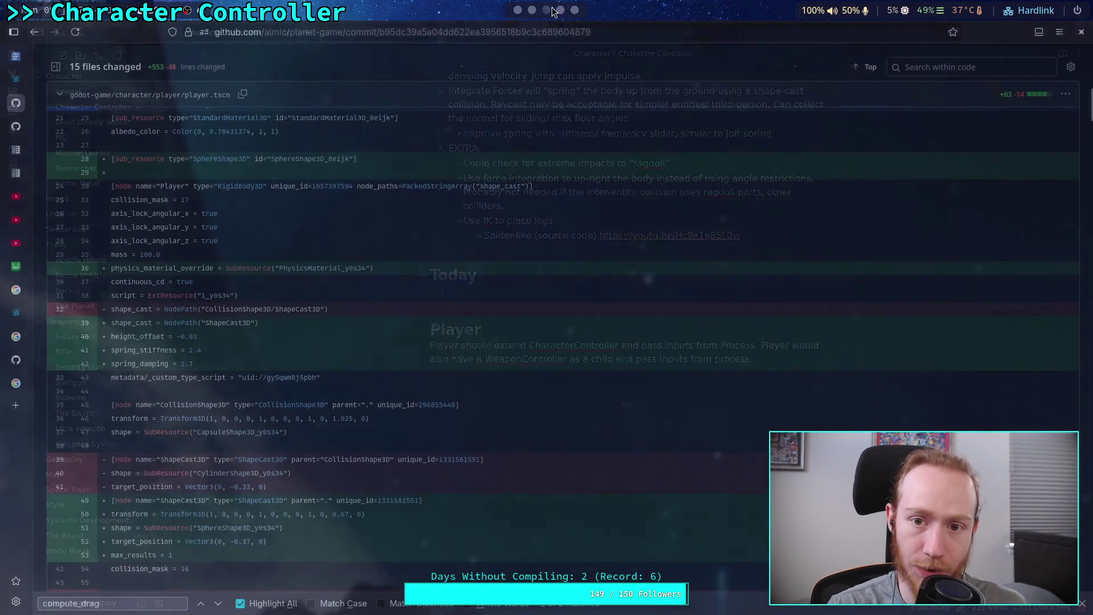
click(559, 10)
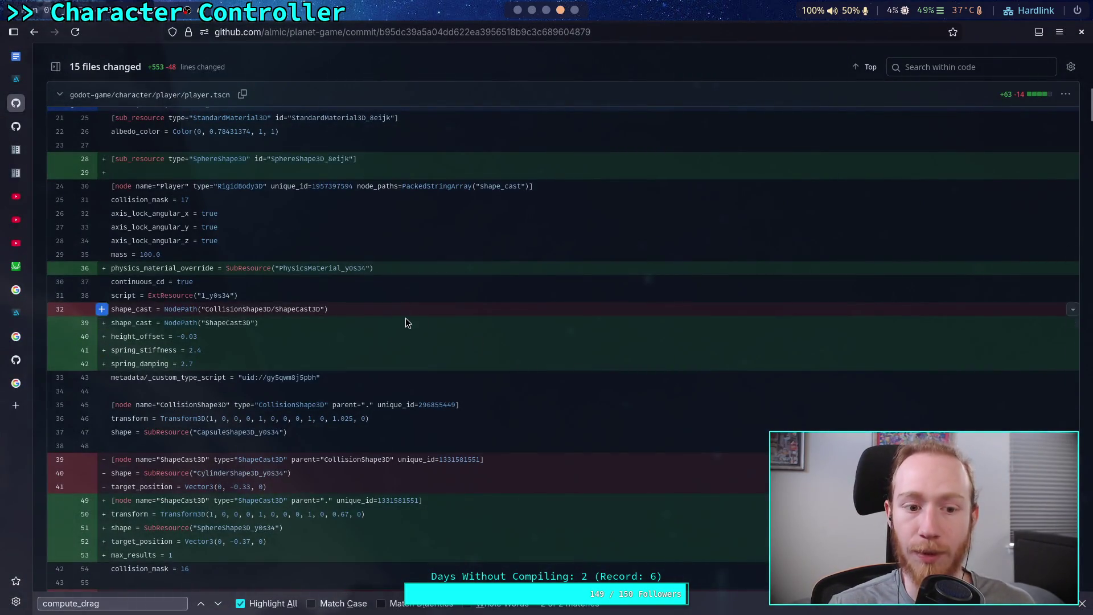
scroll(483, 427, up, 3)
key(Escape)
scroll(312, 51, up, 3)
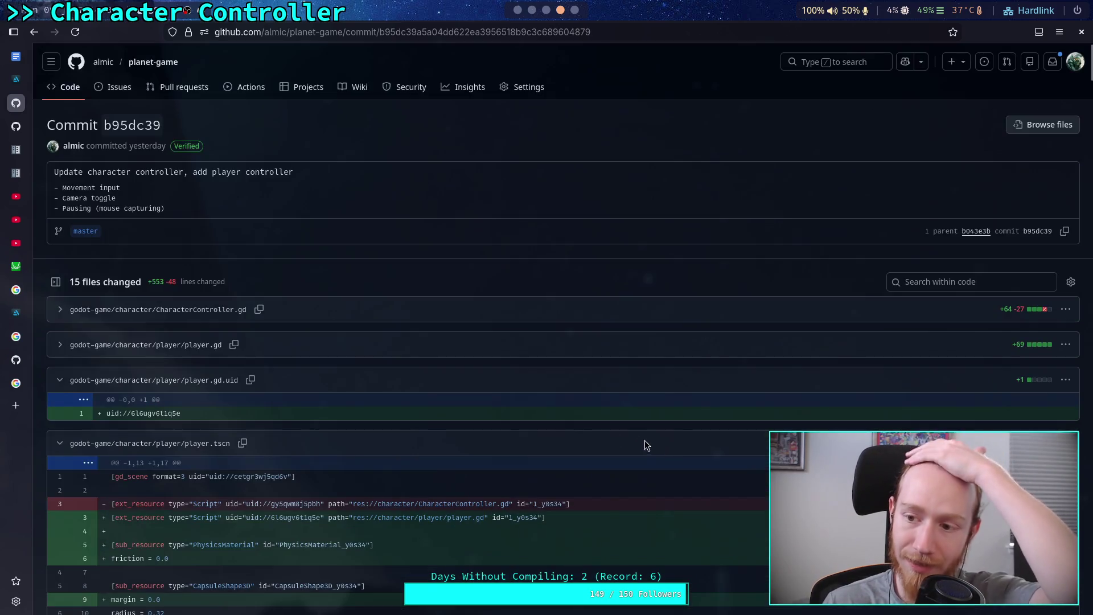
key(super+2)
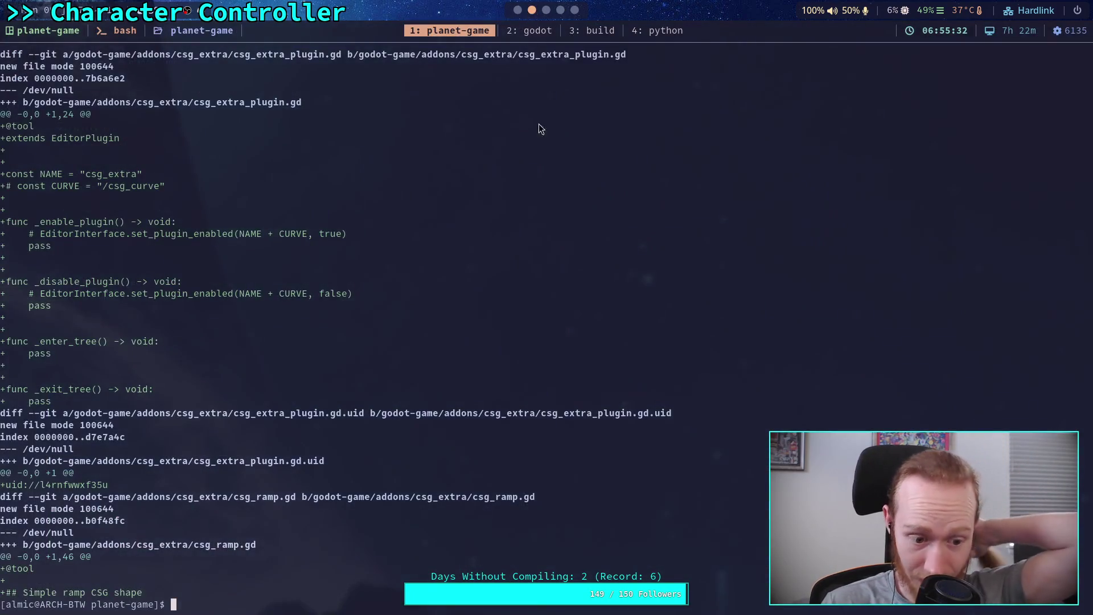
Check git status and stage the whole godot-game/ folder with git add.
text(git status)
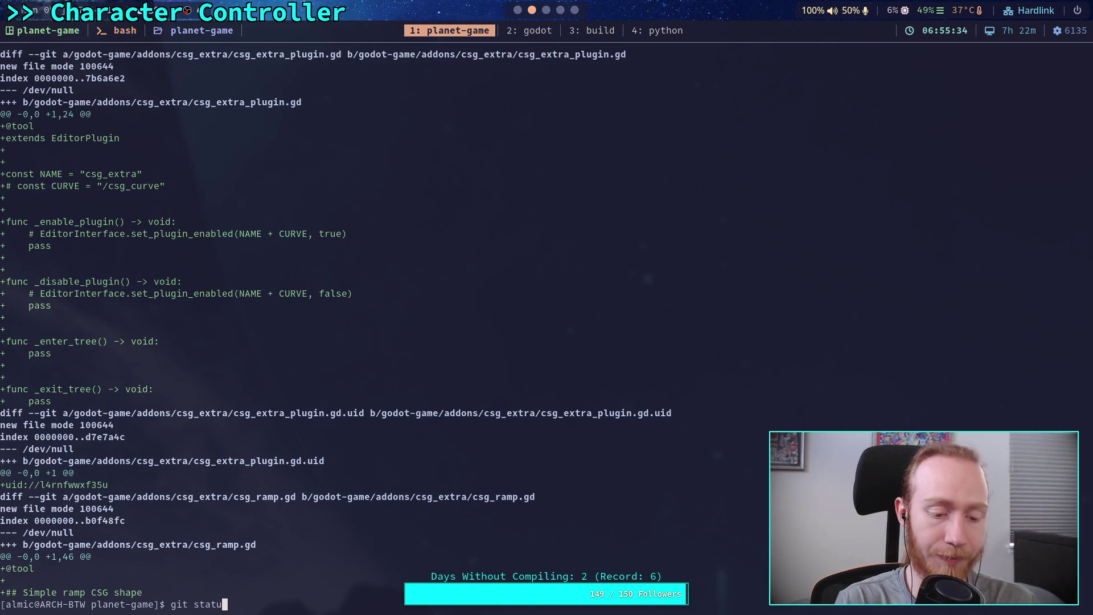
key(Return)
text(git add go)
key(Tab)
key(Return)
Recheck git status, then open the staged changes with git diff --staged.
text(git co)
key(BackSpace)
key(BackSpace)
text(status)
key(Return)
text(gdt)
key(BackSpace)
key(BackSpace)
key(BackSpace)
text(it deff --staged)
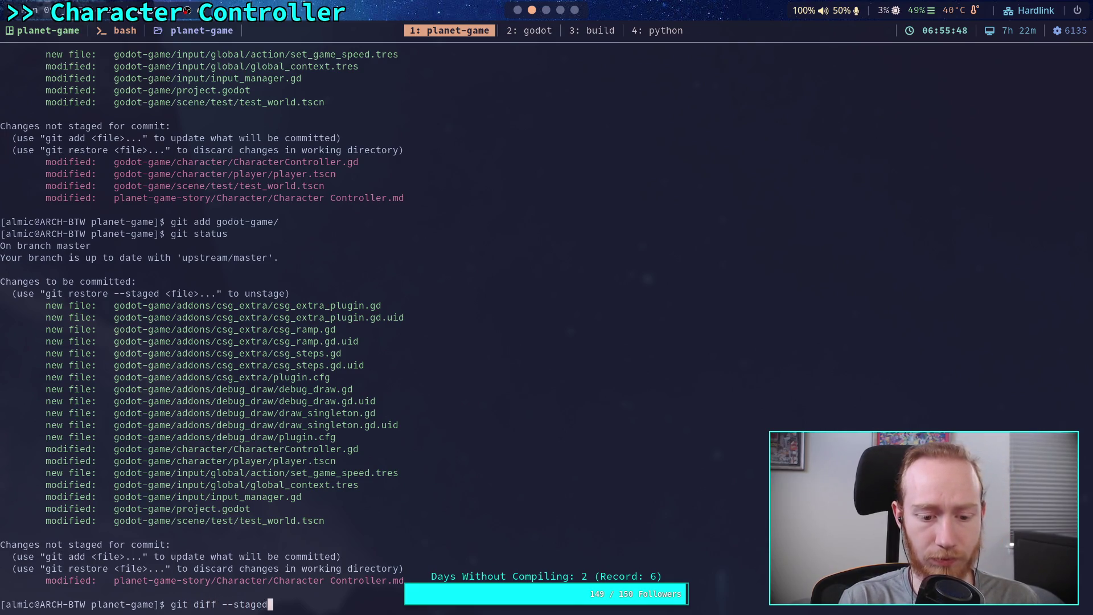
key(Return)
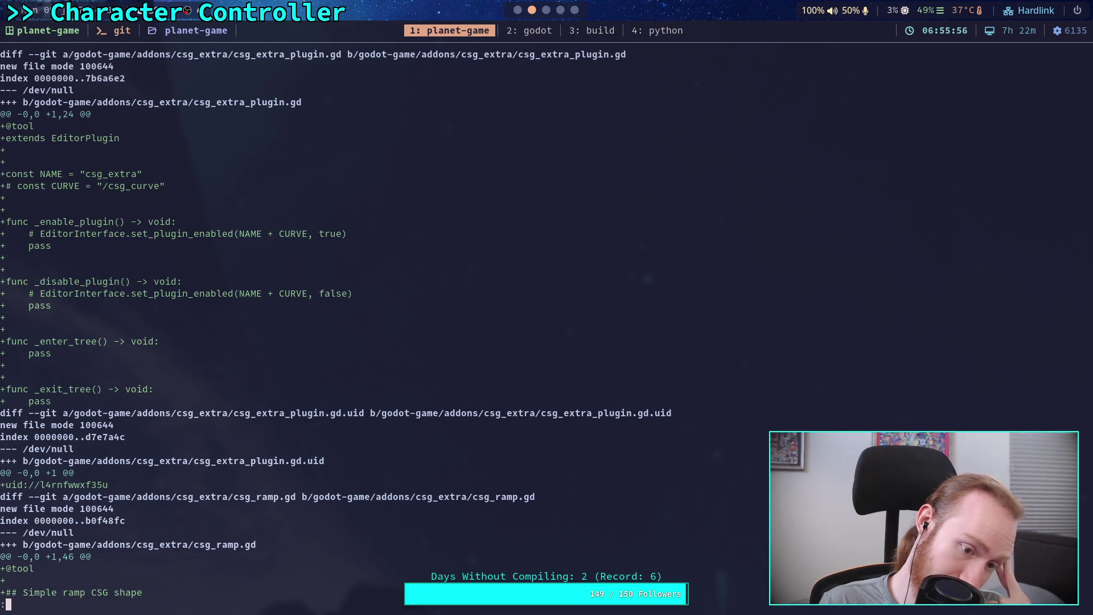
Page through the csg_steps.gd, debug_draw.gd and draw_singleton.gd changes toward CharacterController.gd.
key(space)
key(space)
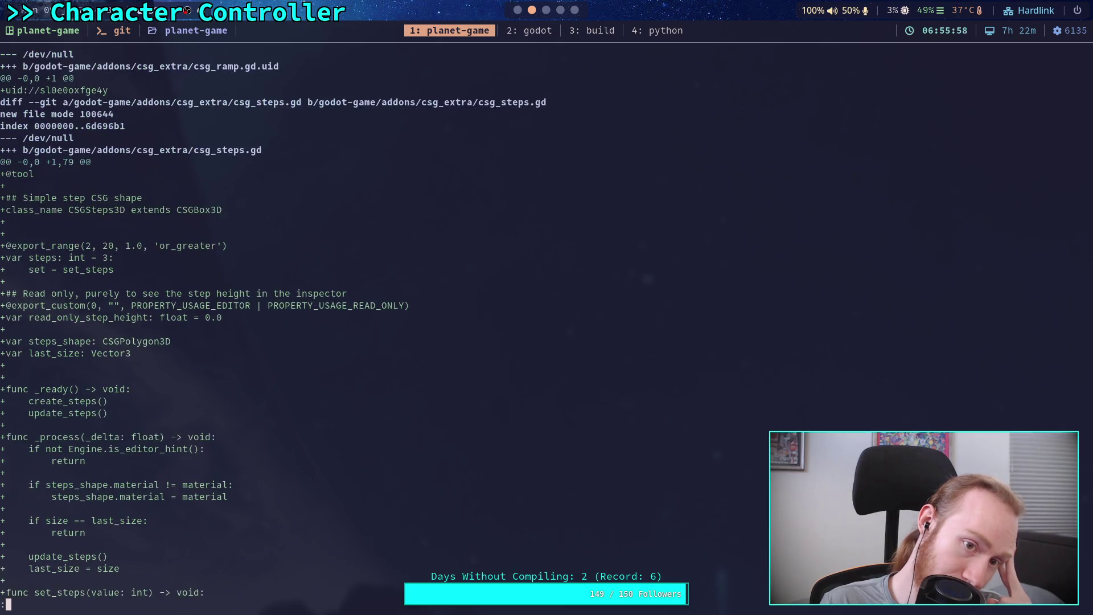
key(space)
key(space)
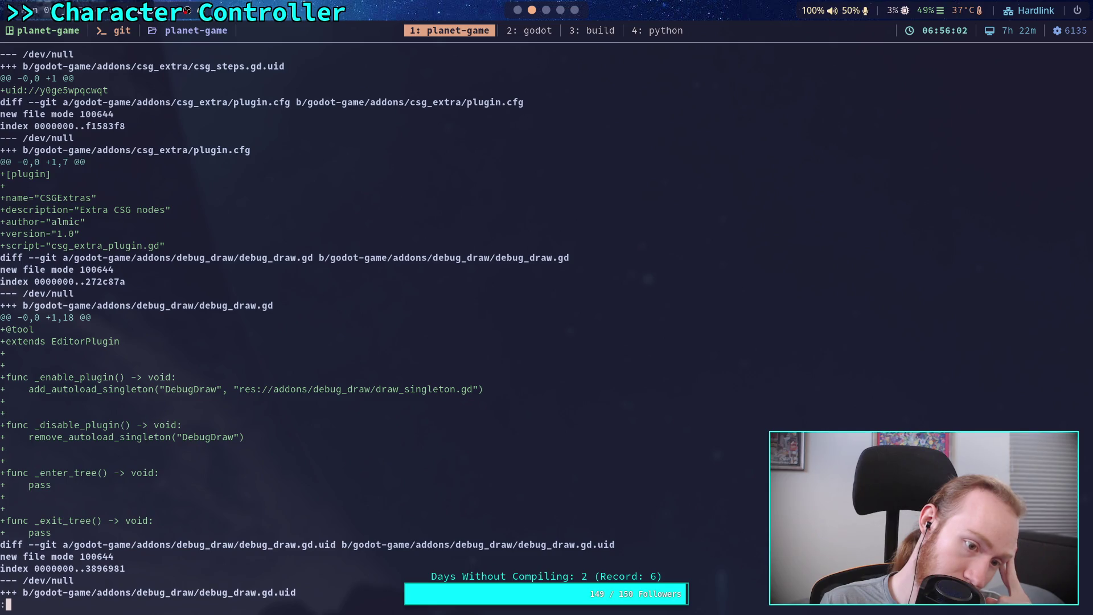
key(space)
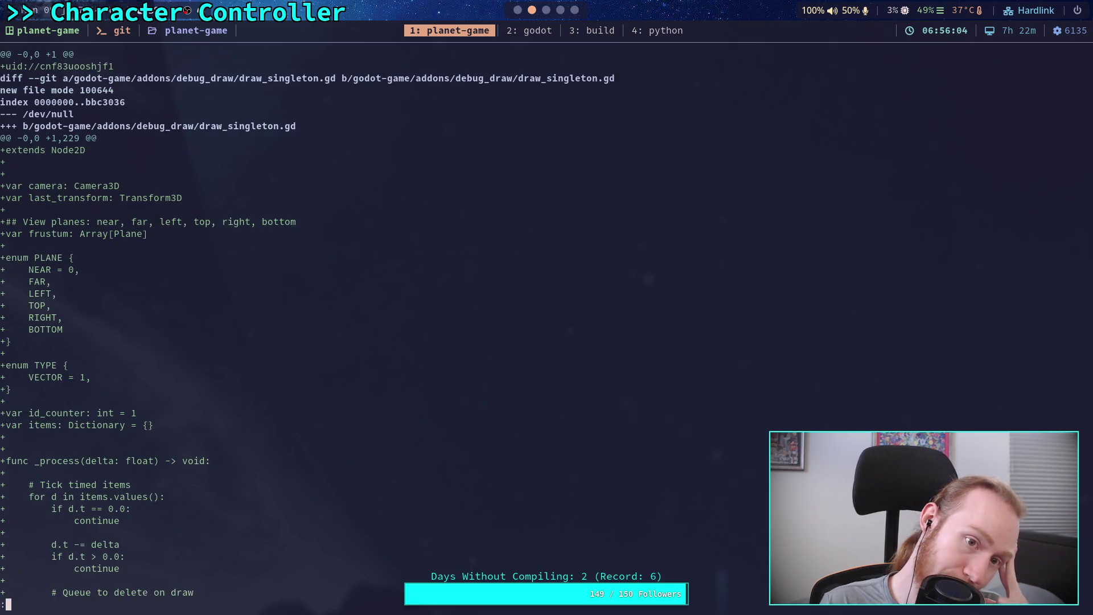
key(space)
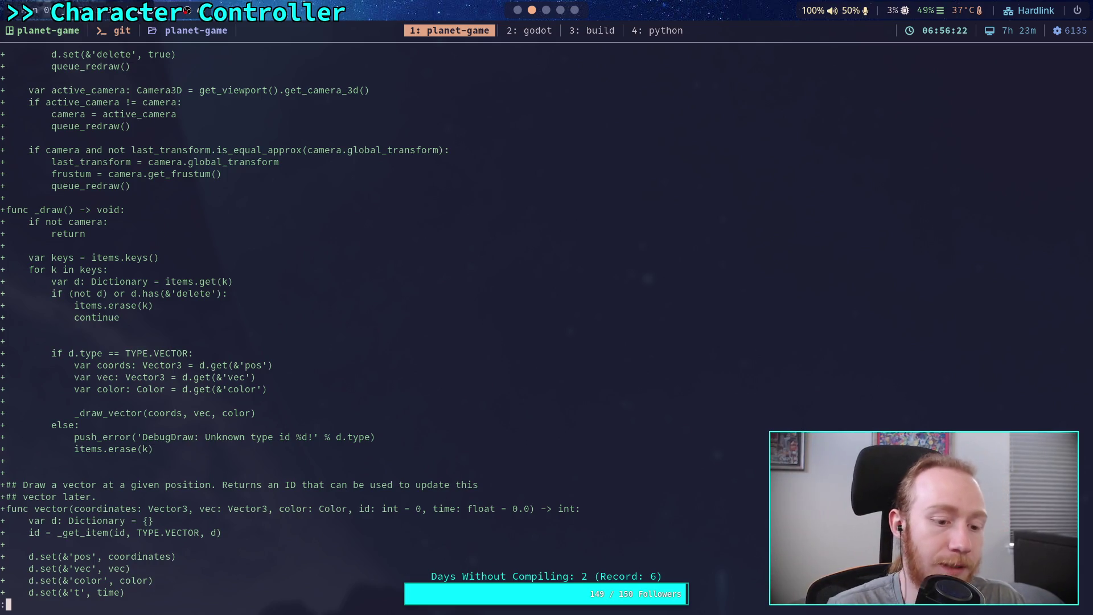
scroll(293, 324, down, 7)
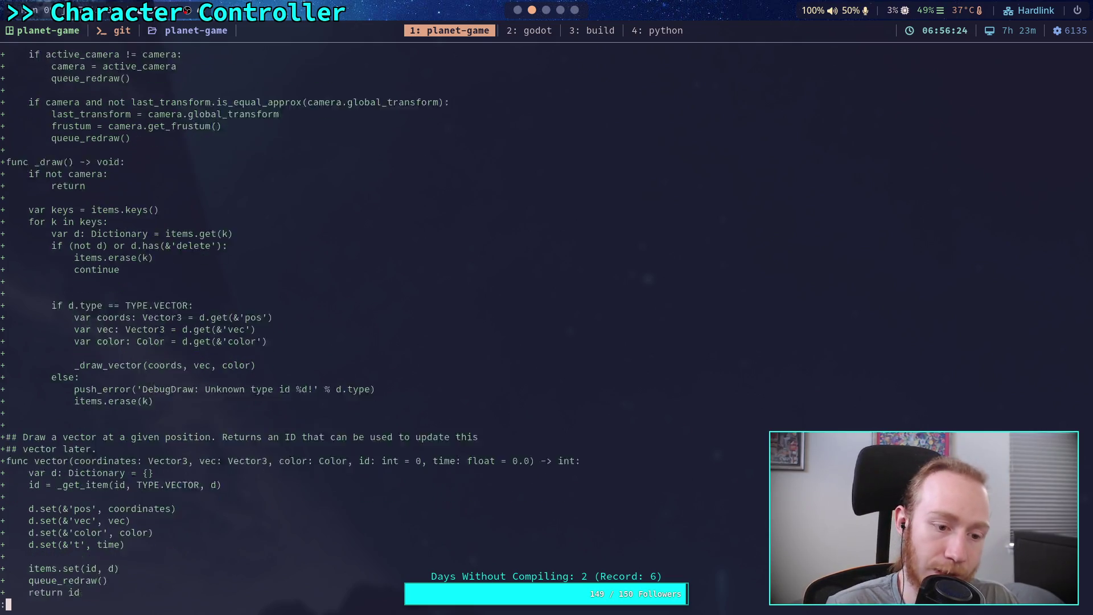
key(space)
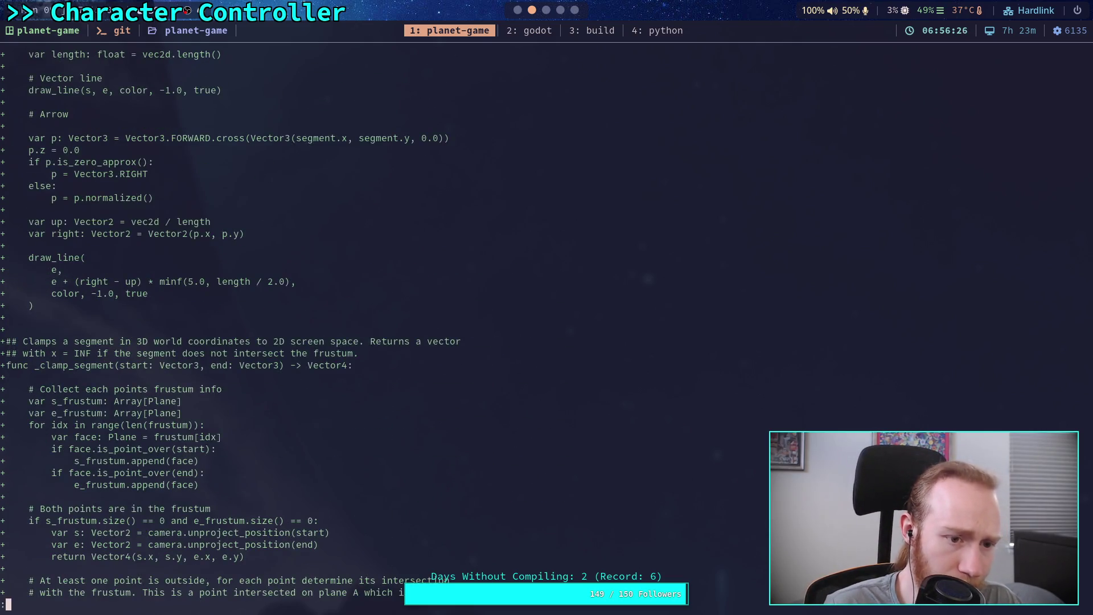
key(Down)
key(Down)
key(Down)
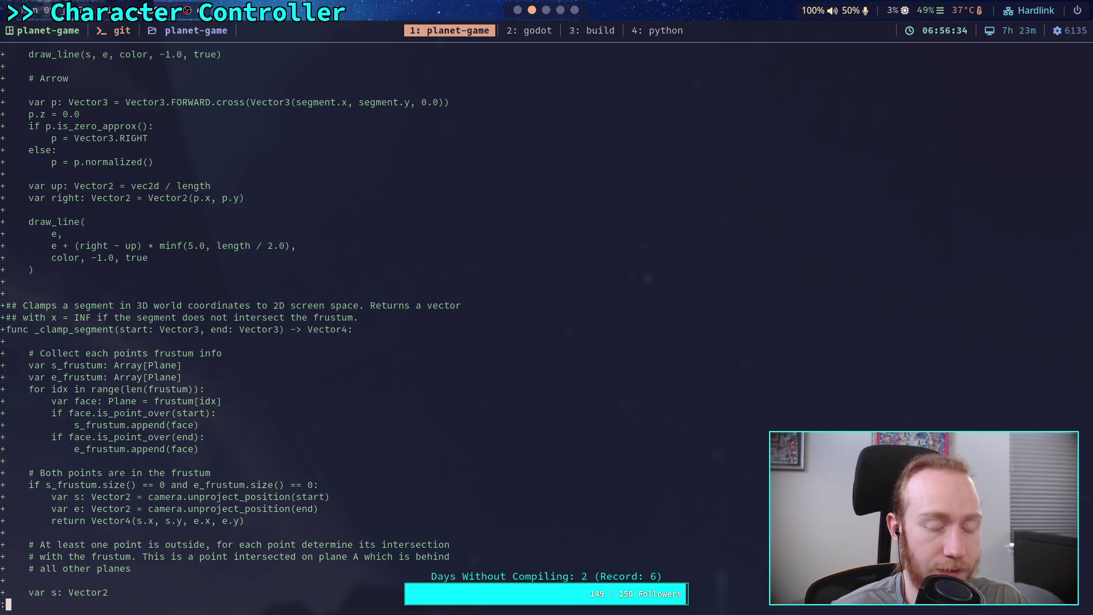
key(space)
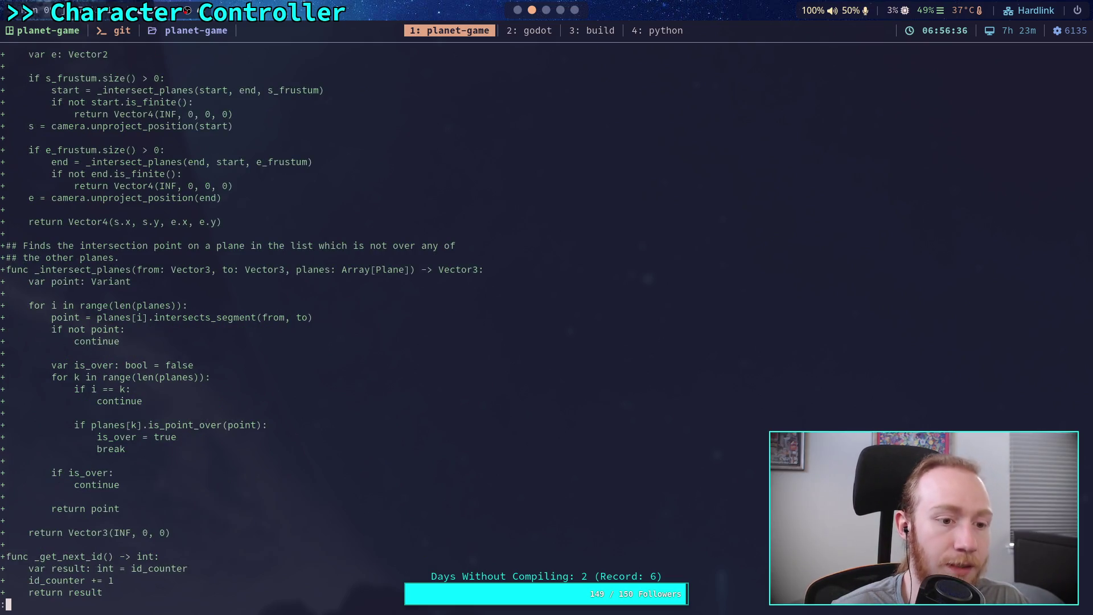
key(space)
key(space)
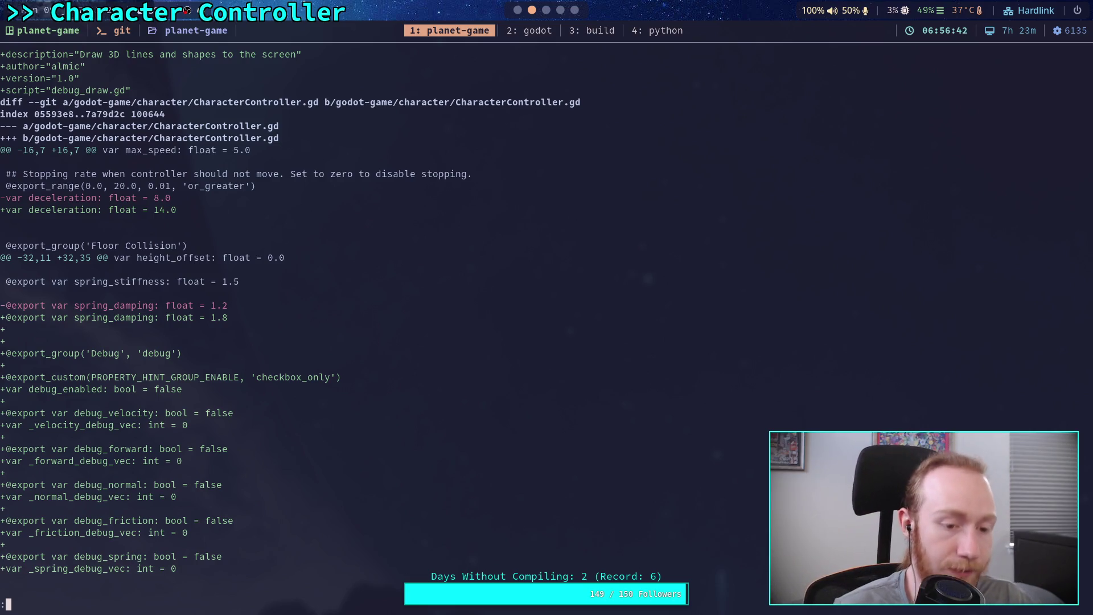
Move between CharacterController.gd hunks: deceleration/debug exports, _integrate_forces, then friction and quick-stop code.
key(q)
key(space)
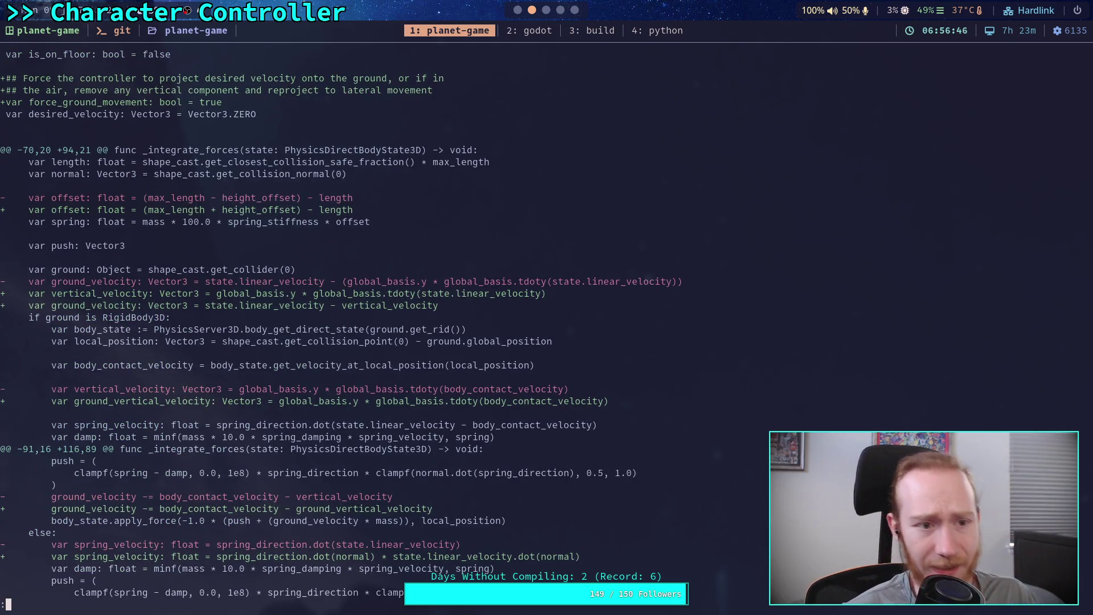
key(b)
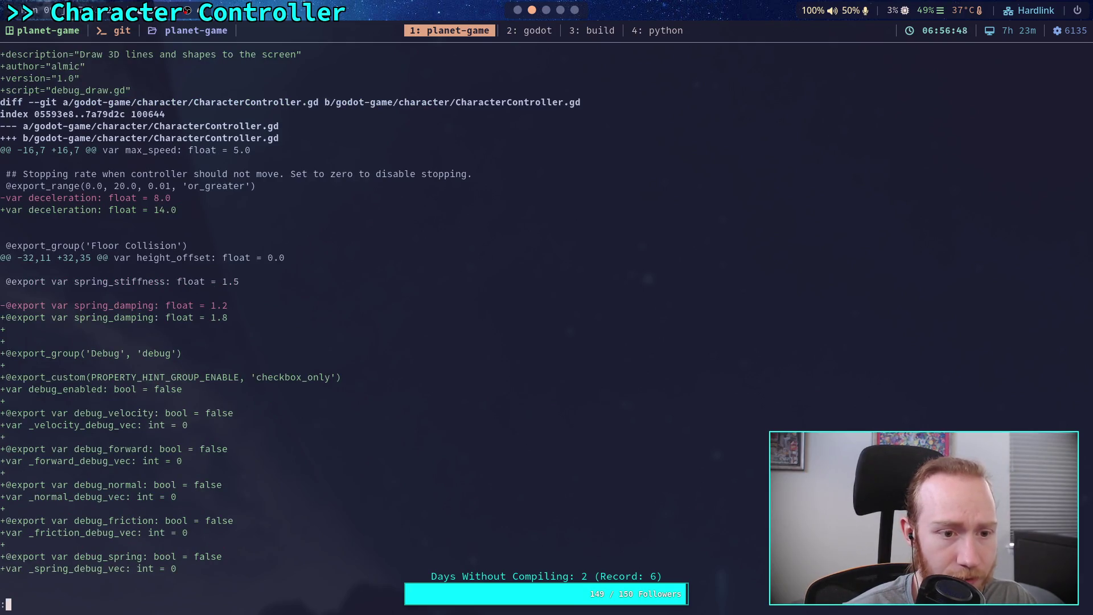
key(space)
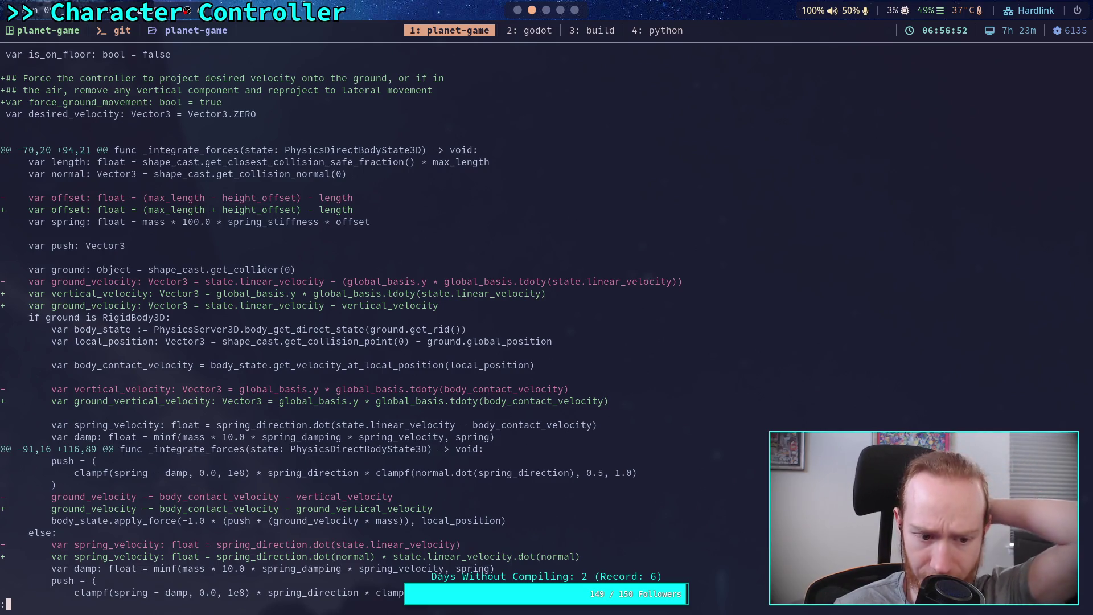
key(space)
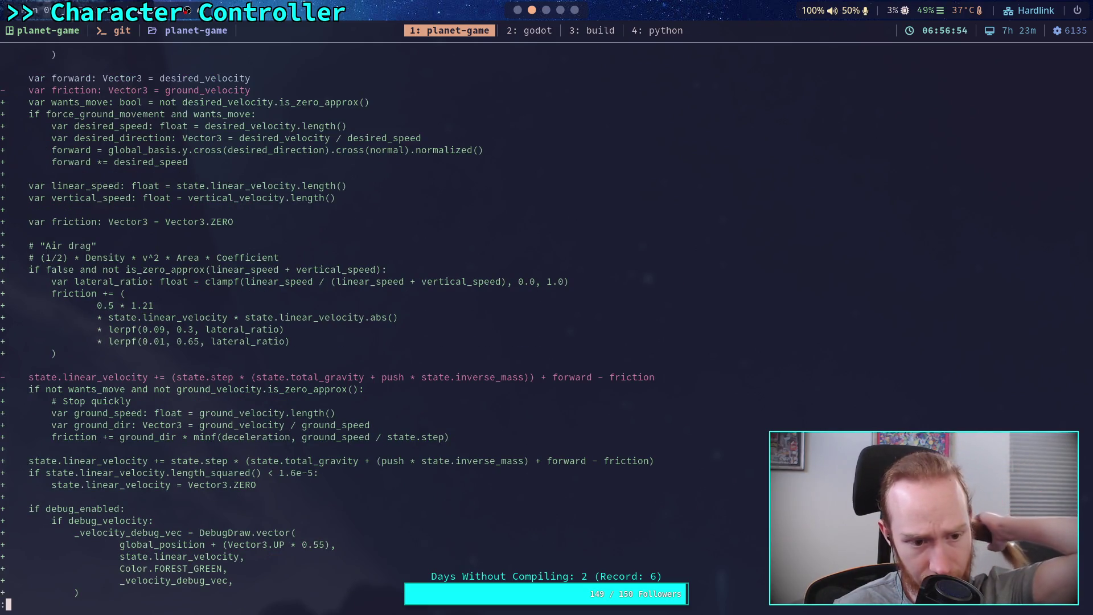
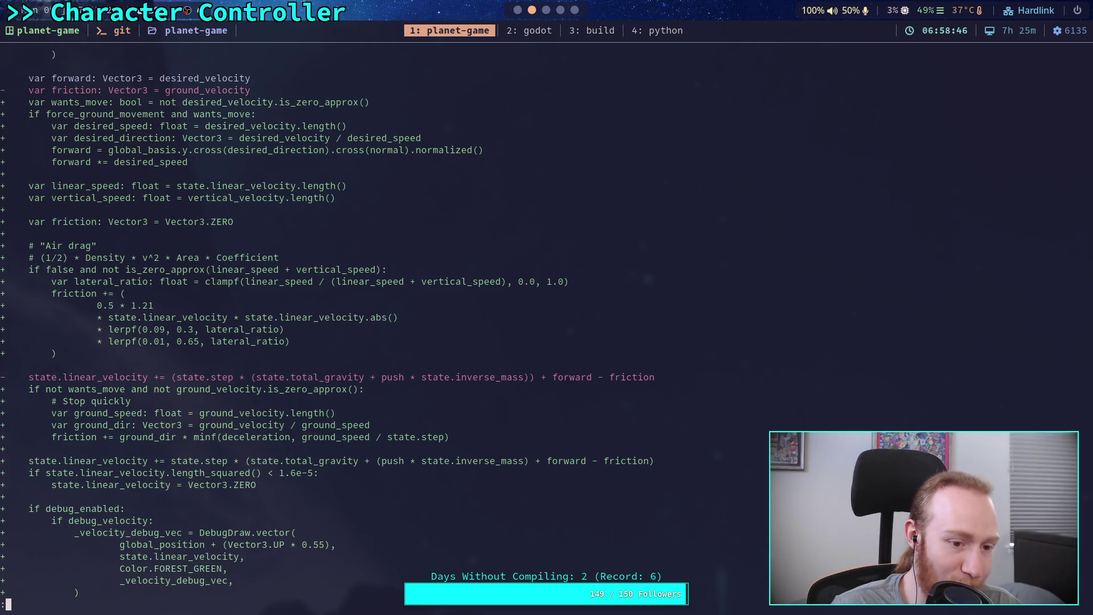
Scroll down through the staged git diff in the Terminal.
scroll(341, 323, down, 2)
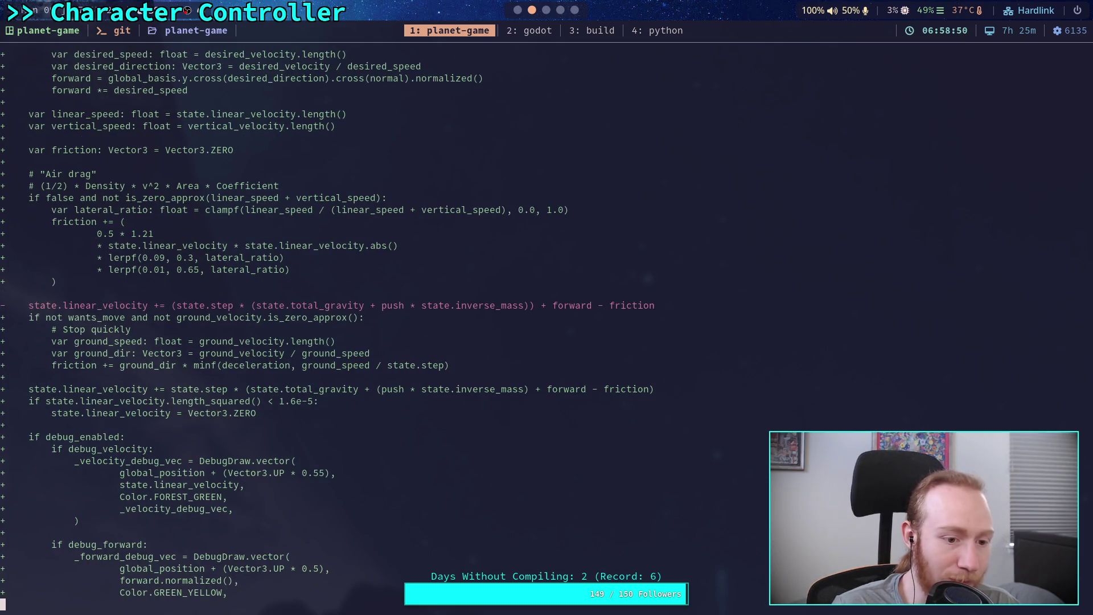
scroll(342, 324, down, 9)
scroll(342, 323, down, 13)
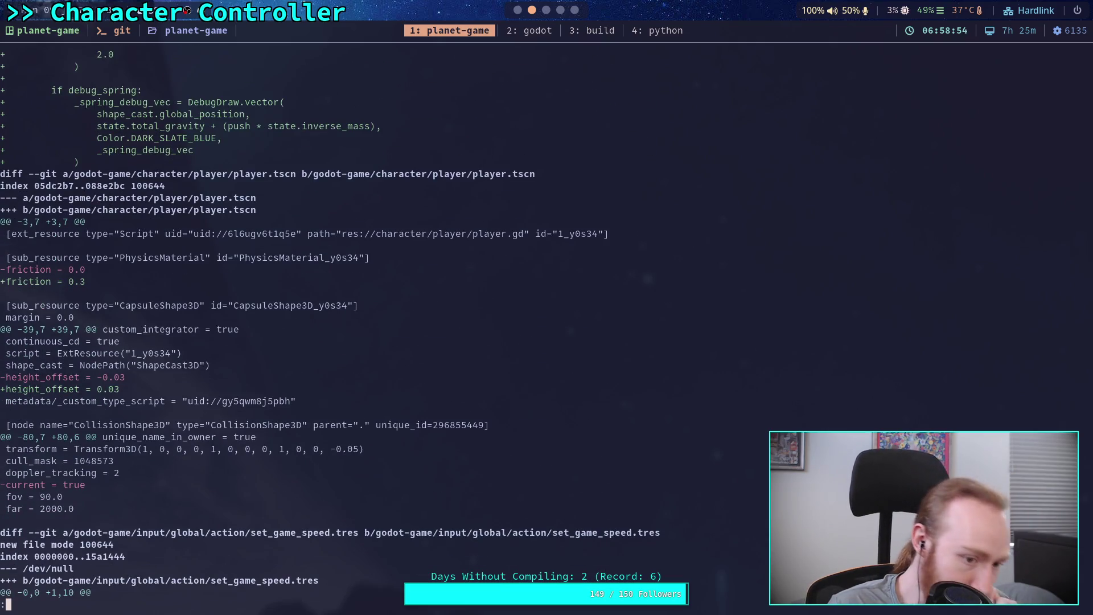
scroll(342, 323, down, 2)
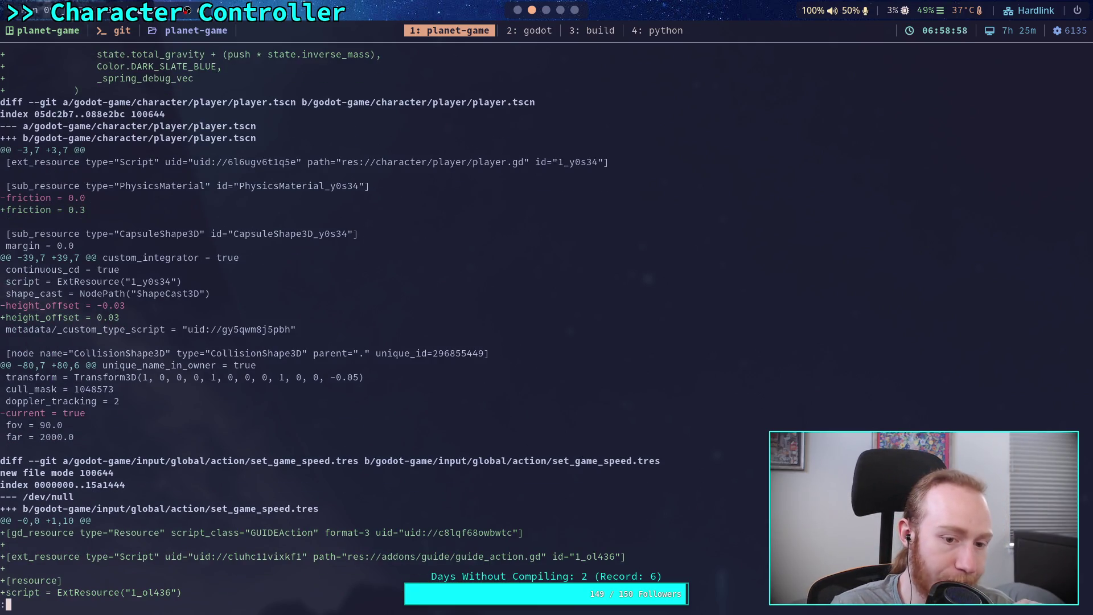
scroll(342, 324, down, 3)
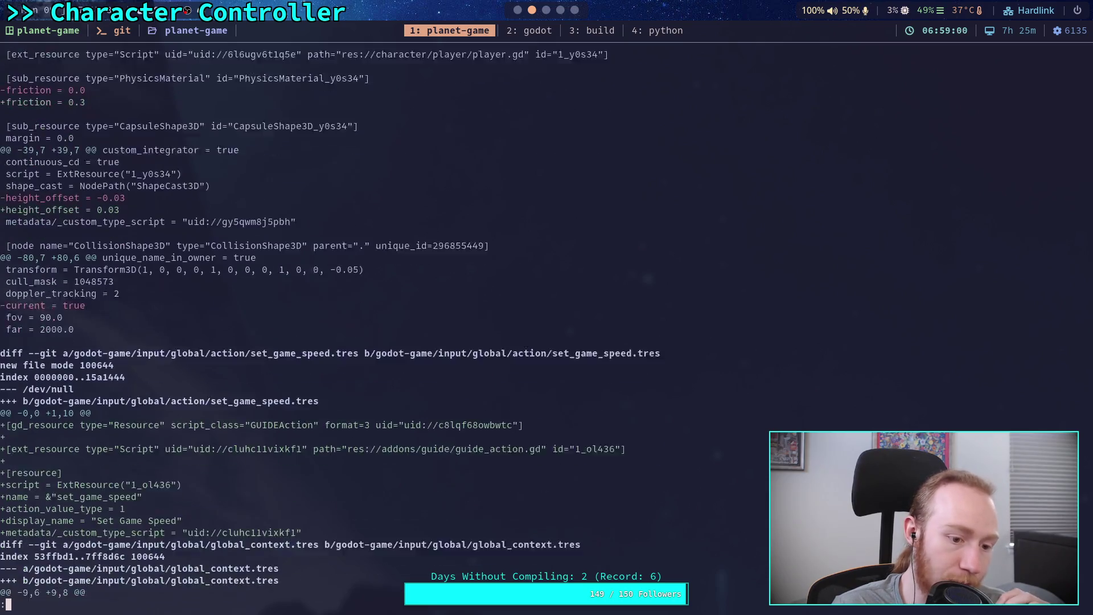
scroll(342, 324, down, 3)
scroll(342, 323, down, 1)
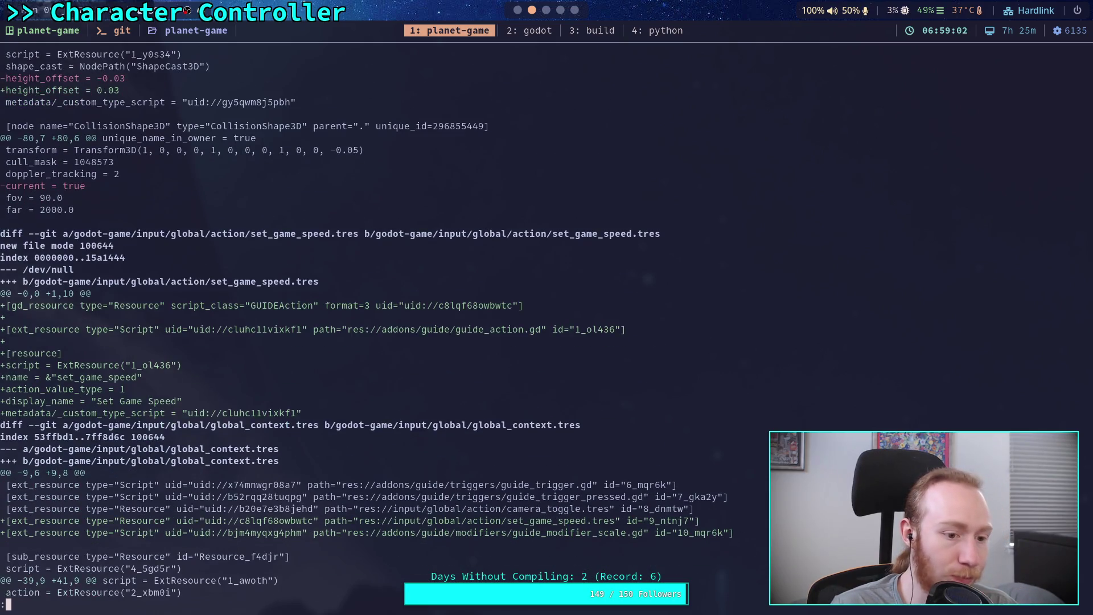
scroll(341, 323, down, 8)
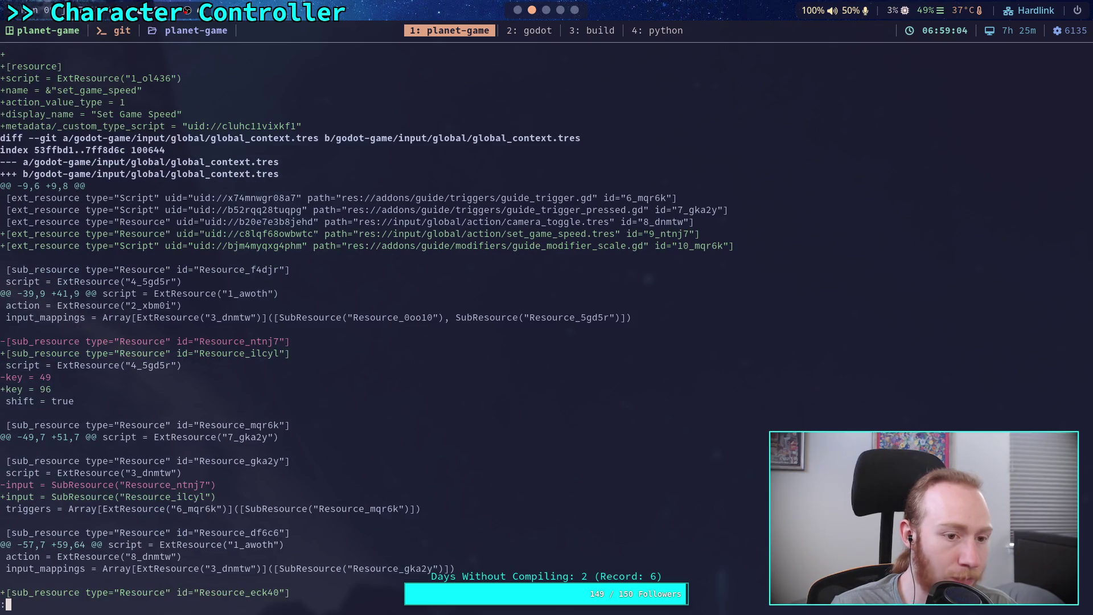
scroll(342, 323, down, 2)
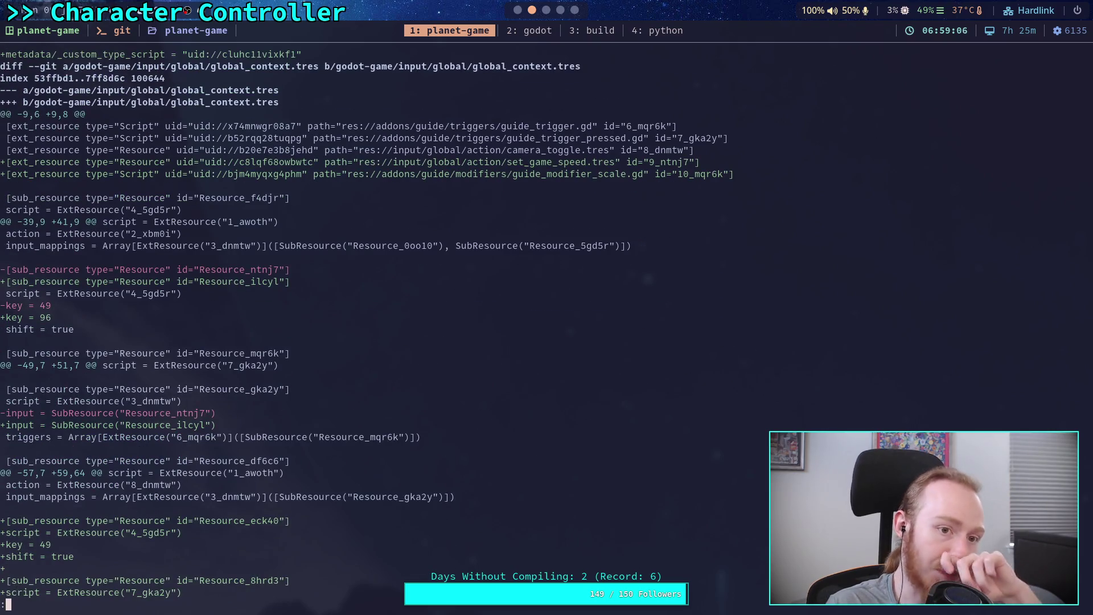
scroll(342, 324, down, 1)
Page past input_manager.gd and test_world.tscn to the diff's end, then quit the pager.
key(space)
key(space)
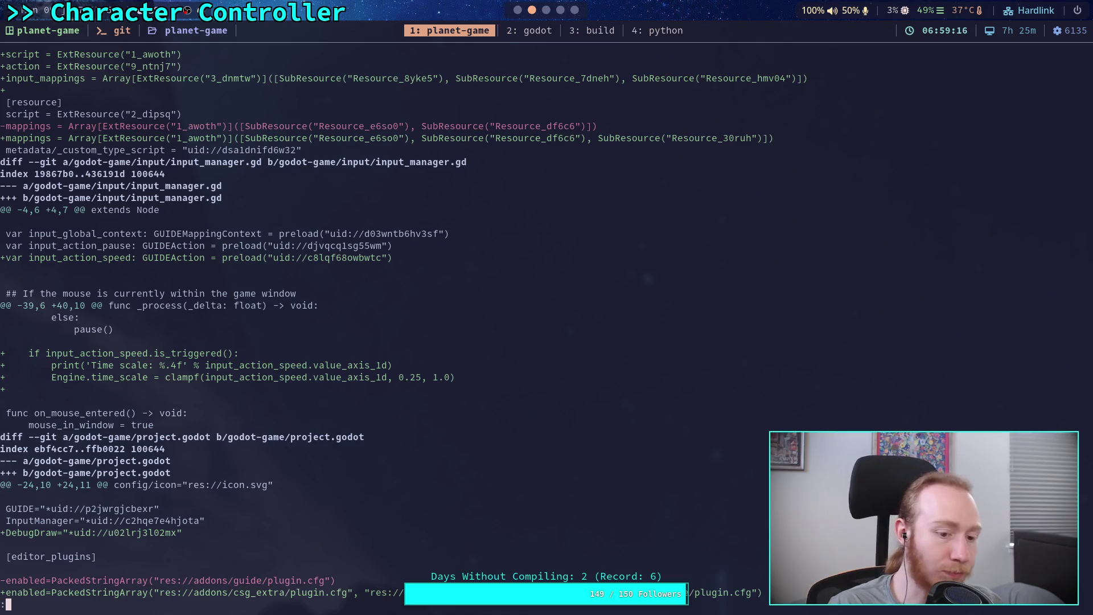
key(space)
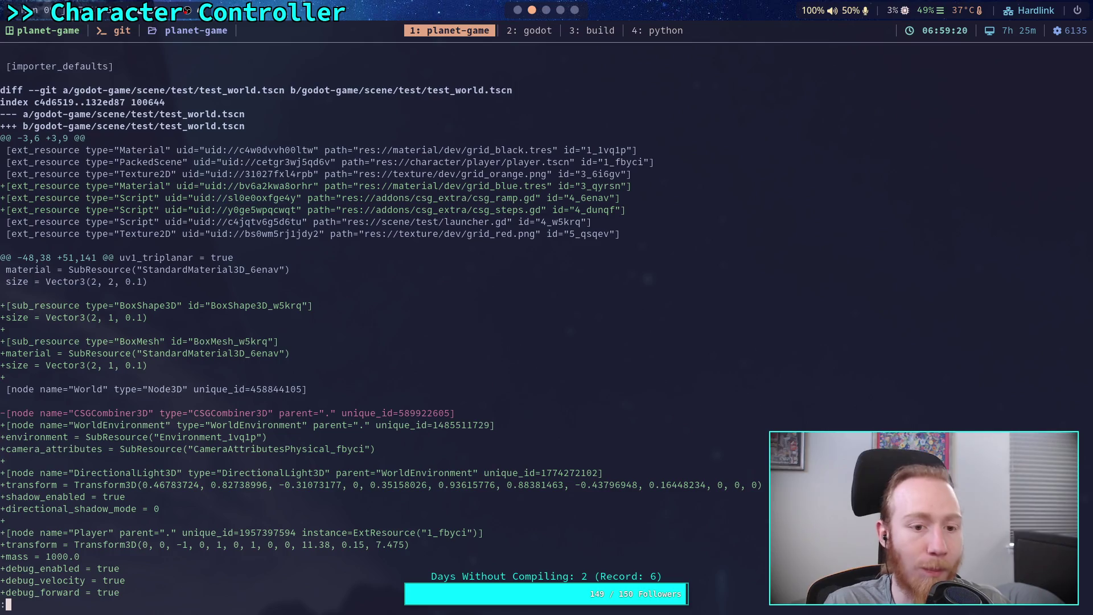
key(space)
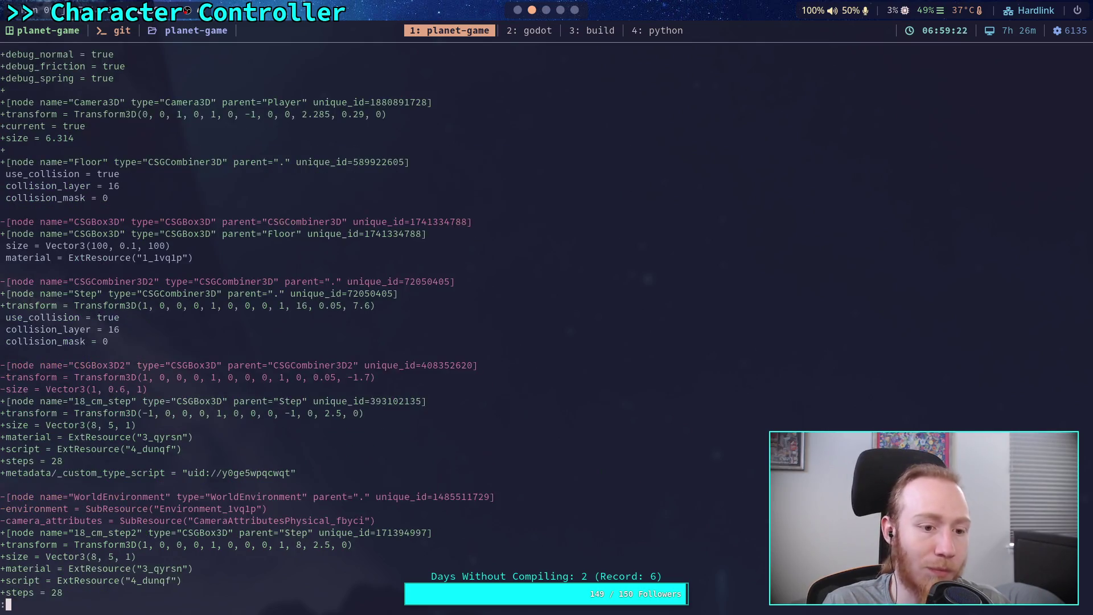
key(space)
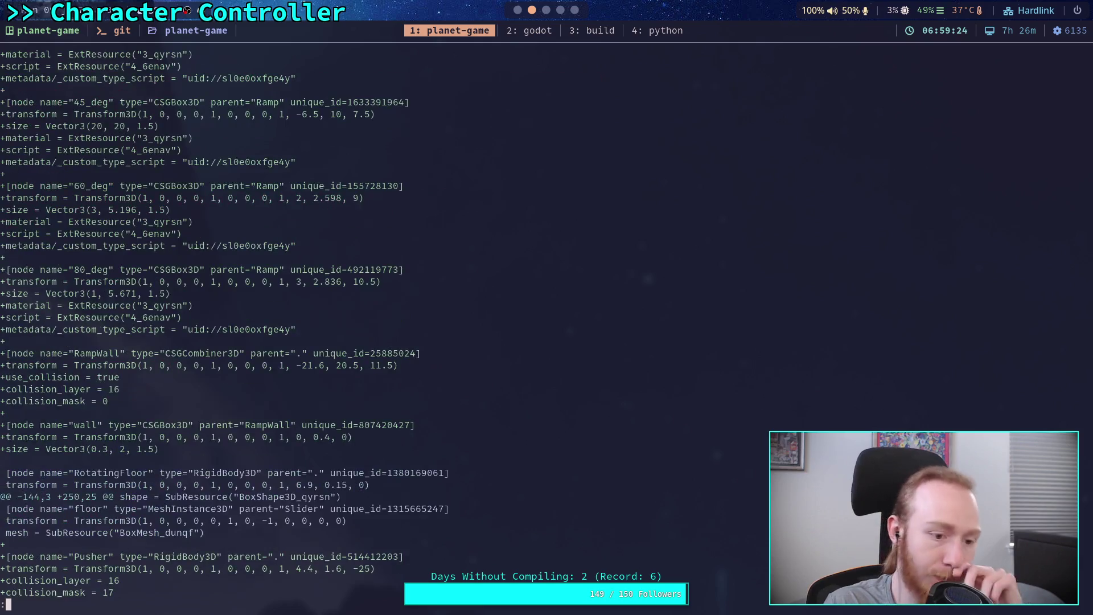
key(space)
key(q)
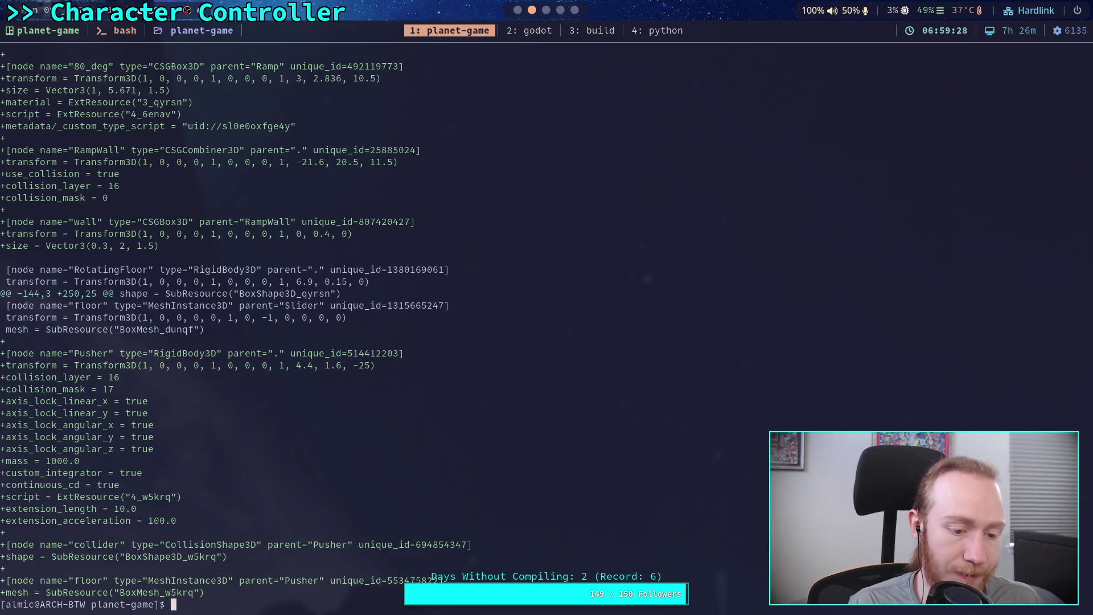
Run git commit and write the summary line 'Work on character controller movement'.
text(git commit)
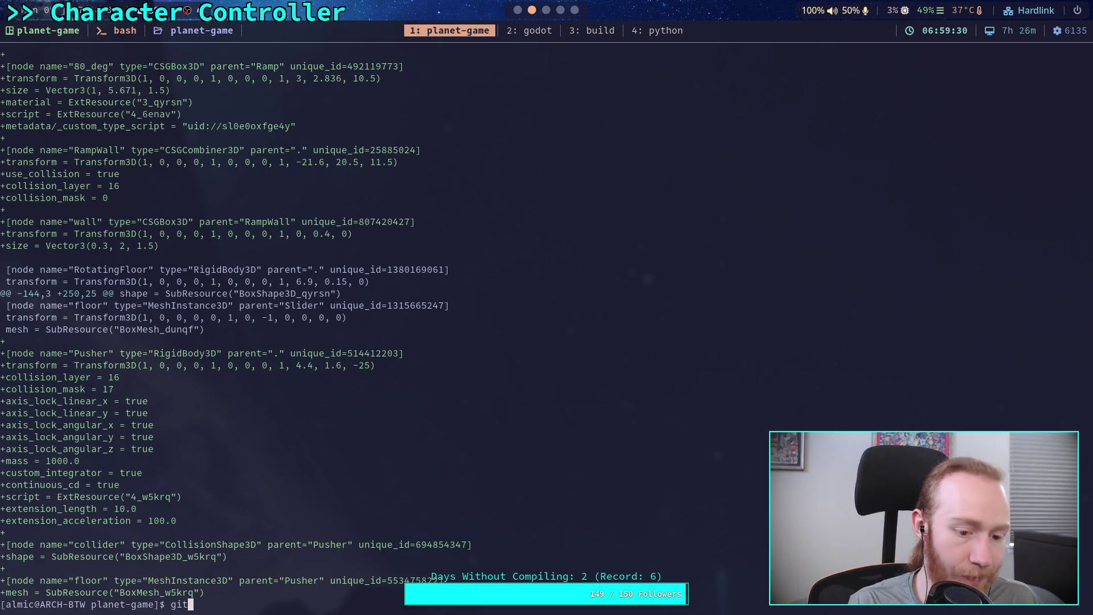
key(Return)
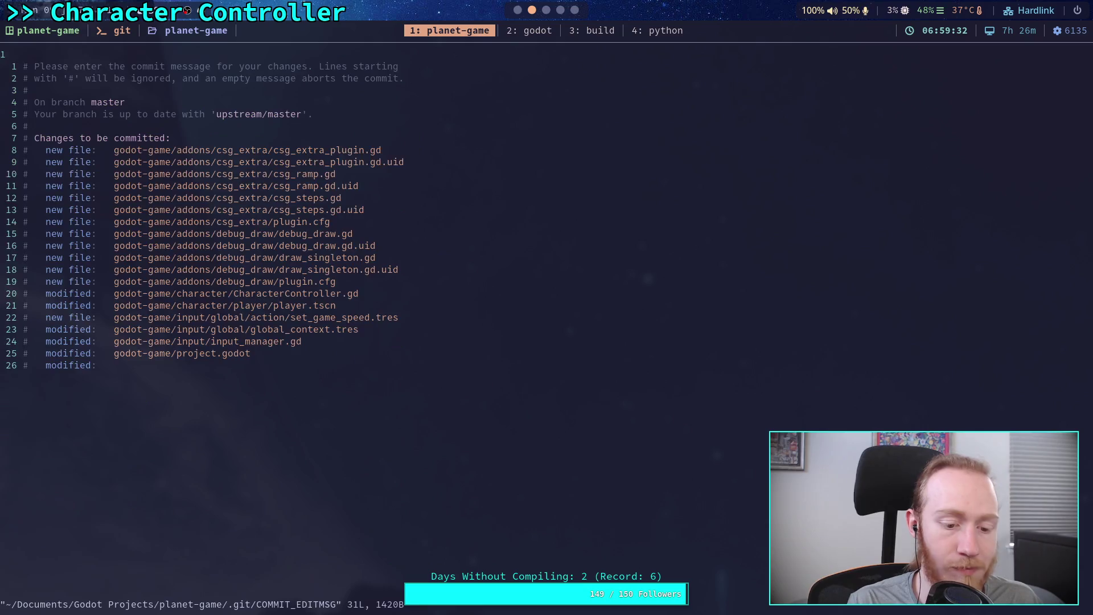
key(O)
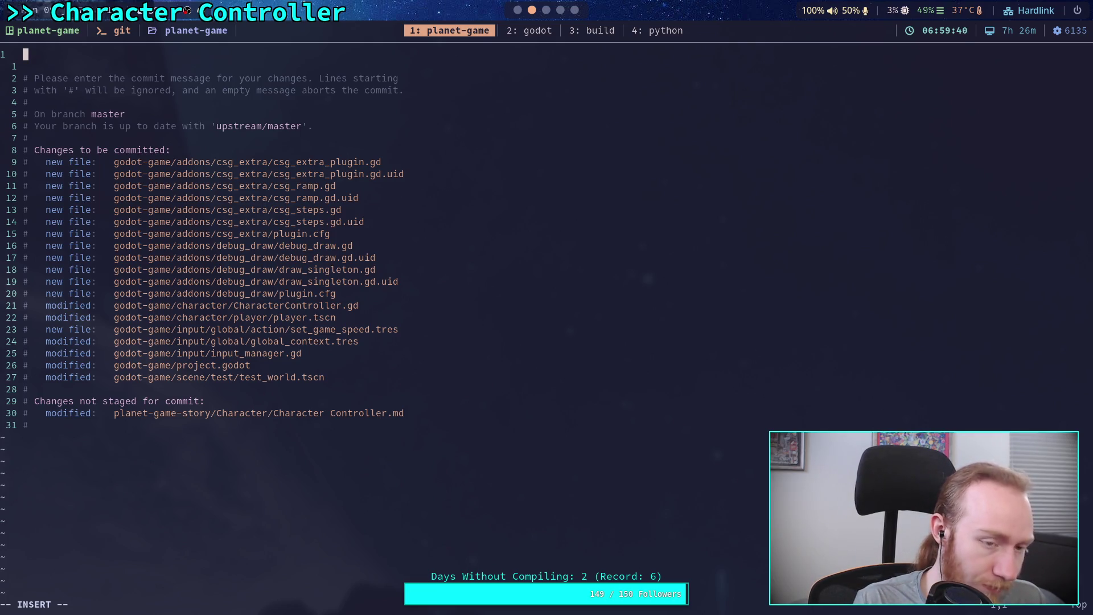
text(Work on)
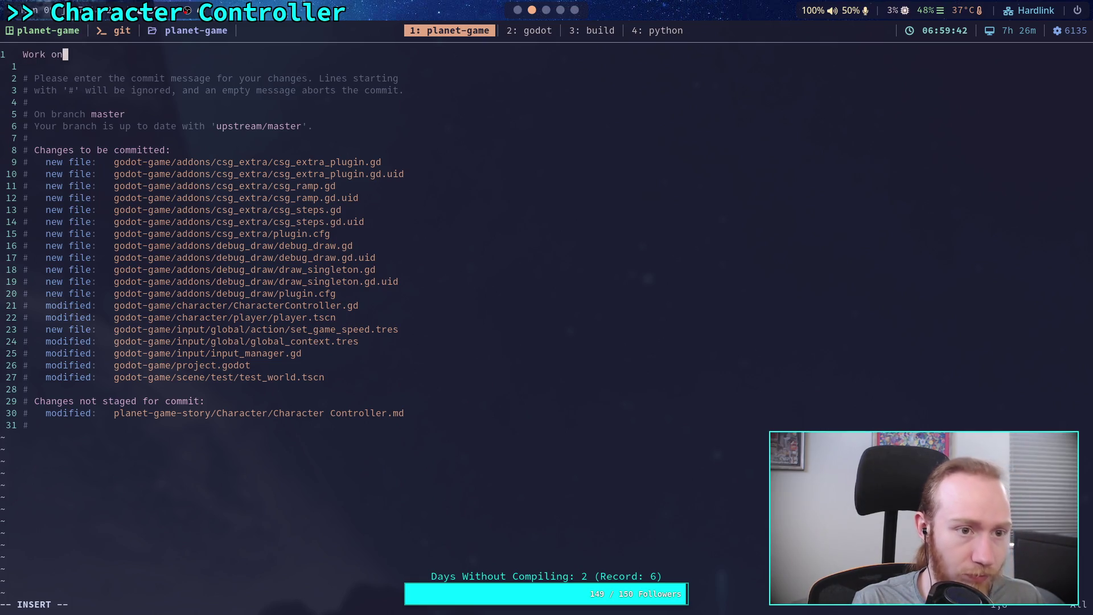
text( charace)
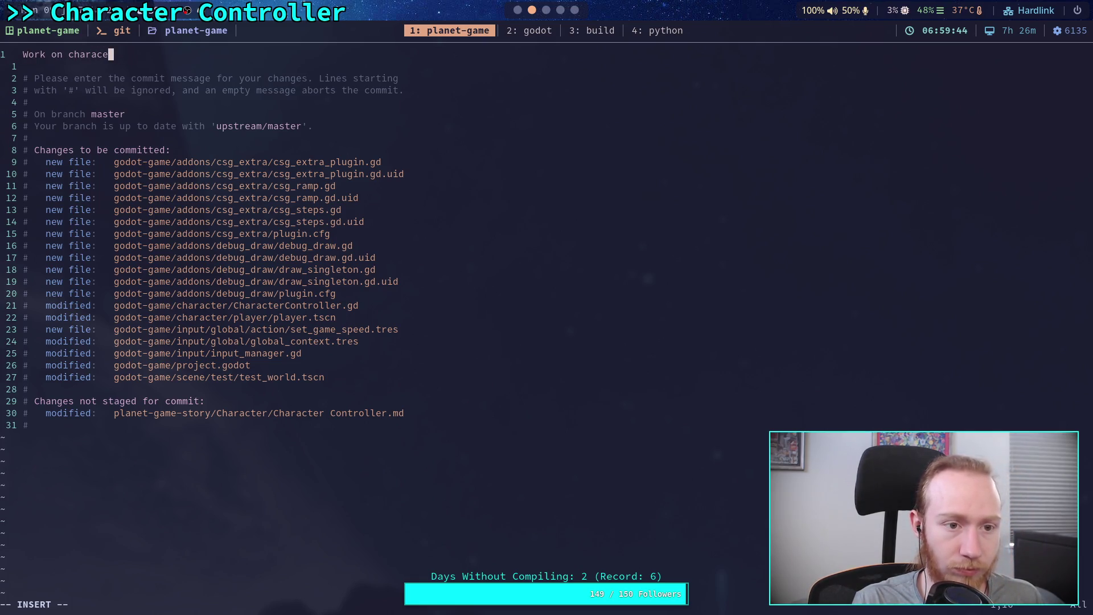
key(BackSpace)
text(ter cont)
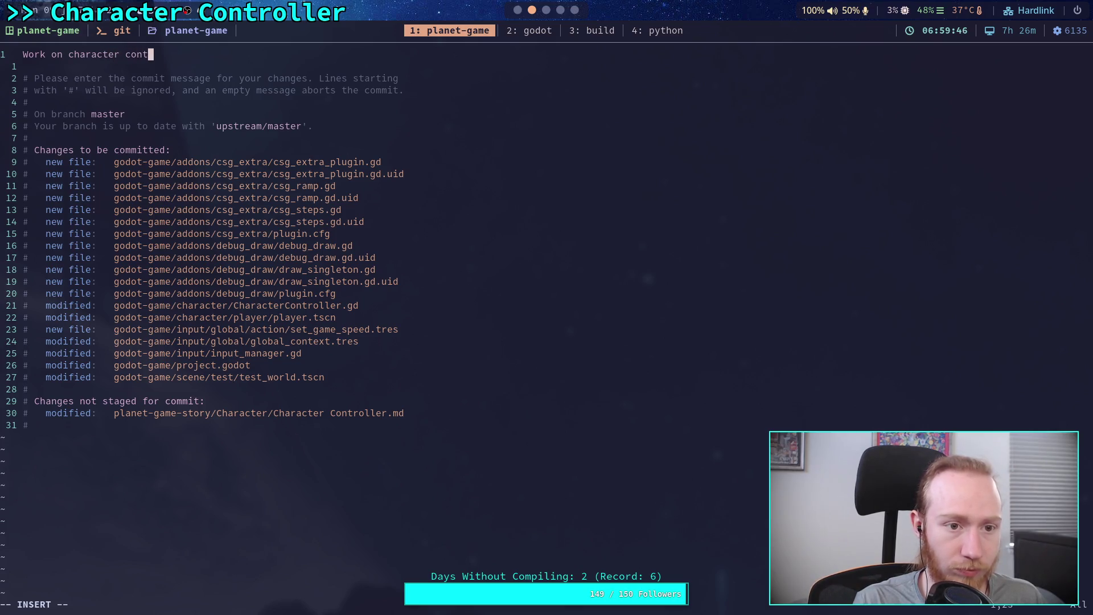
text(roller me)
text(vement)
Add bullets 'Stable movement on inclines' and 'Fix spring on inclines' below the summary.
key(Return)
key(Return)
text(- Fix spring on inclines)
key(Up)
key(Return)
text(- Stable motio)
key(BackSpace)
key(BackSpace)
key(BackSpace)
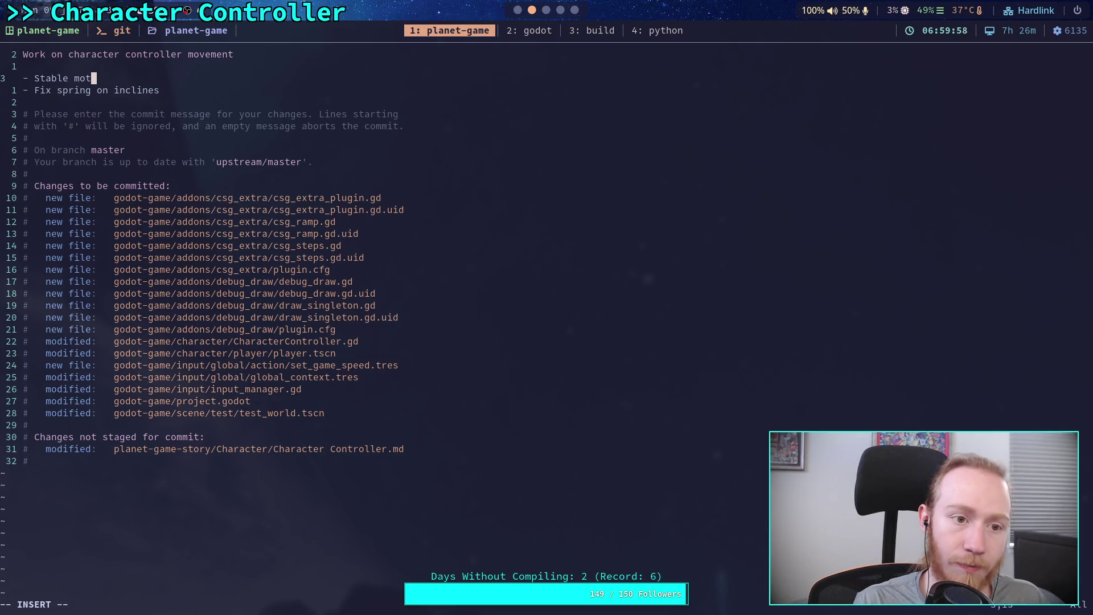
text(vement on inc)
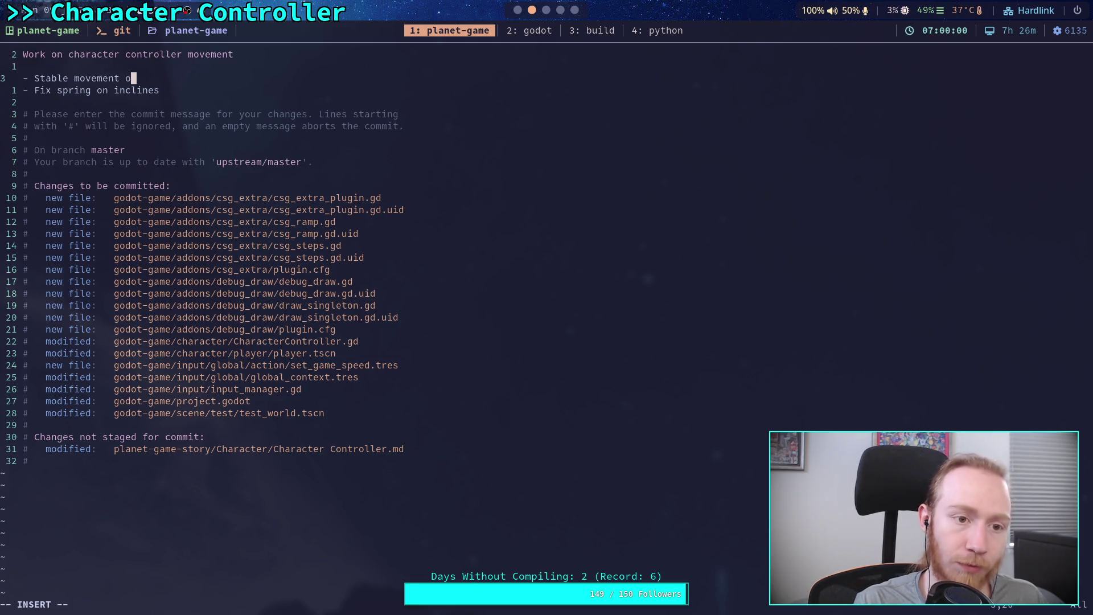
text(lines)
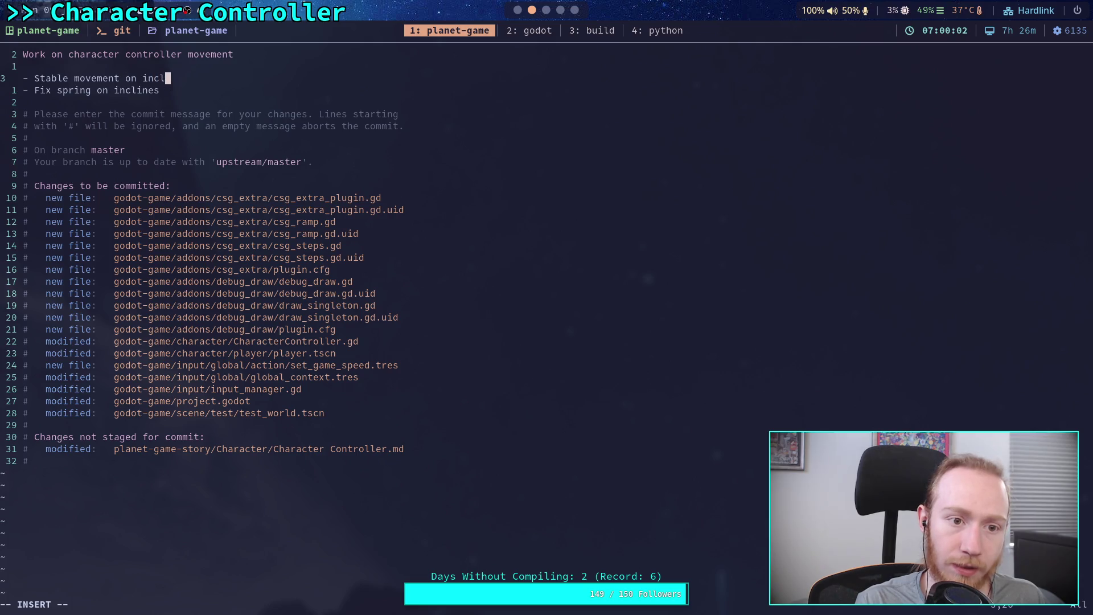
key(Down)
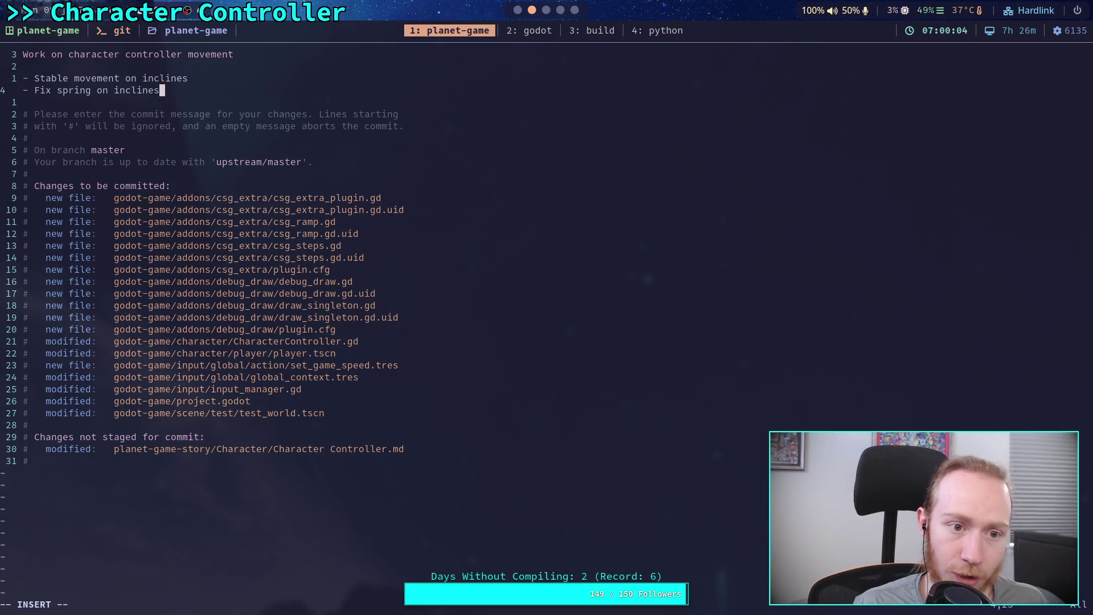
key(Return)
text(- )
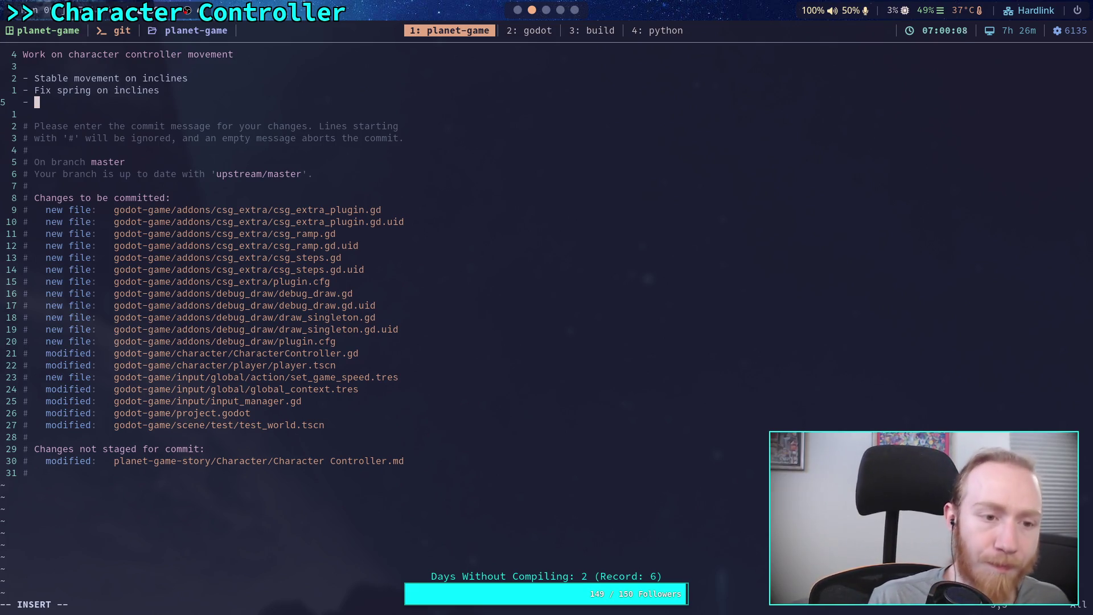
text(Ad)
Replace the abandoned bullet and add a '- Also added CSG extra shapes' bullet at the top.
key(BackSpace)
key(BackSpace)
key(BackSpace)
key(Up)
key(Up)
key(Return)
text(- Als)
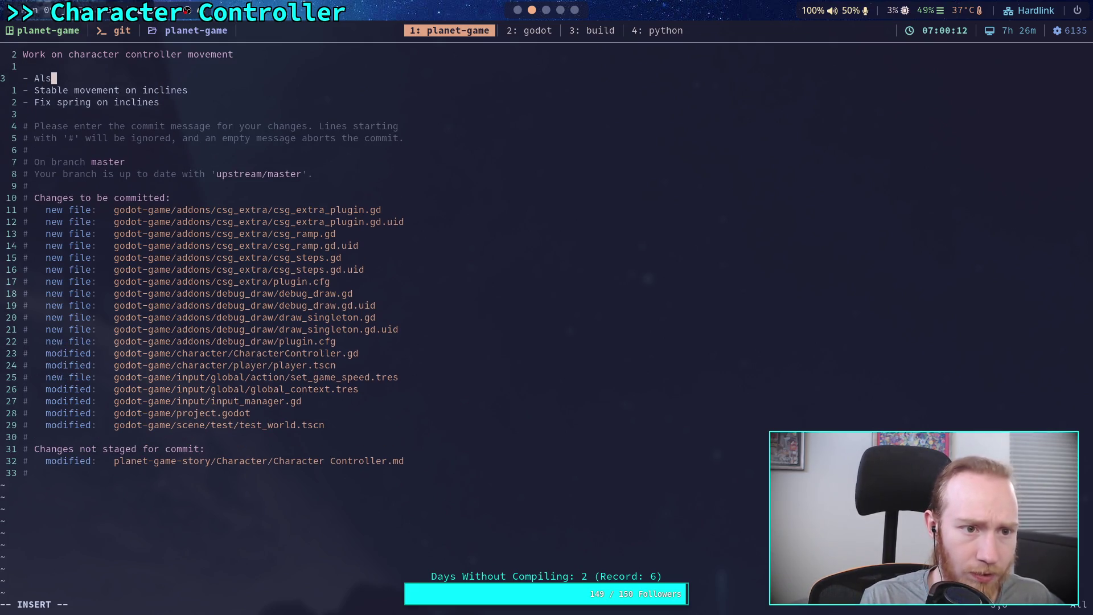
text(o added C)
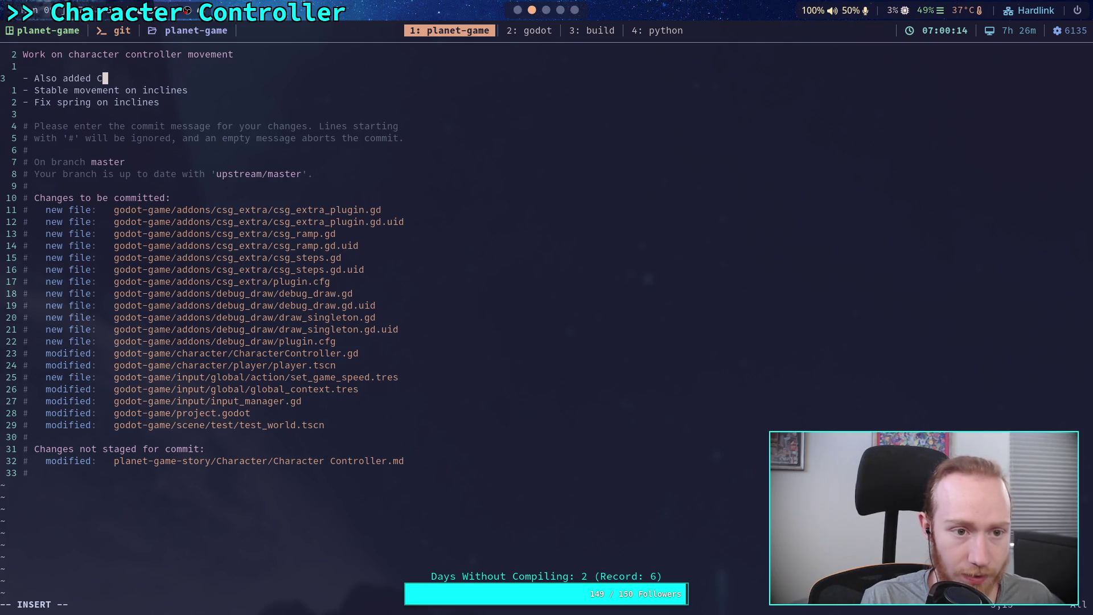
text(SG extra shapse)
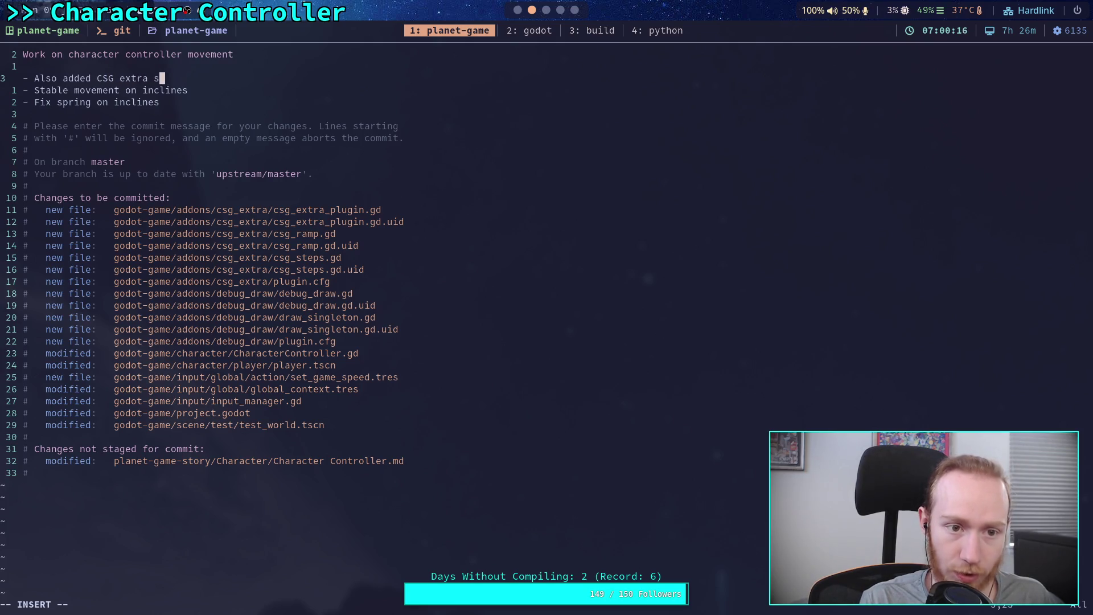
key(BackSpace)
key(BackSpace)
text(es)
key(Down)
key(Down)
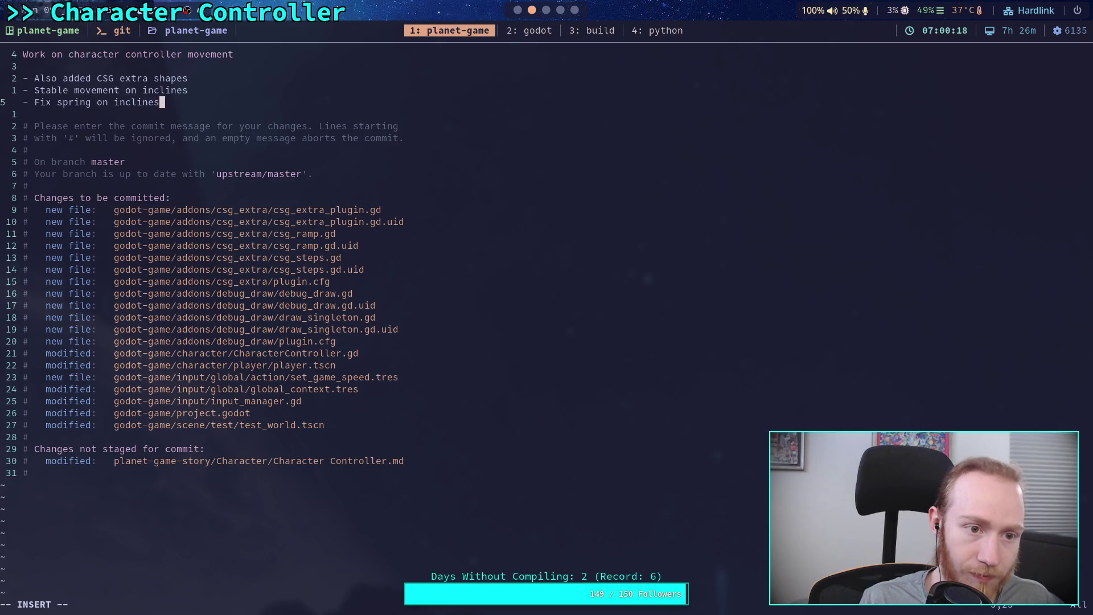
key(Return)
text(-)
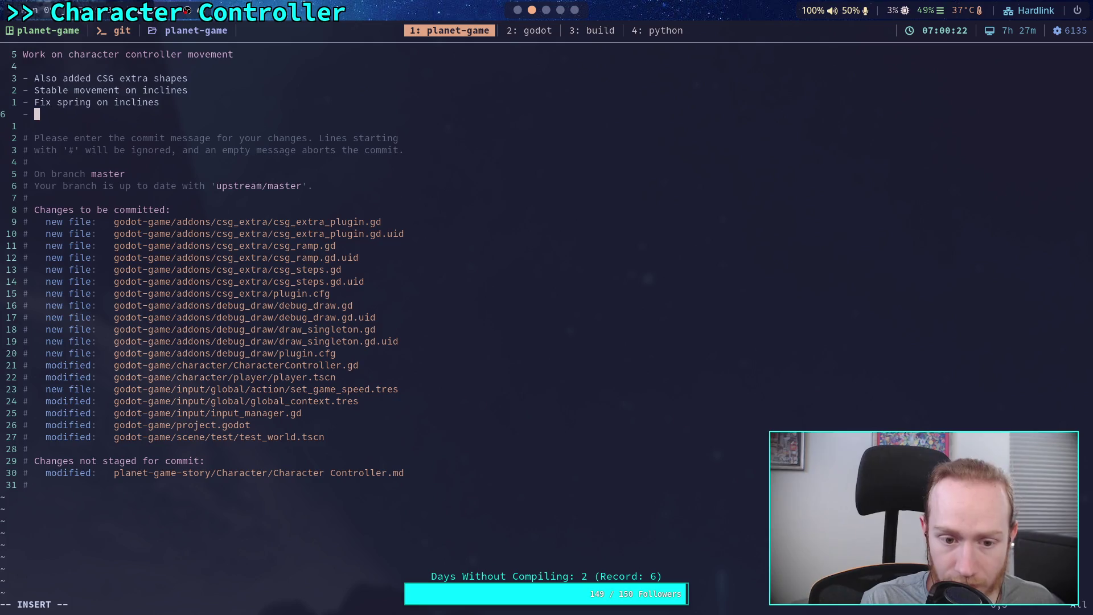
Add bullets 'Also added time scale manipulation' and 'Added ramps and steps to test level'.
key(Up)
key(Up)
key(Up)
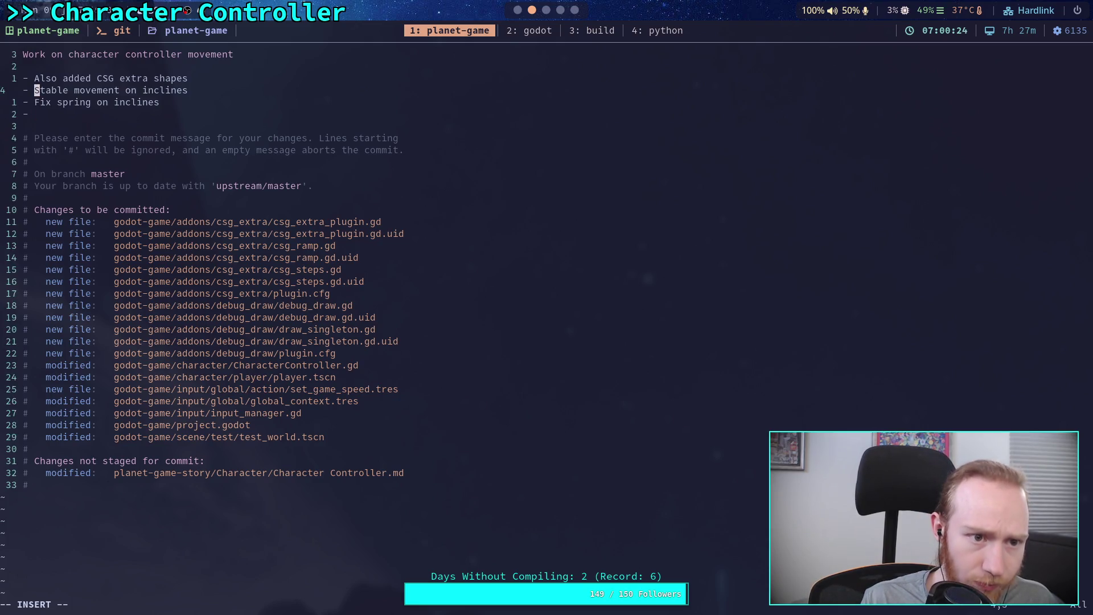
key(Escape)
text(o)
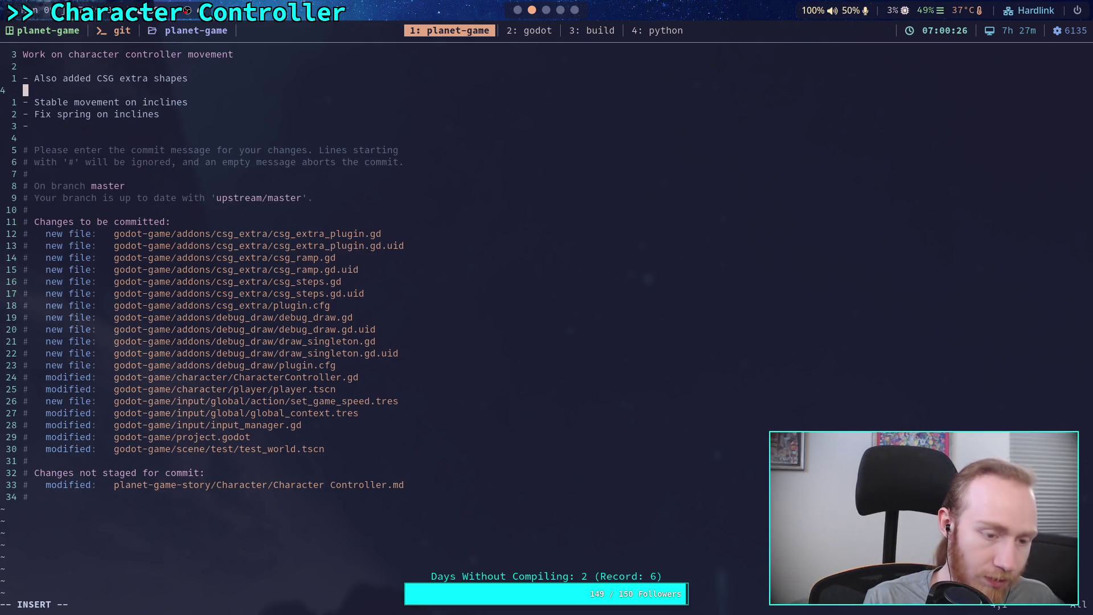
text(- Also added time scale manipulation)
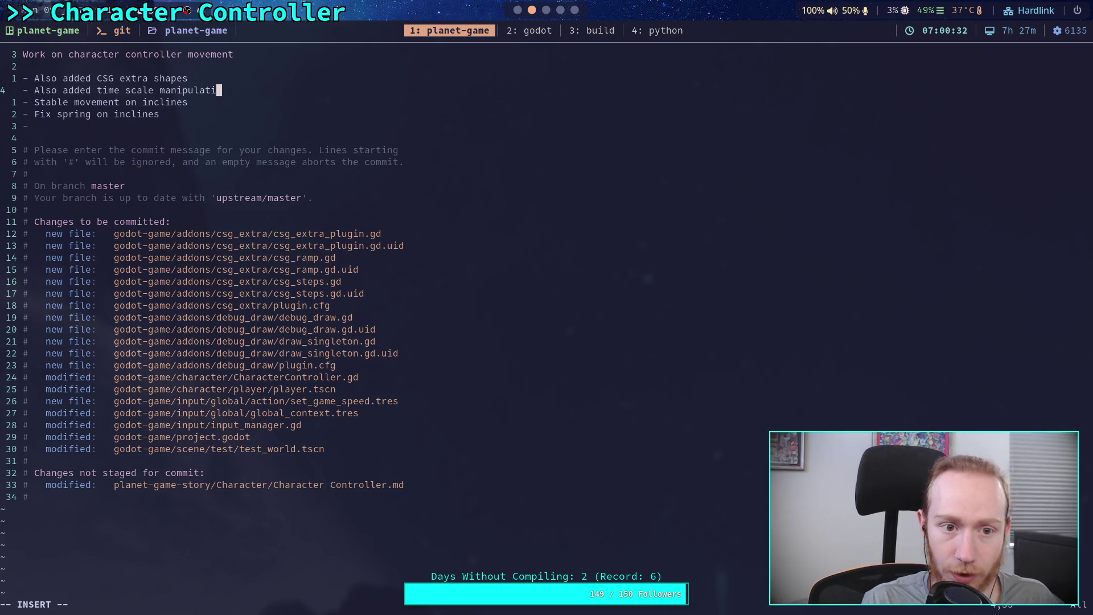
key(Down)
key(Down)
key(Down)
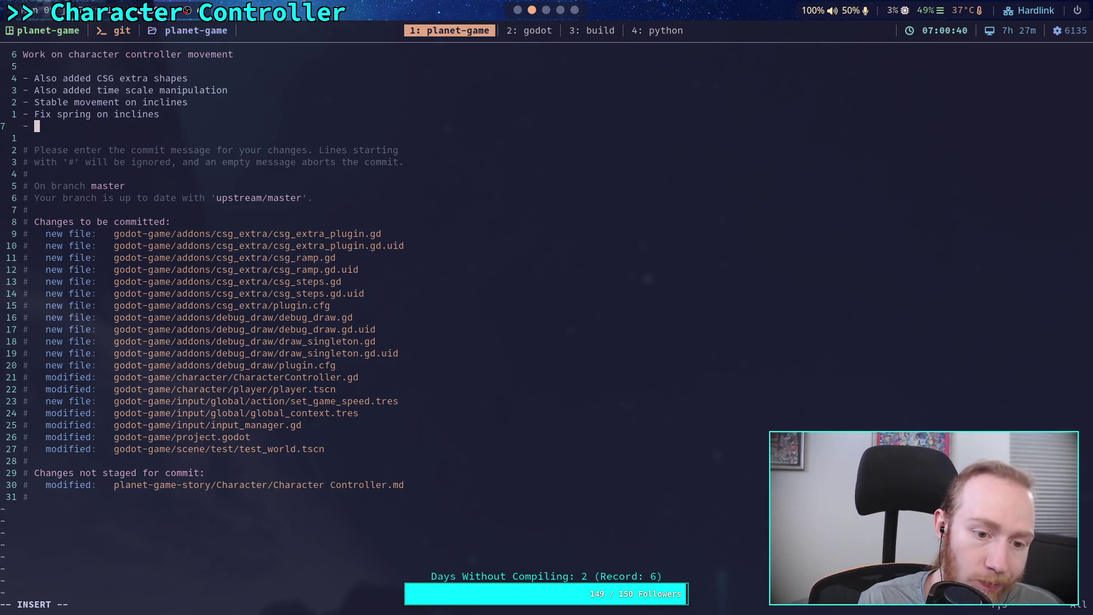
text(Added ramps )
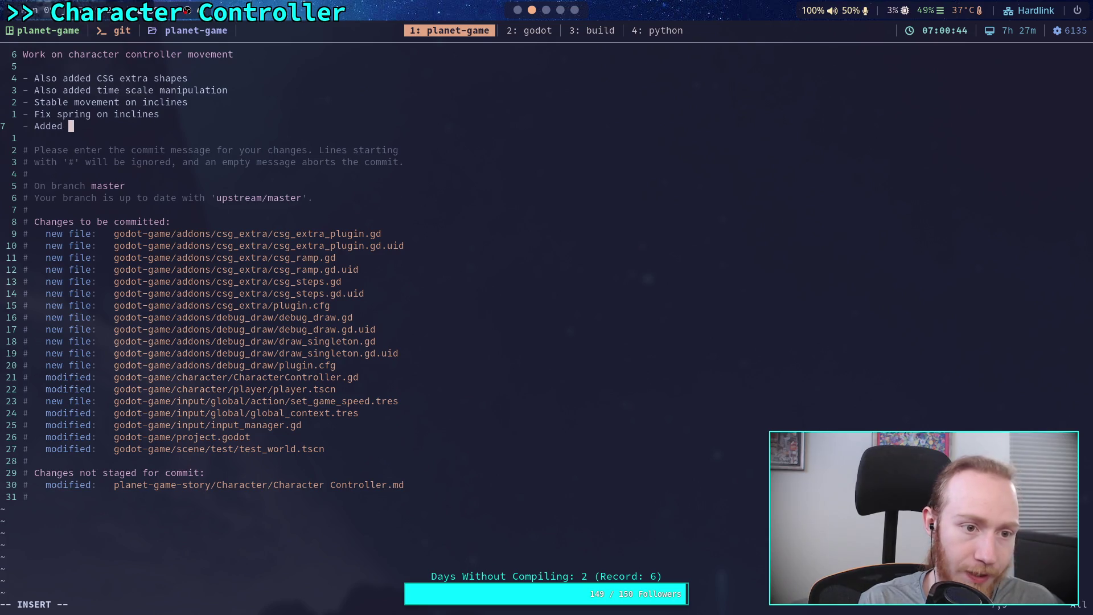
text(and steps to test level)
Append ', debug tool' to the commit summary line.
key(Escape)
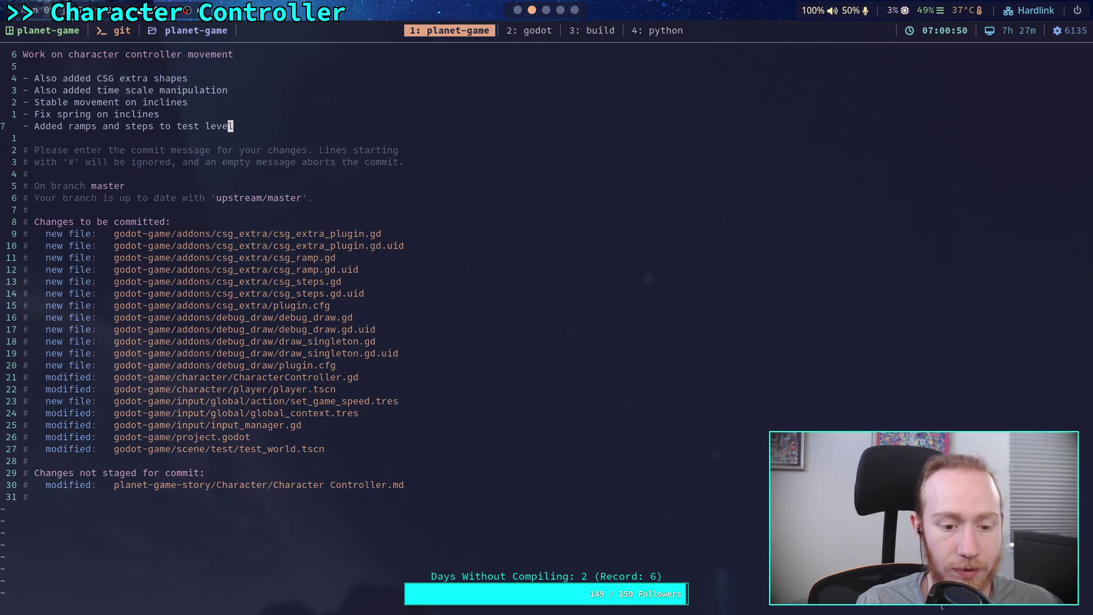
text(:)
key(Escape)
key(k)
key(k)
key(k)
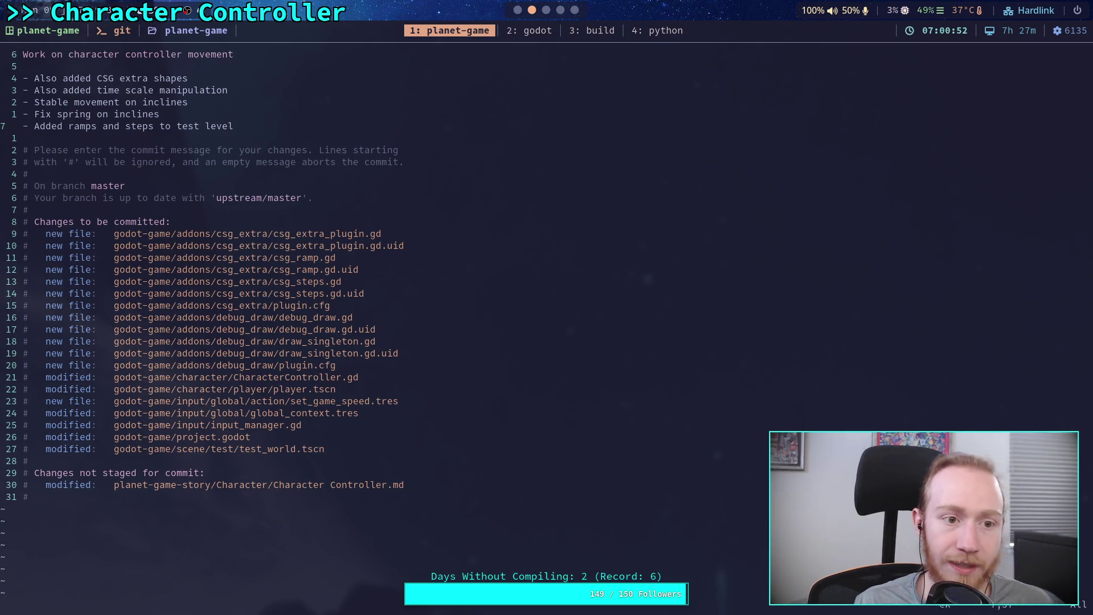
text(A)
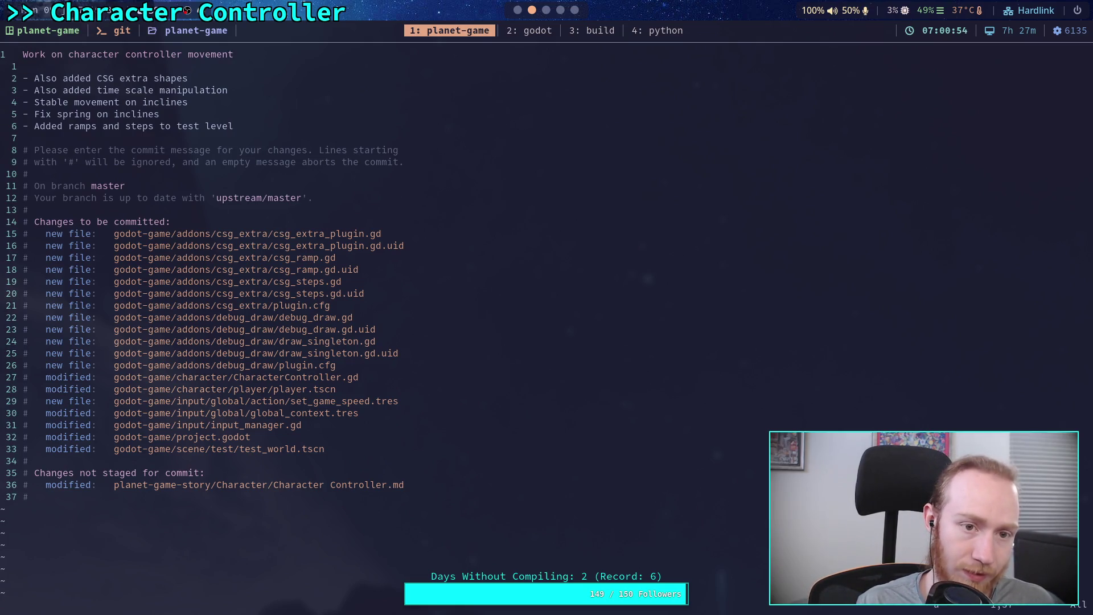
text(, debu)
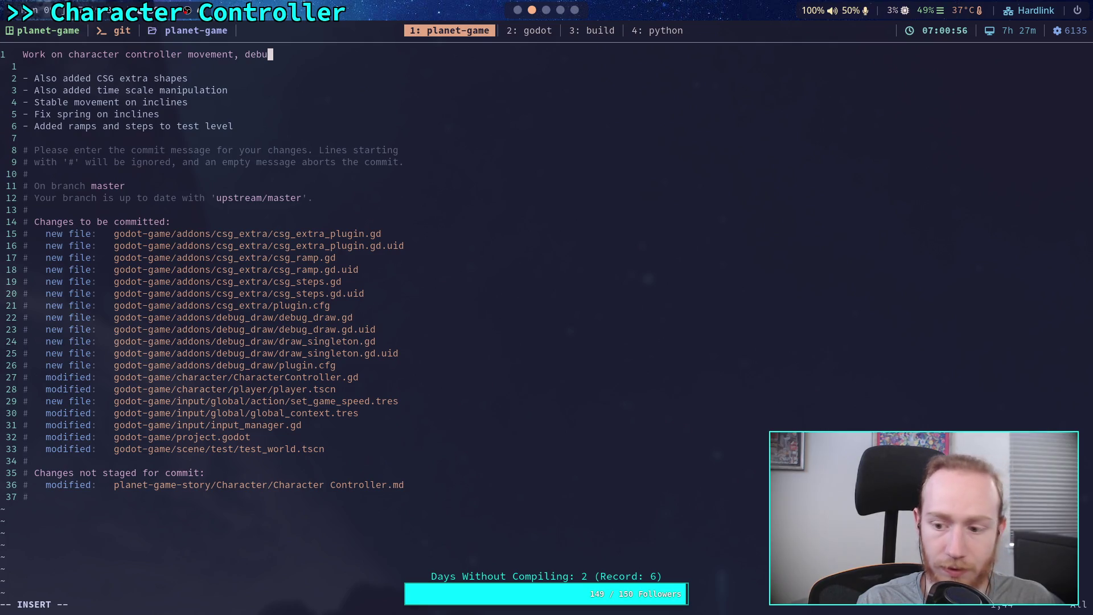
text(g)
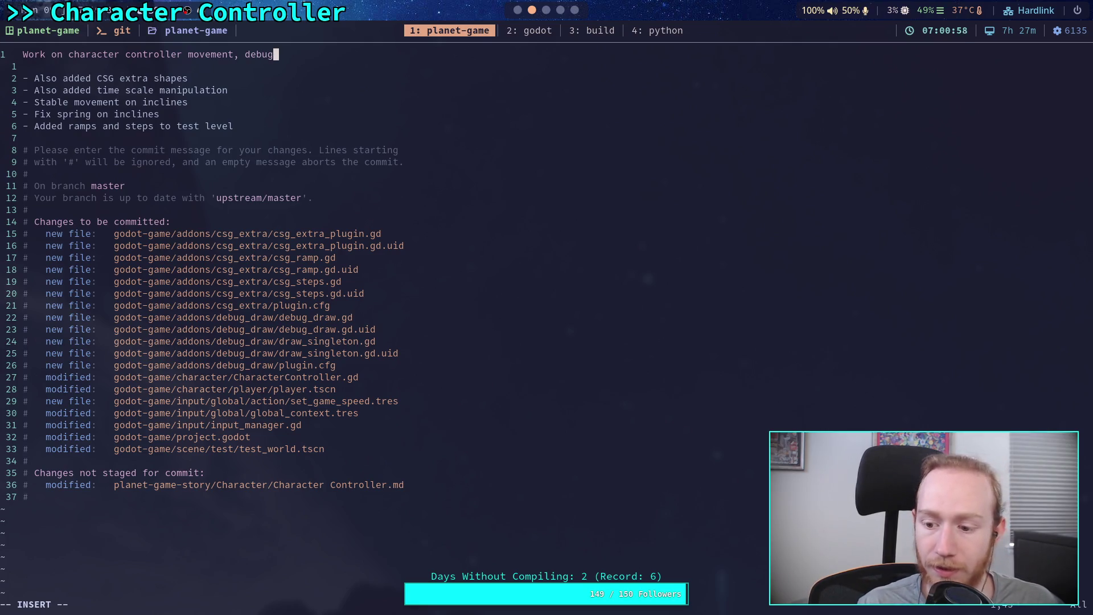
text( tool)
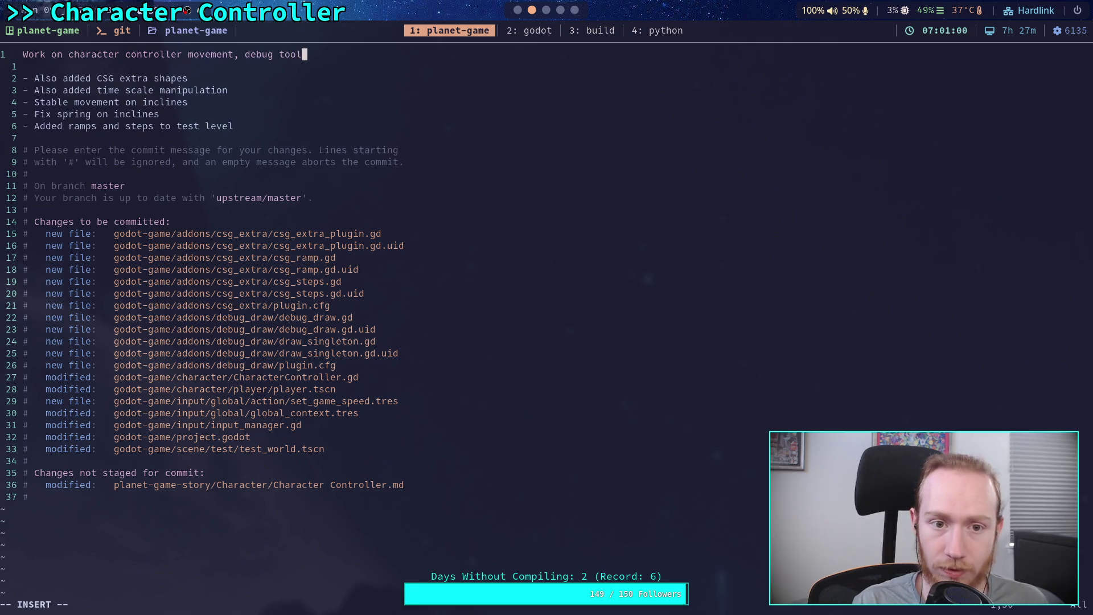
Add a bullet about the new debug addon for drawing vectors, handling off-screen cases.
key(Down)
key(Down)
key(Down)
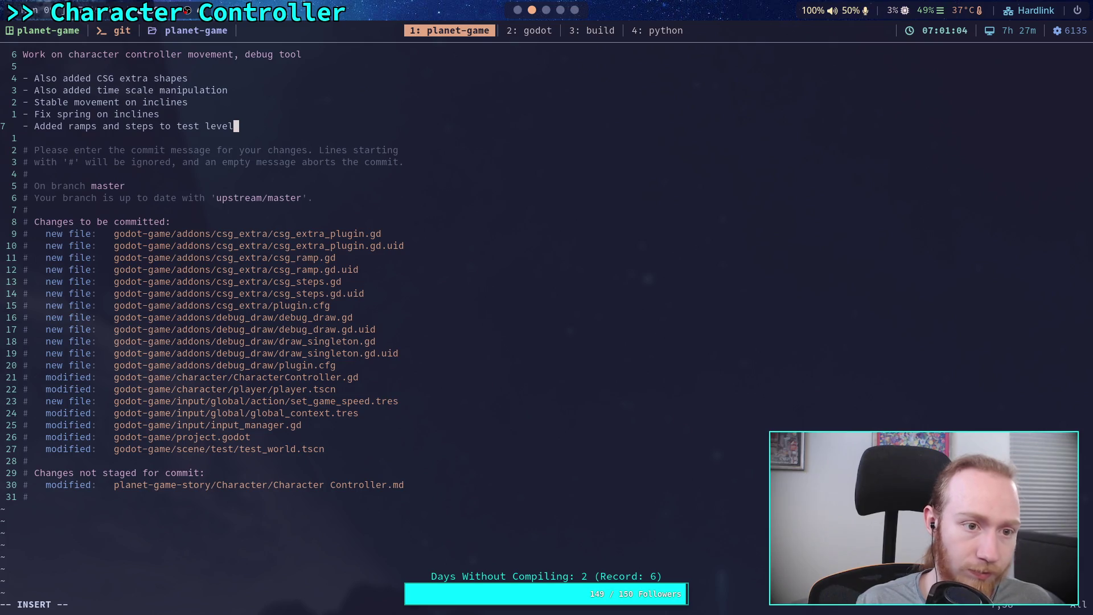
key(Return)
text(- )
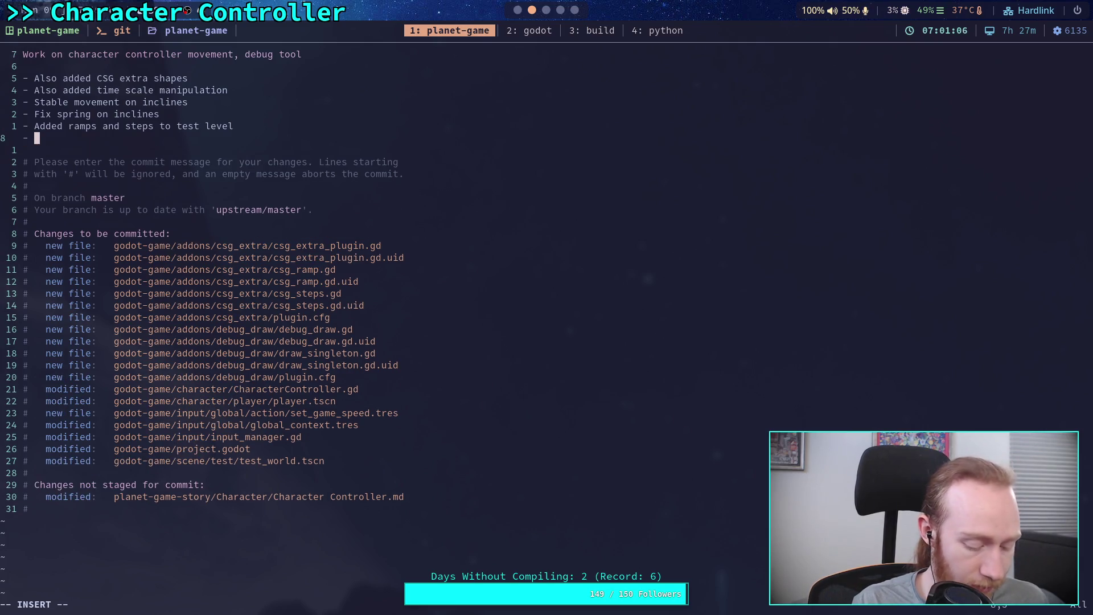
text(Adde)
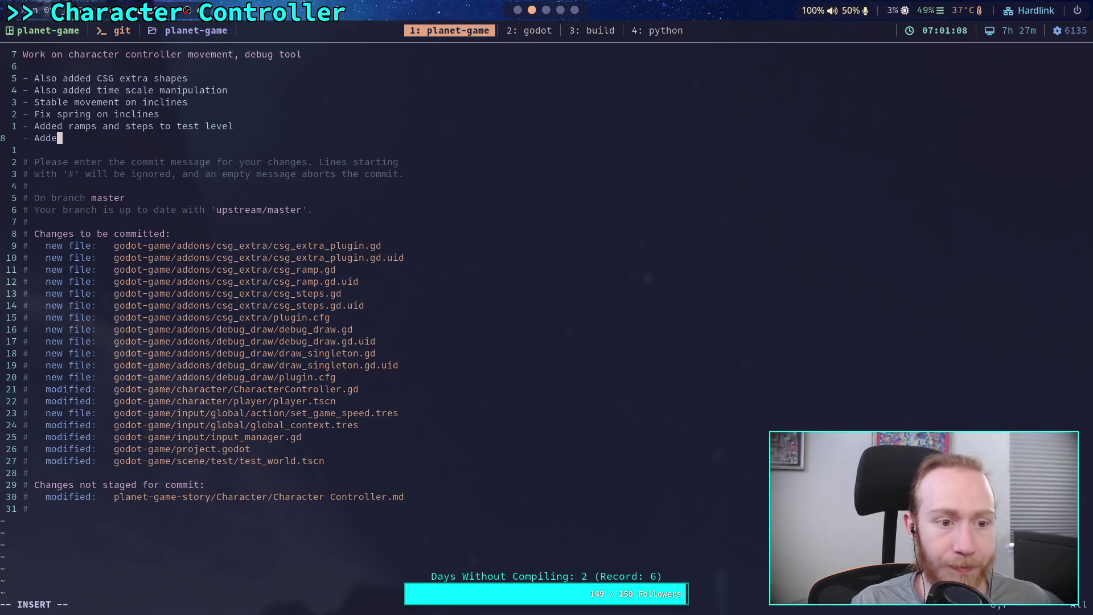
text(d debug addon for drawi)
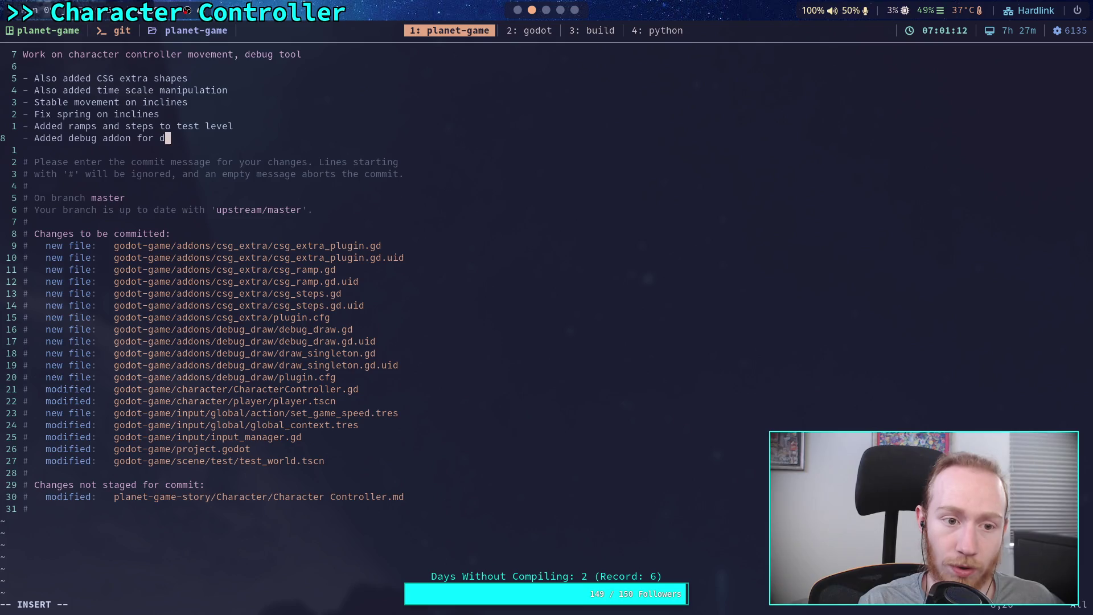
text(ng vectors and )
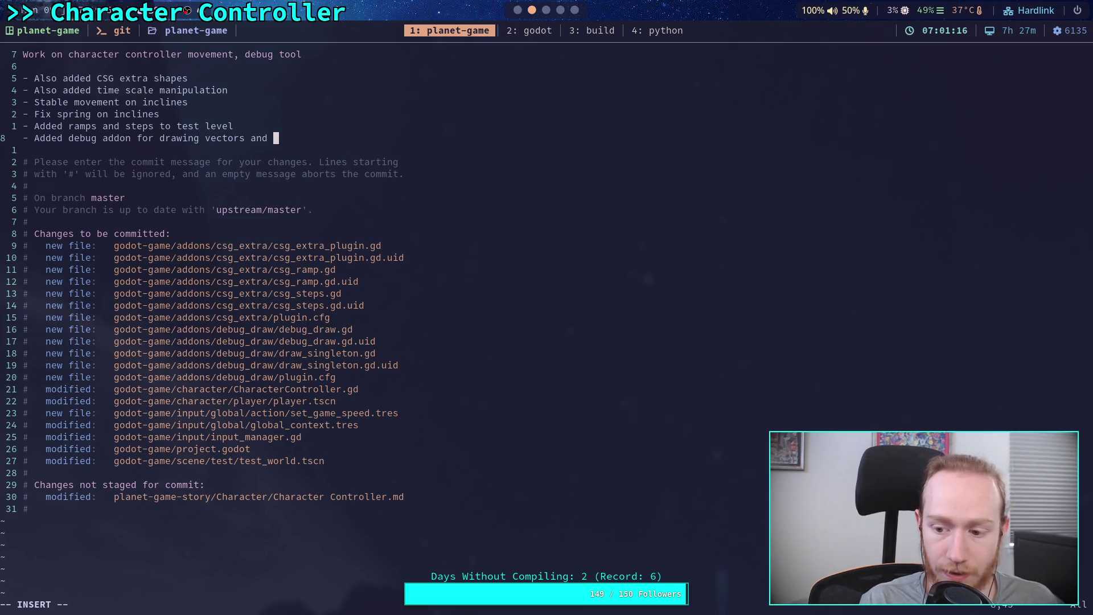
text(more thangs )
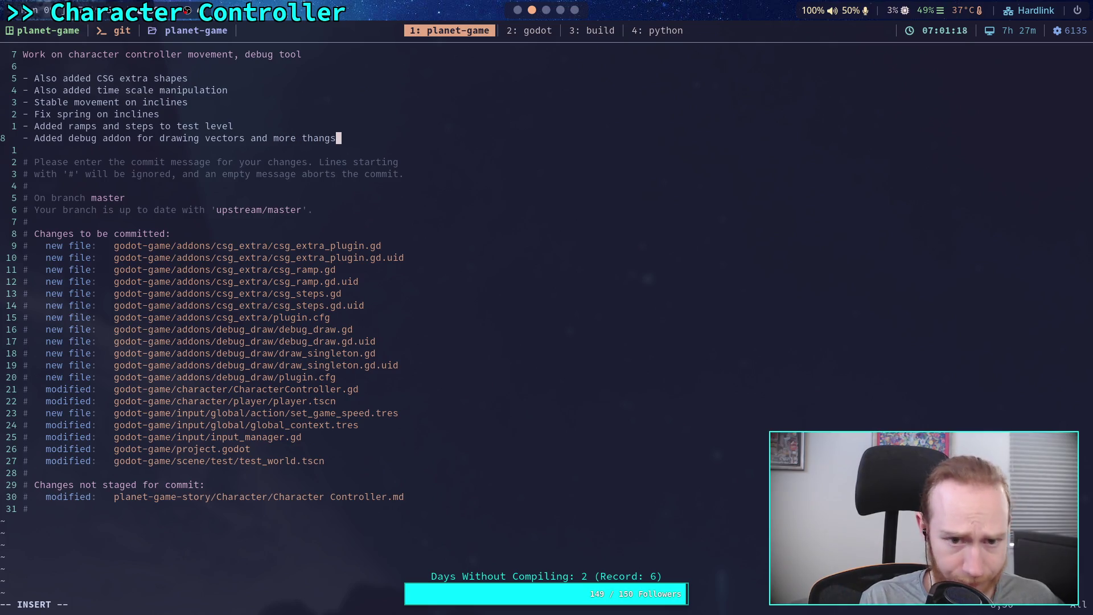
text(in)
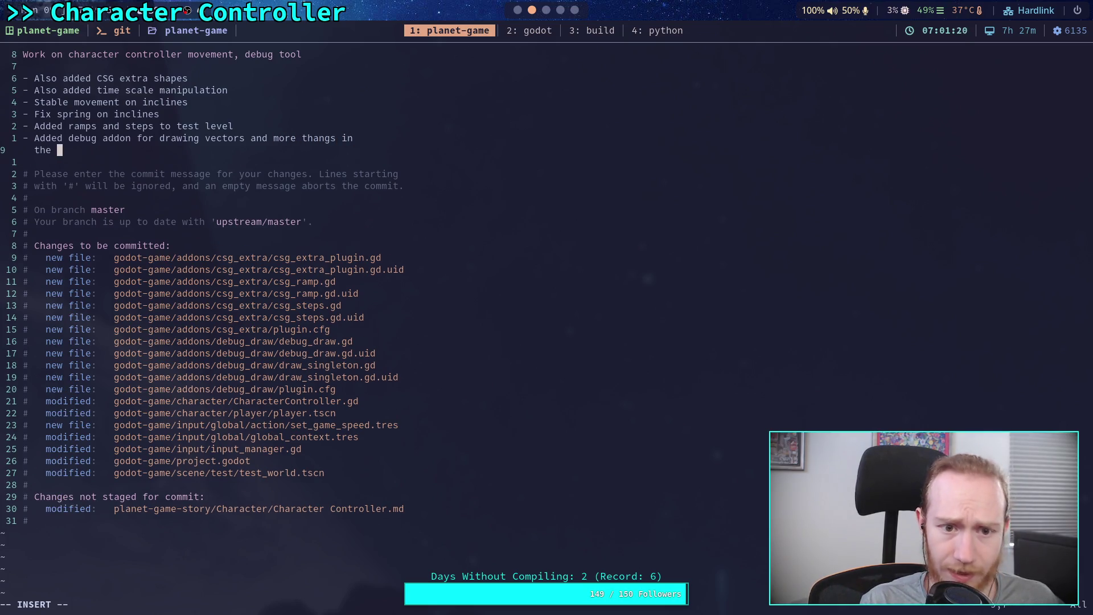
text(   the future, )
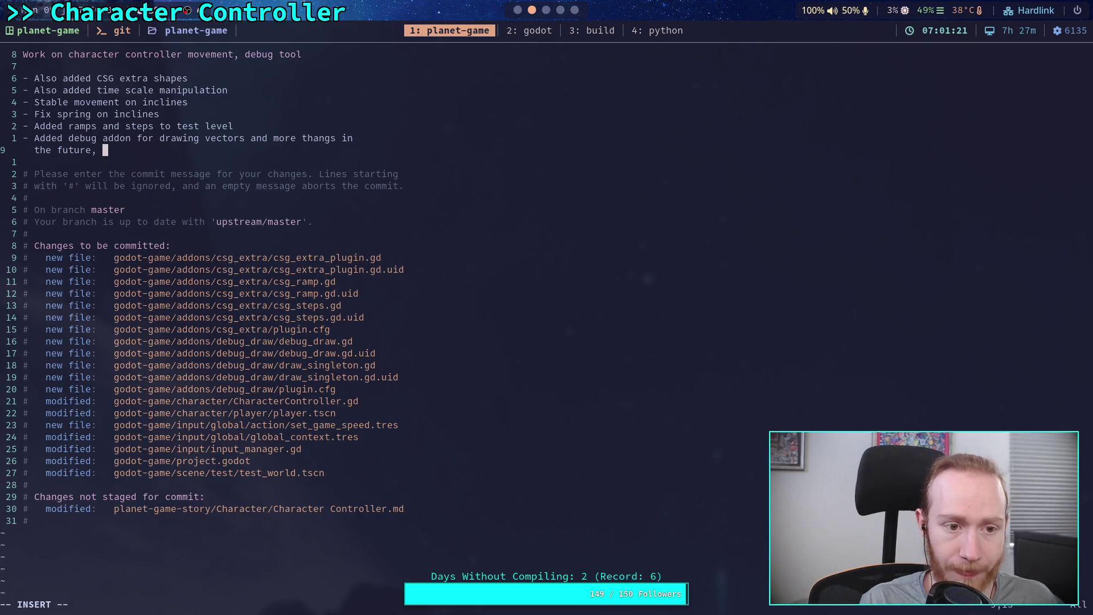
text(handles )
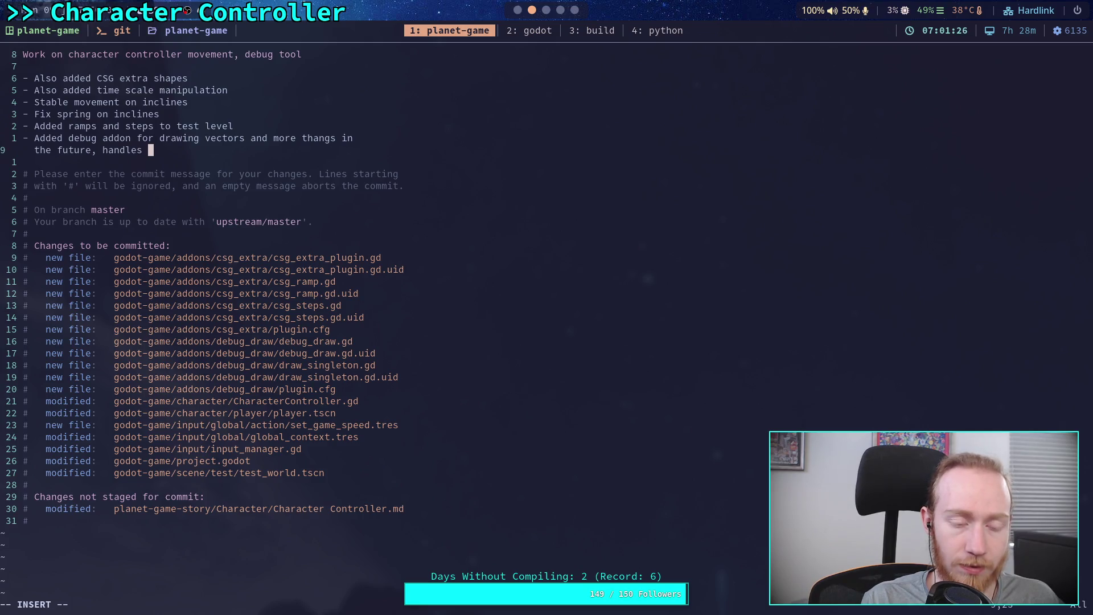
text(frustum inter)
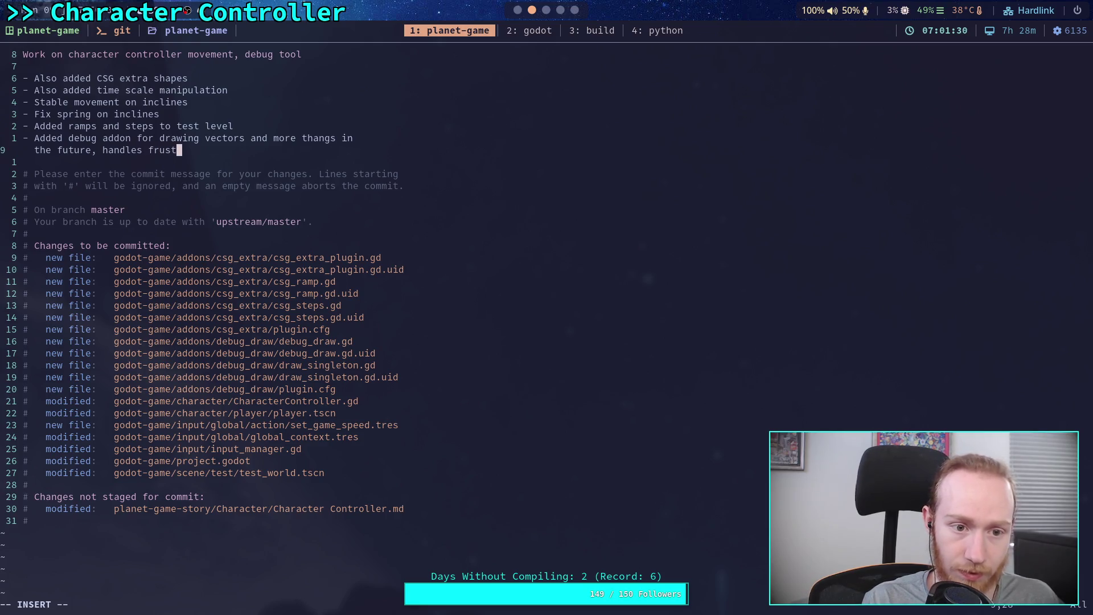
text(sec)
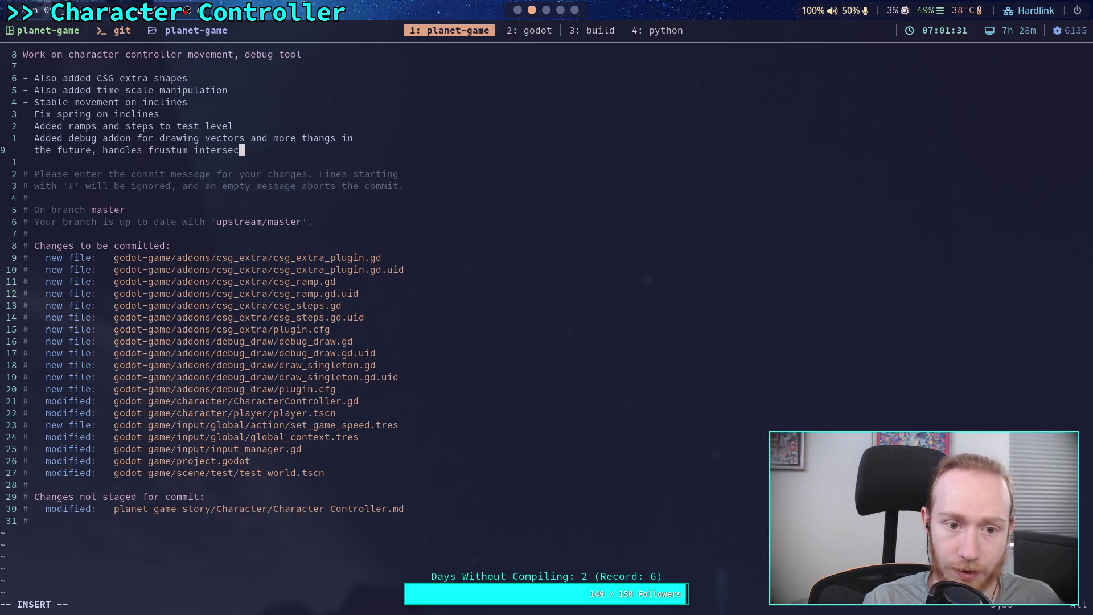
text(tion for vectors that)
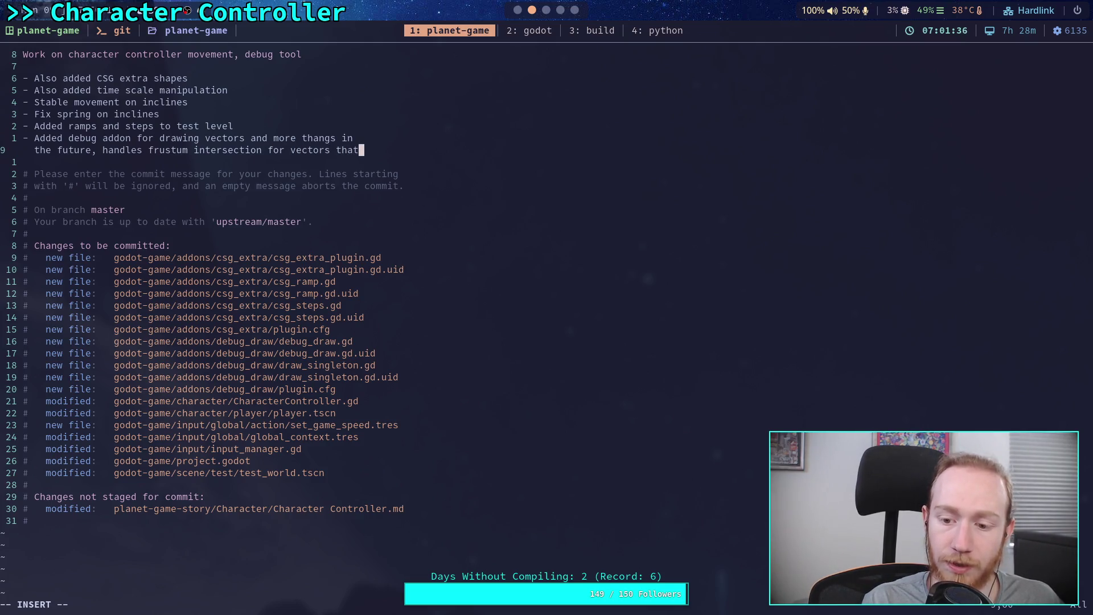
key(Return)
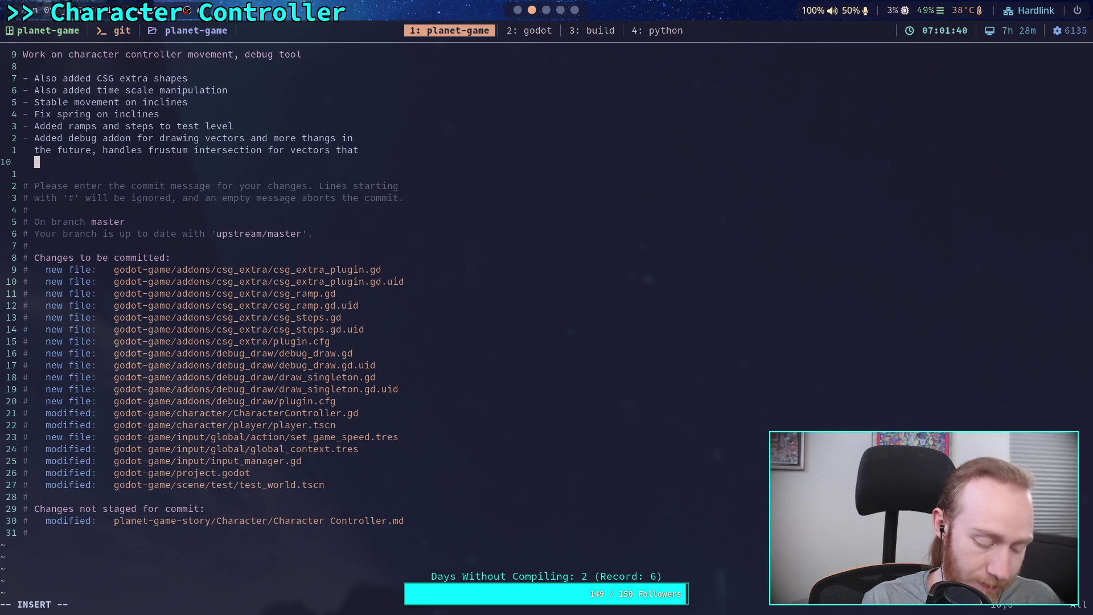
text(pass off-screen)
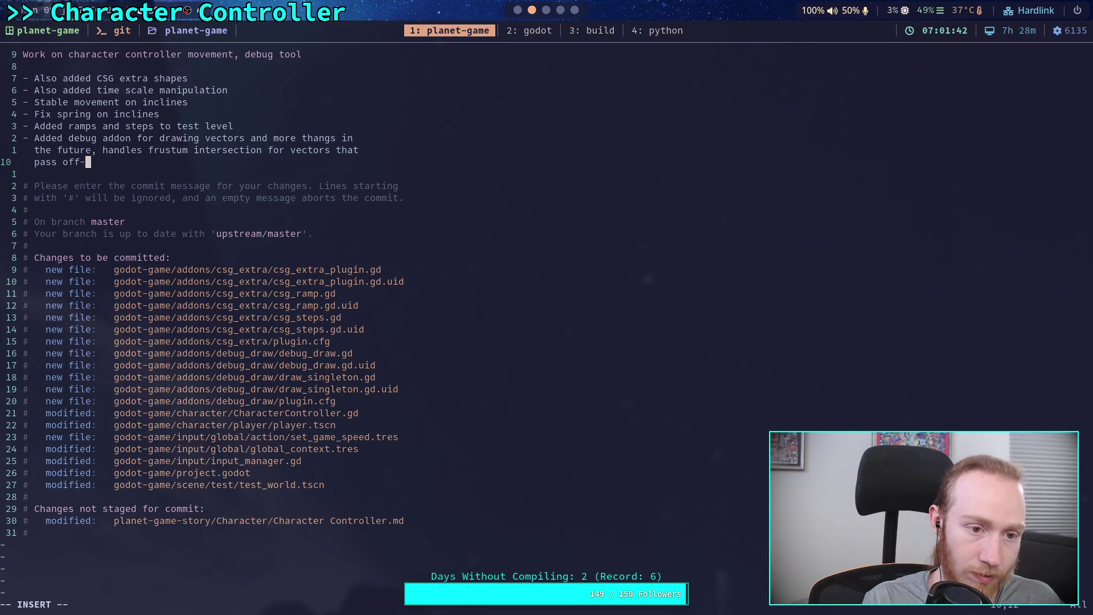
Save the message with :wq to complete the commit, then return to the Godot editor.
key(Escape)
text(:wq)
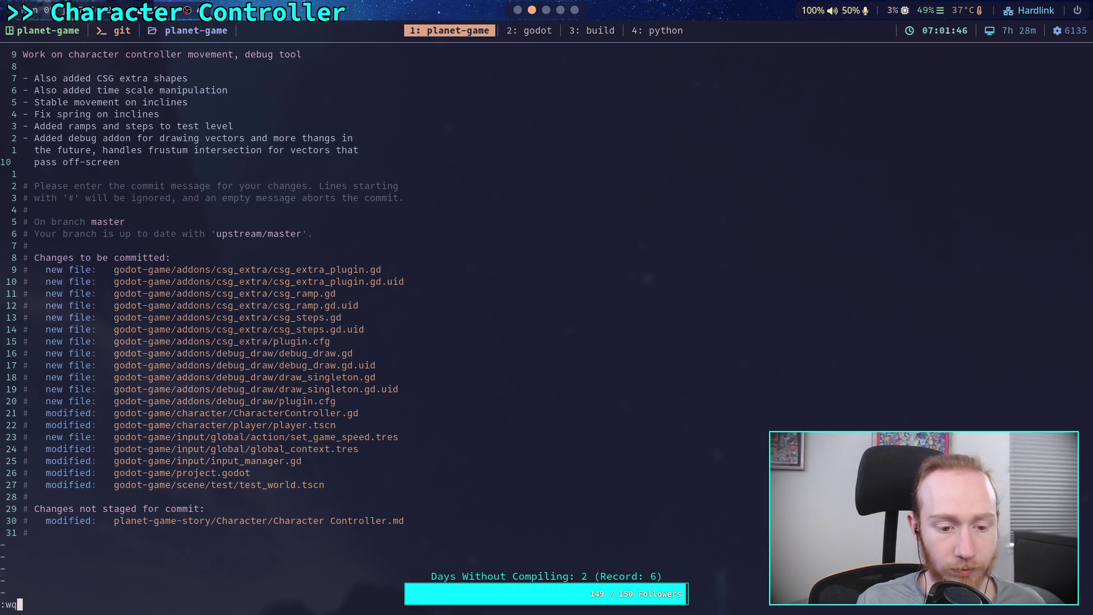
key(Return)
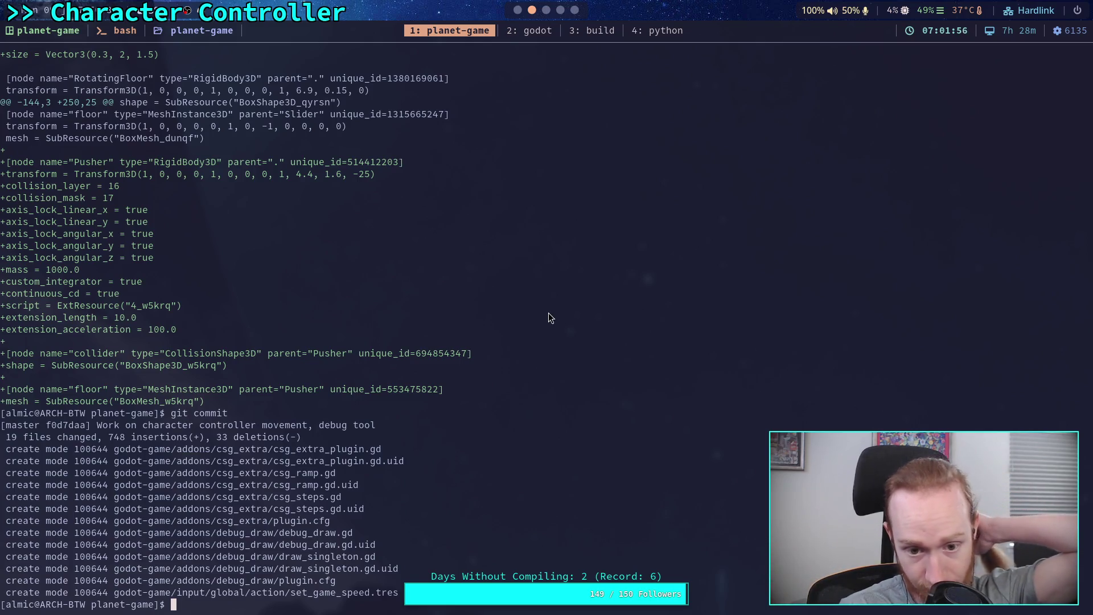
click(538, 30)
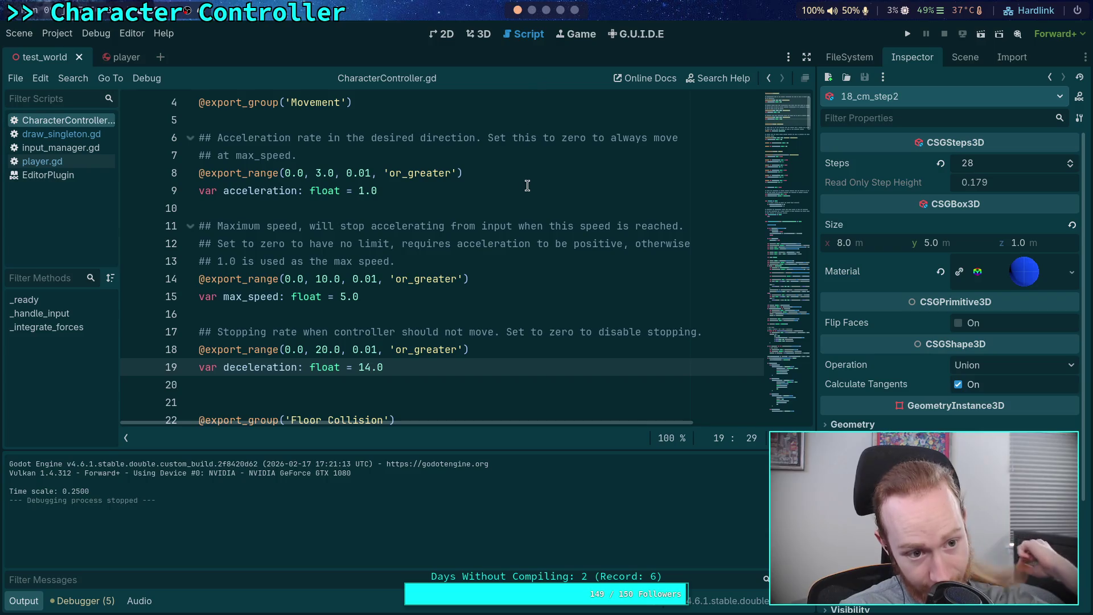
Hide the Output panel, review CharacterController.gd's max_speed setting, then jump to its debug-vector code at the end.
click(24, 601)
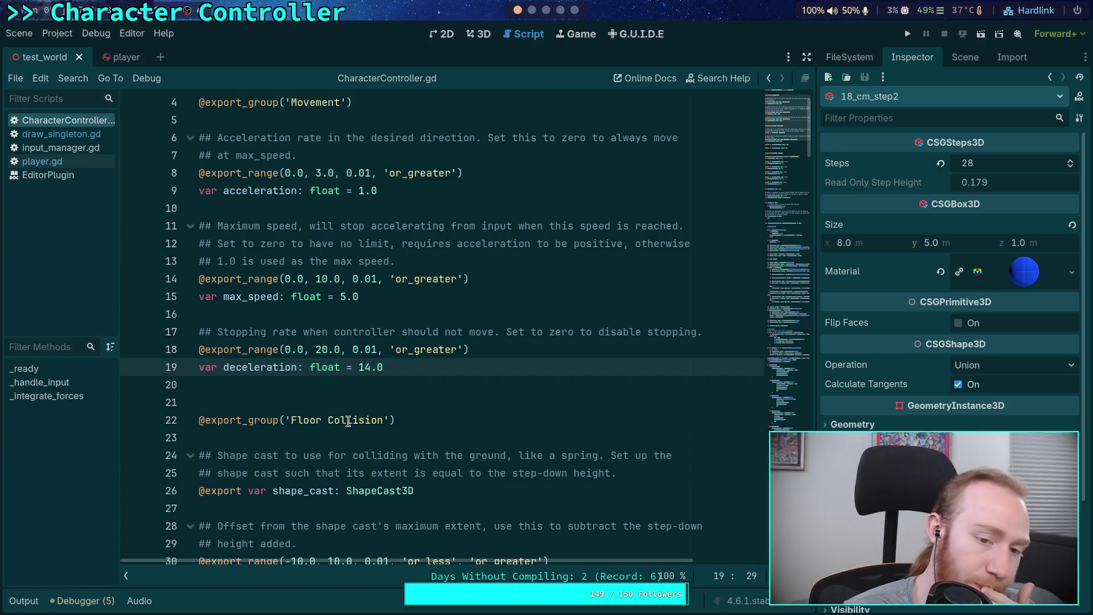
scroll(368, 389, down, 6)
scroll(369, 390, up, 5)
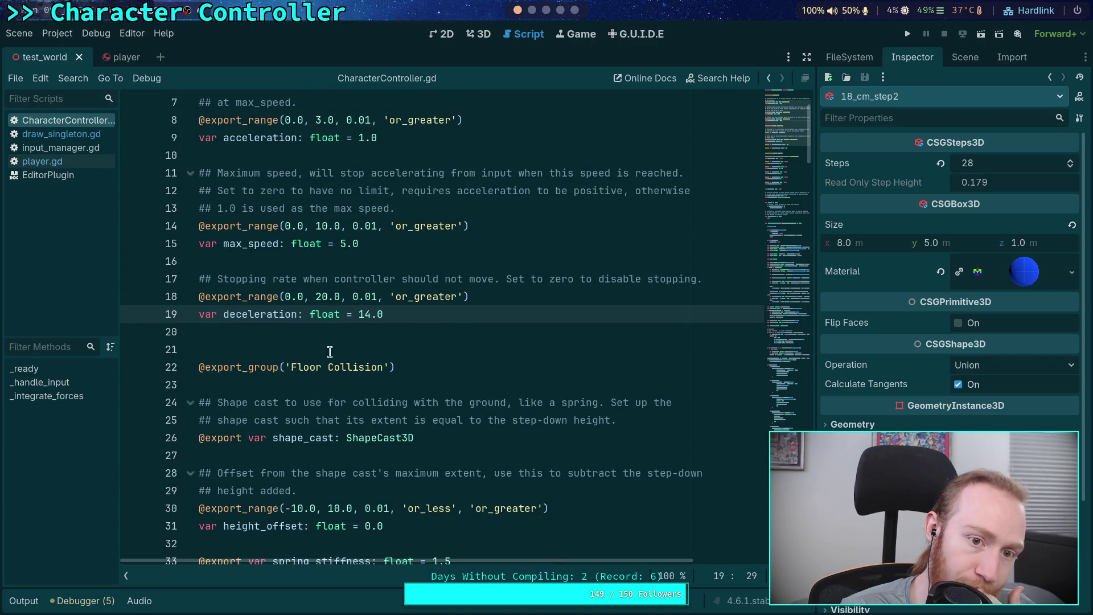
scroll(368, 390, up, 1)
drag(378, 193, 196, 197)
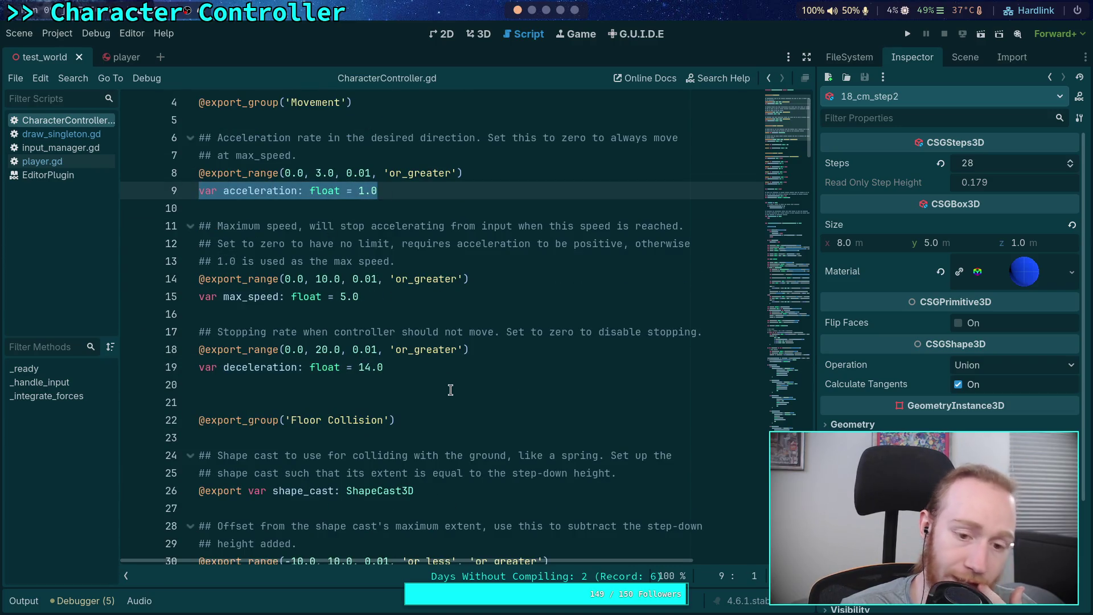
mouse_move(383, 296)
mouse_down()
mouse_move(170, 213)
mouse_move(399, 296)
mouse_move(170, 244)
mouse_move(149, 228)
mouse_up()
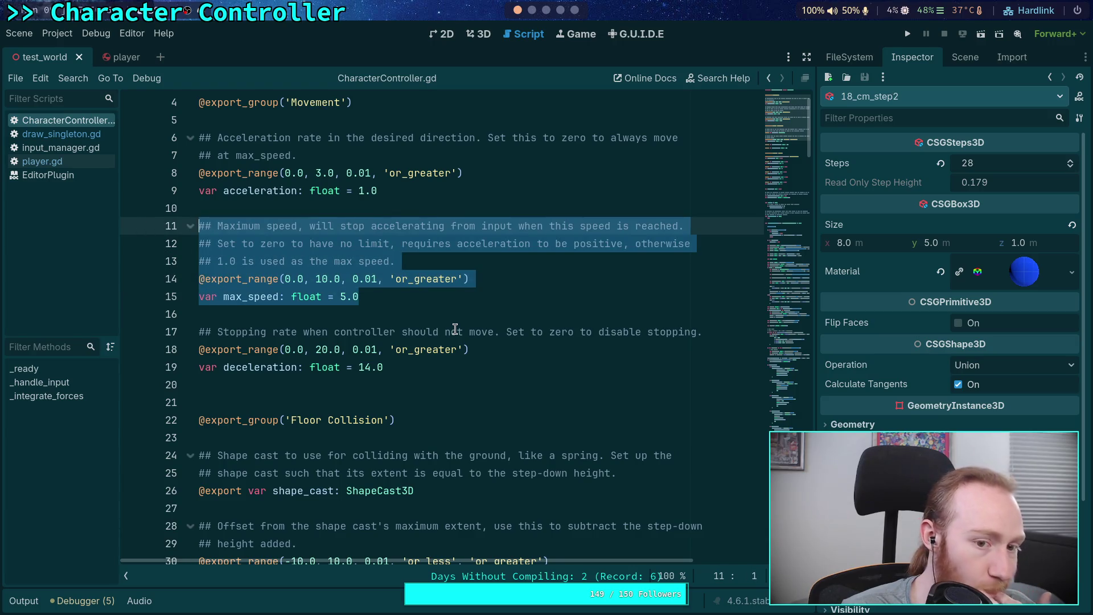
click(378, 311)
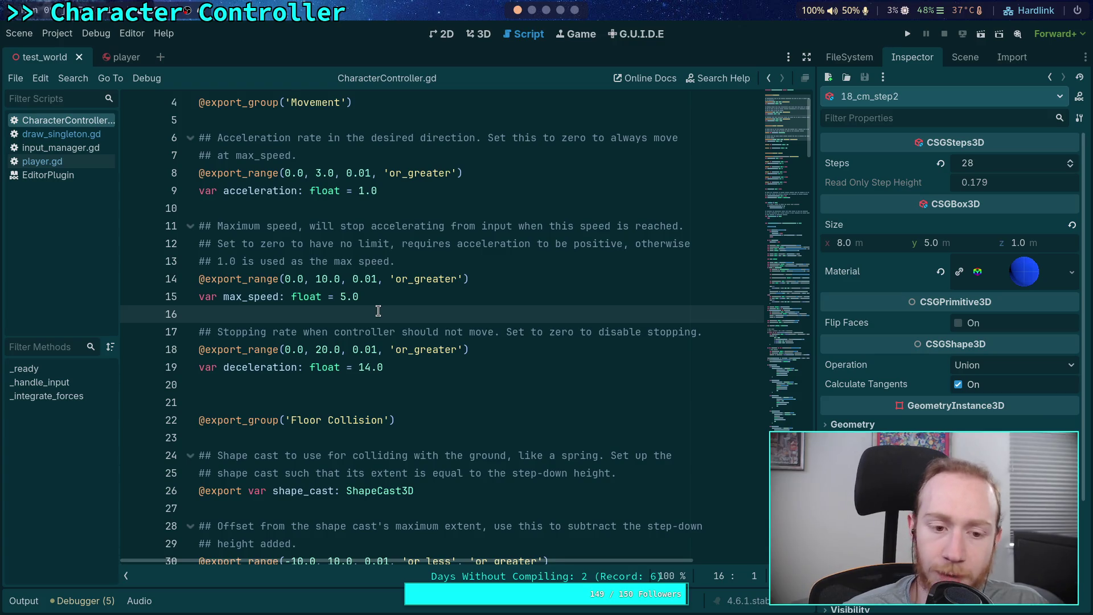
drag(378, 295, 197, 299)
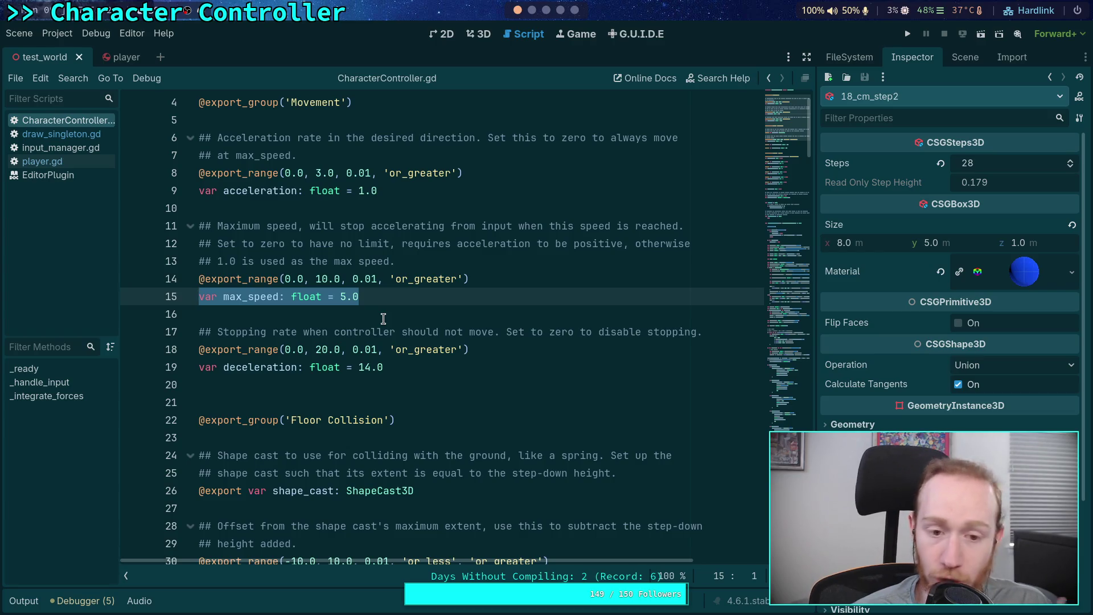
click(361, 312)
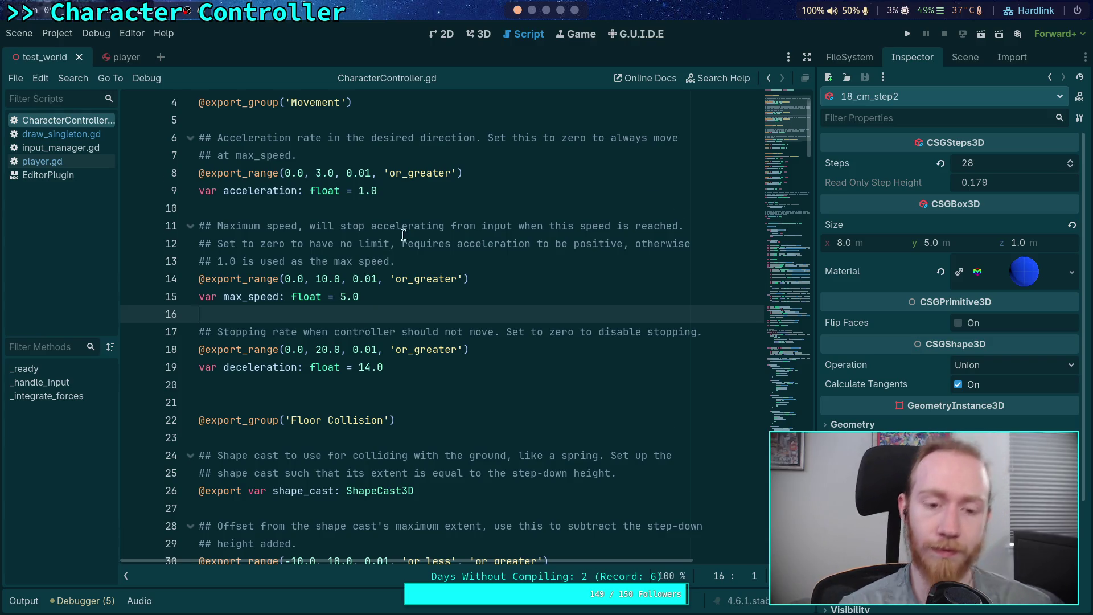
scroll(672, 253, down, 7)
drag(790, 170, 790, 424)
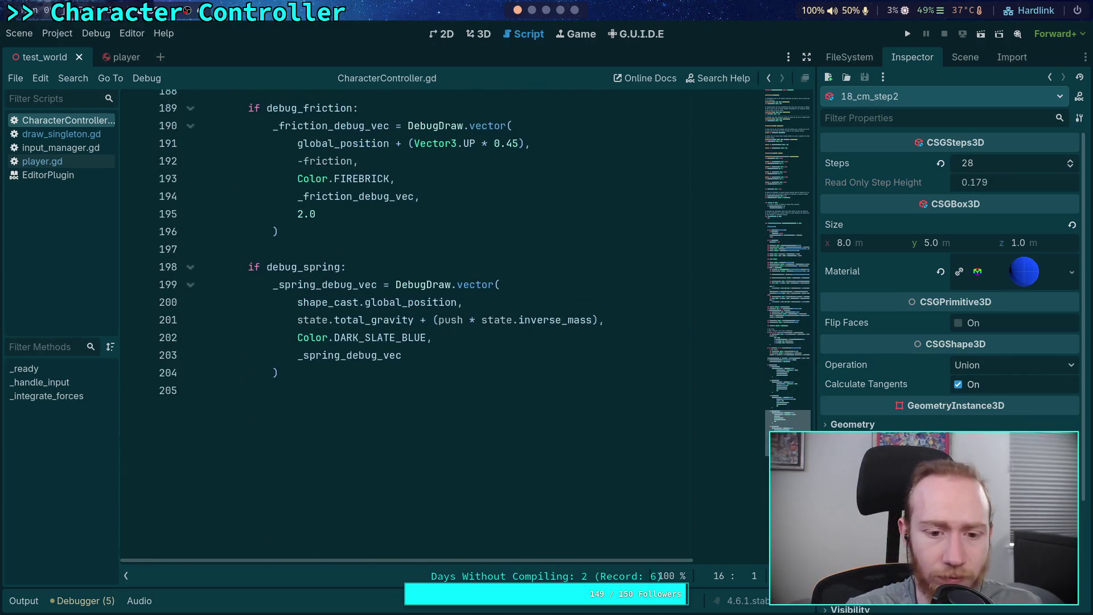
Open draw_singleton.gd, fold _draw, vector and _draw_vector, and open blank lines above vector.
scroll(461, 386, up, 3)
click(61, 134)
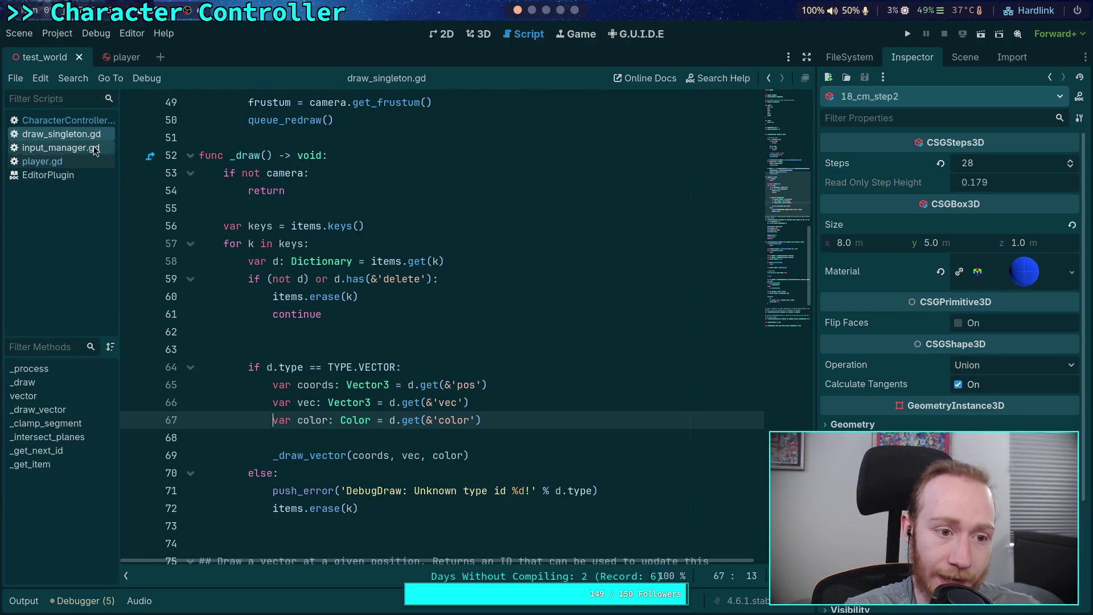
scroll(180, 265, up, 2)
click(190, 261)
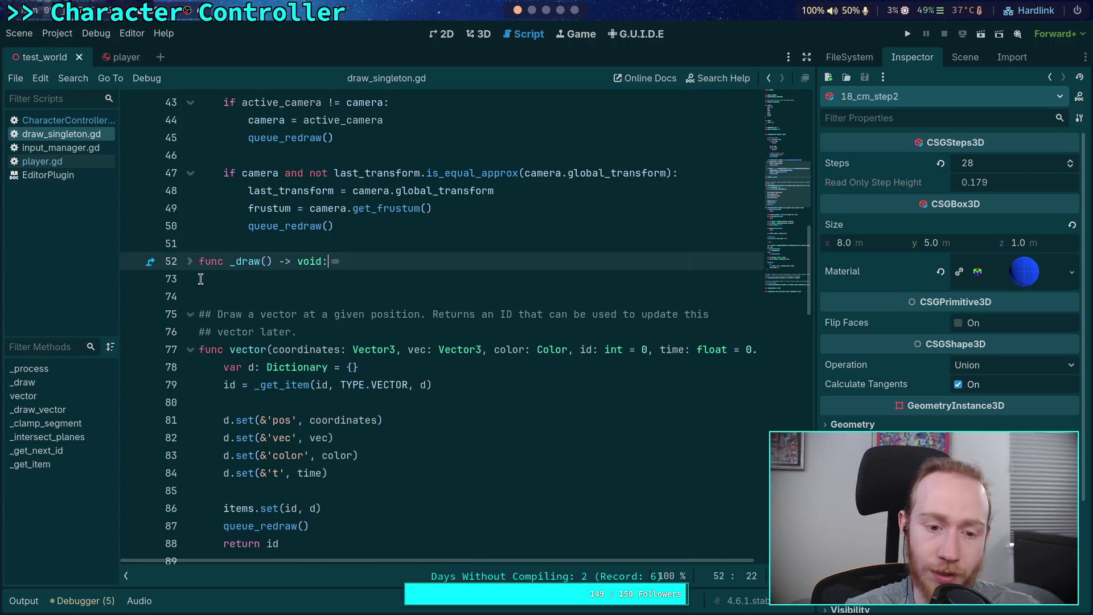
click(190, 349)
click(190, 384)
click(253, 415)
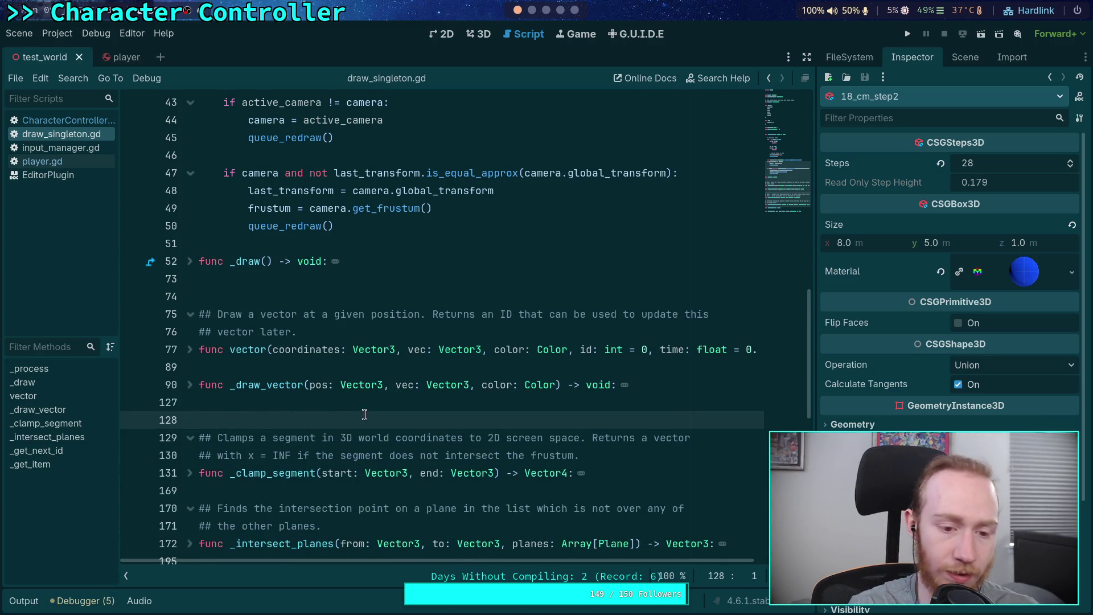
key(Up)
key(Up)
key(Up)
key(Return)
key(Return)
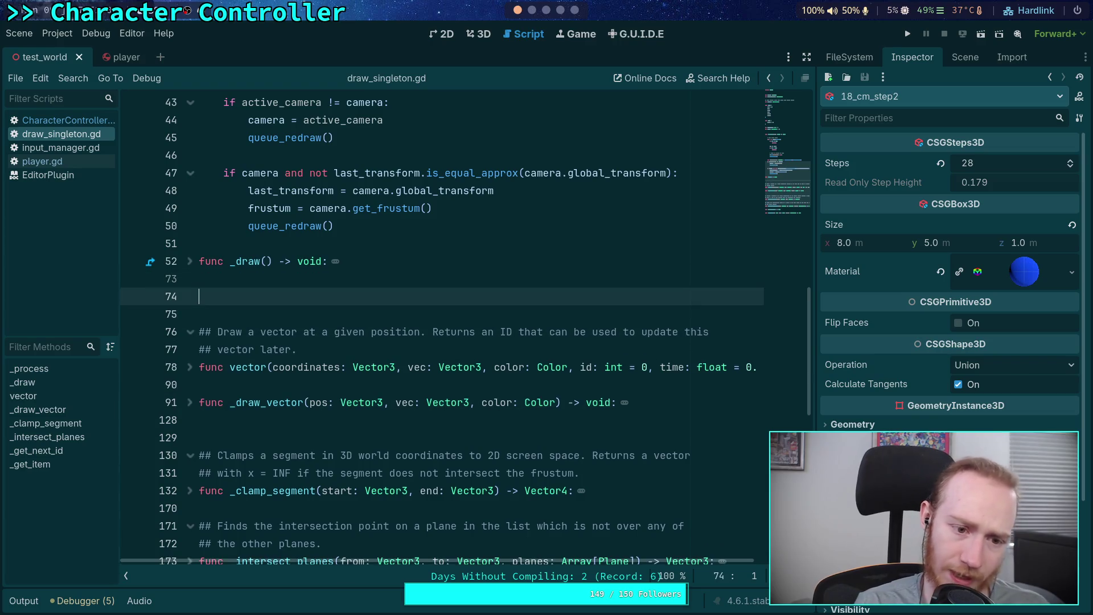
Write the signature func text(coordinates: Vector3, string: String, color: Color, id: int = 0, time: float = 0.0) -> int:.
text(func text)
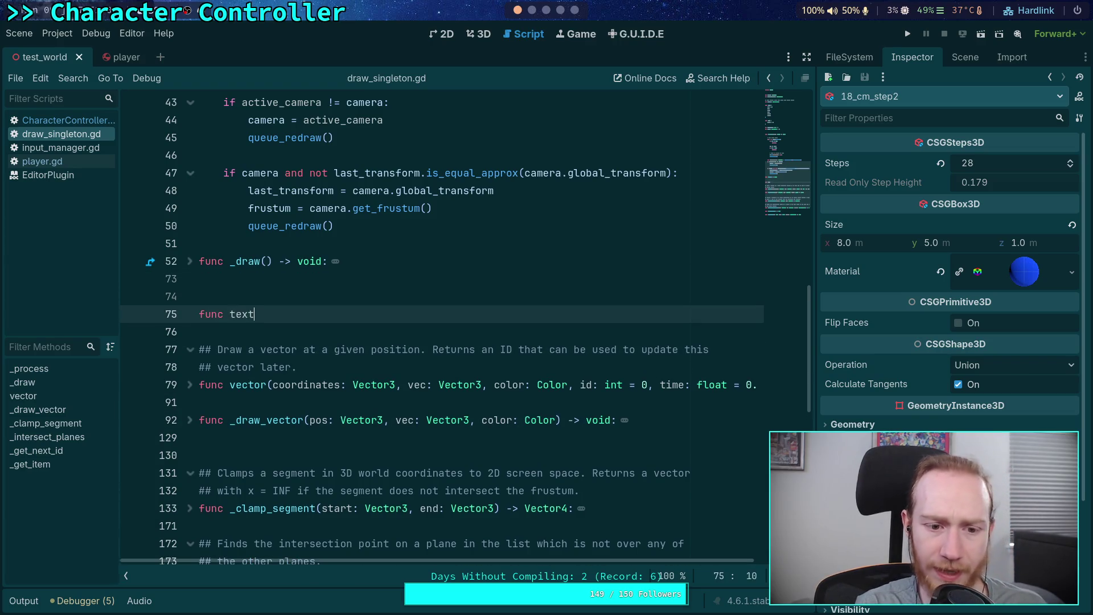
text((coordinates0)
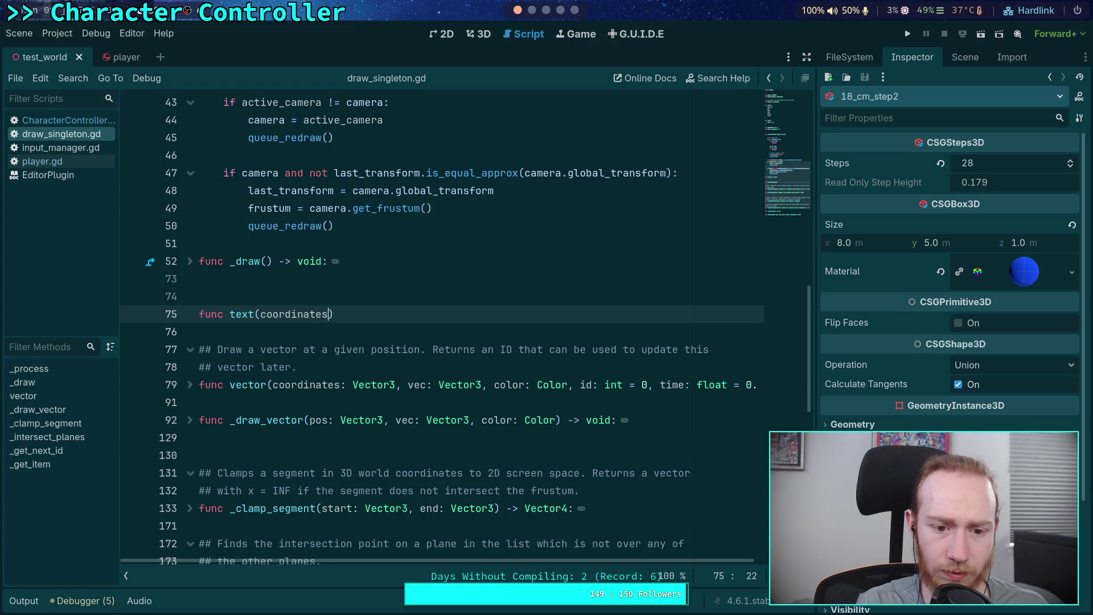
key(BackSpace)
text(: Vector3,)
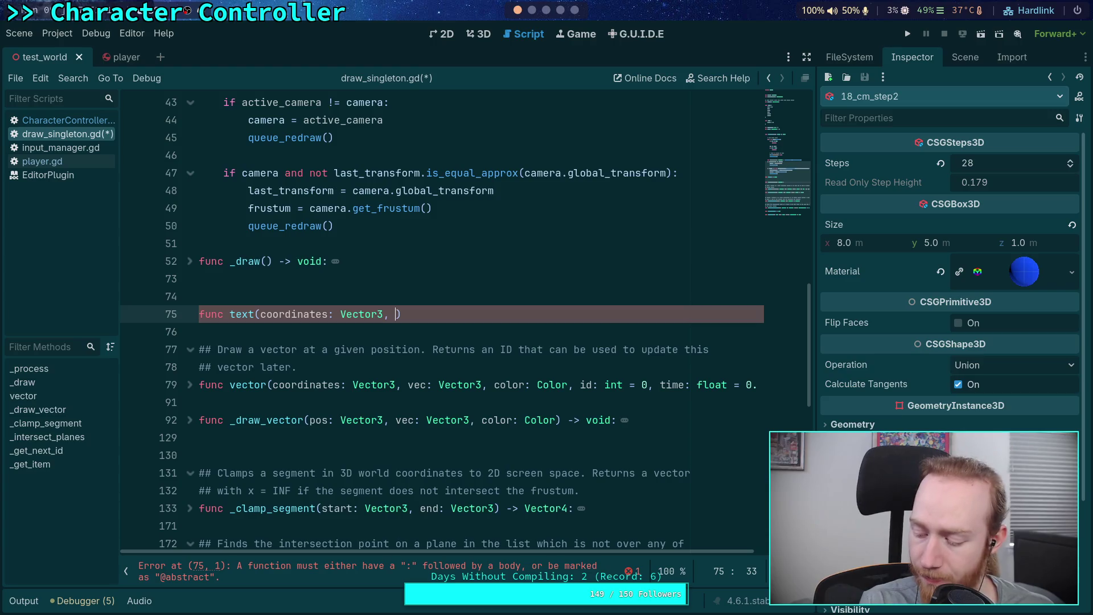
text(string)
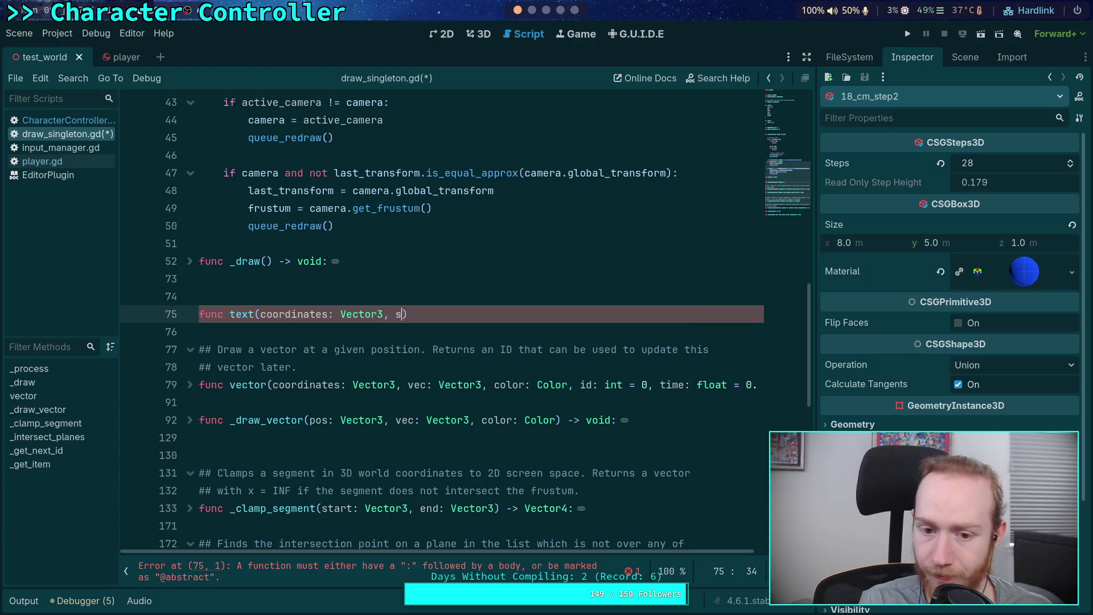
key(BackSpace)
key(BackSpace)
key(BackSpace)
text(ing)
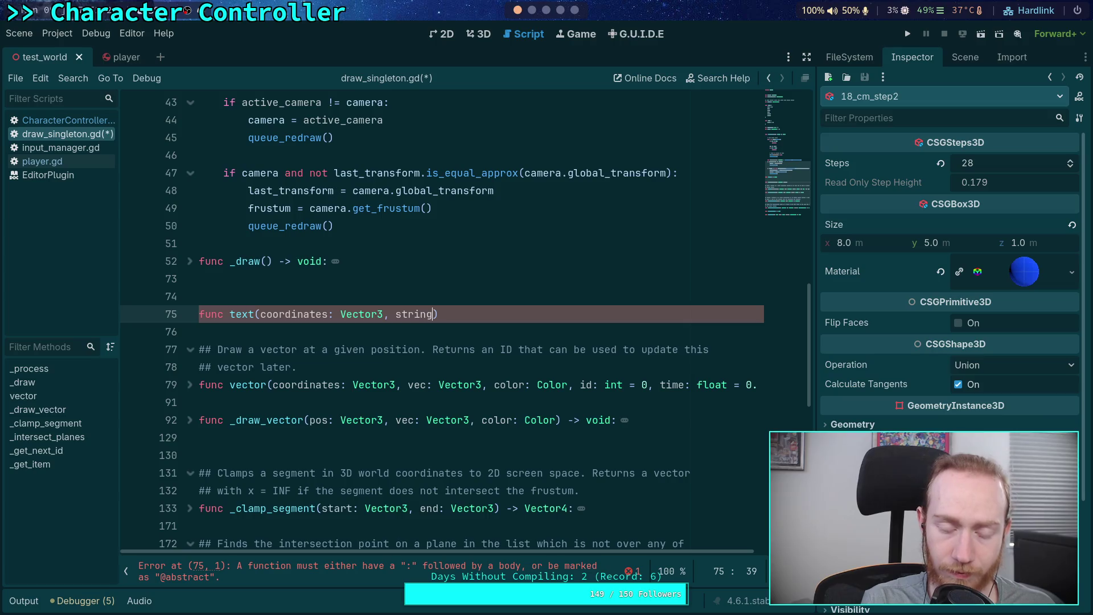
text(: String)
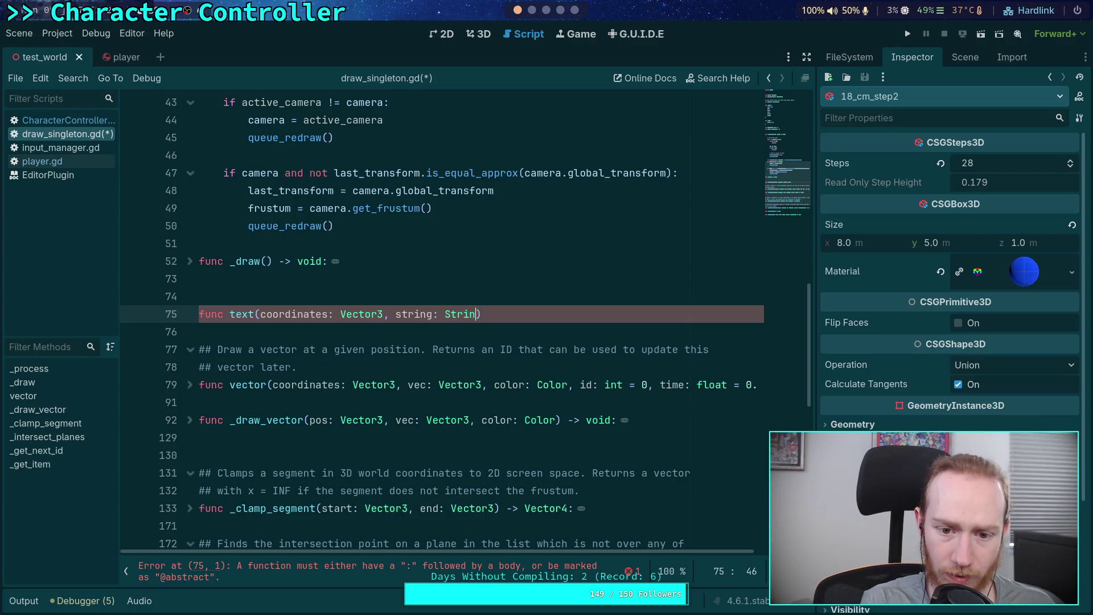
text(, )
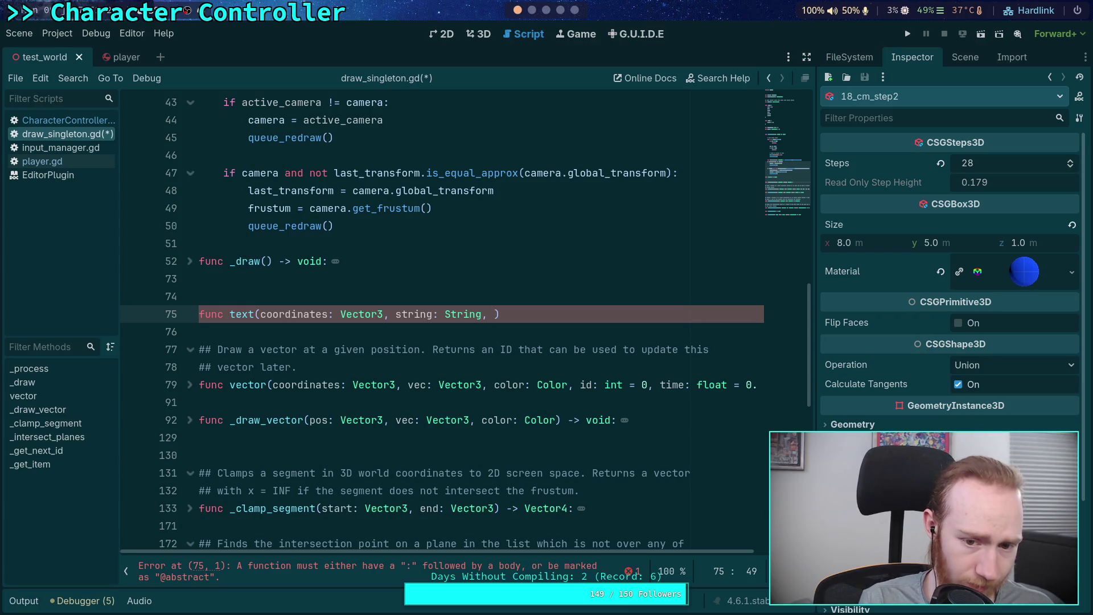
text(color: Co)
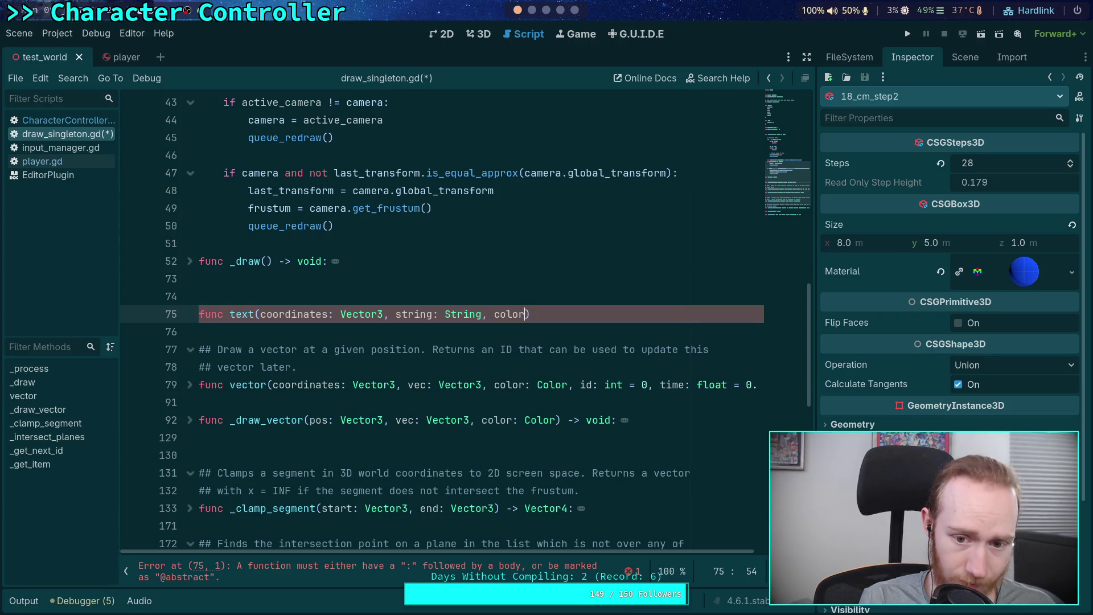
text(lor, id: int)
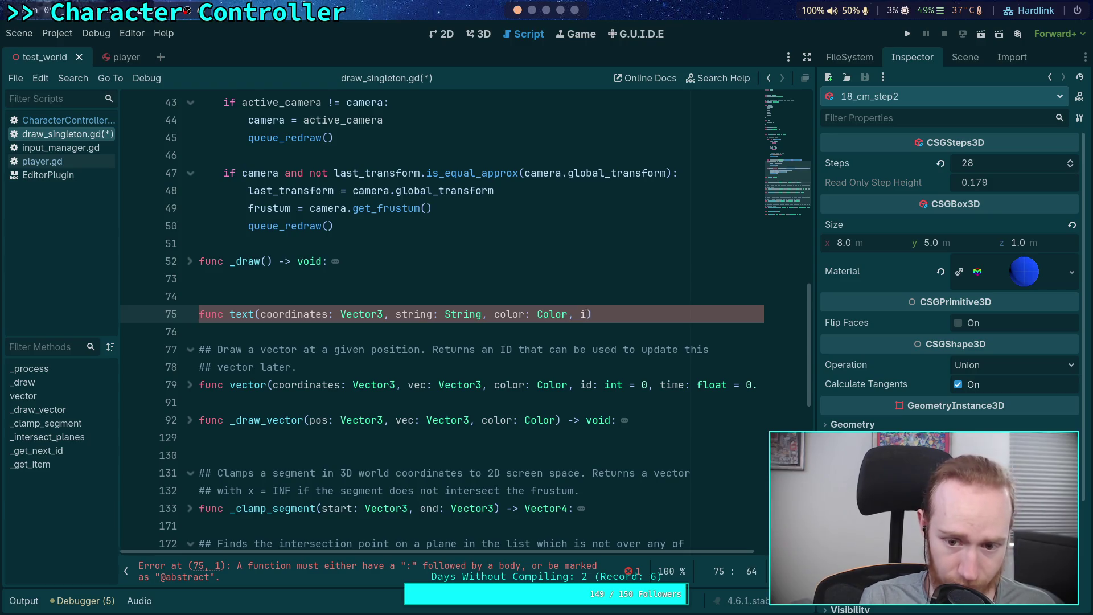
text( = 0)
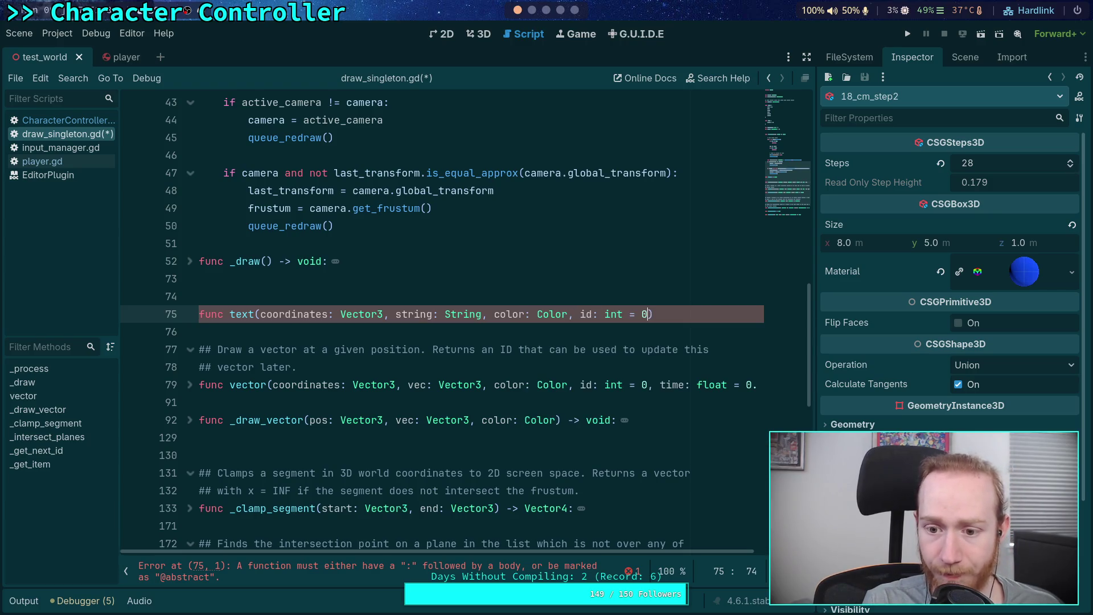
text(, time: float)
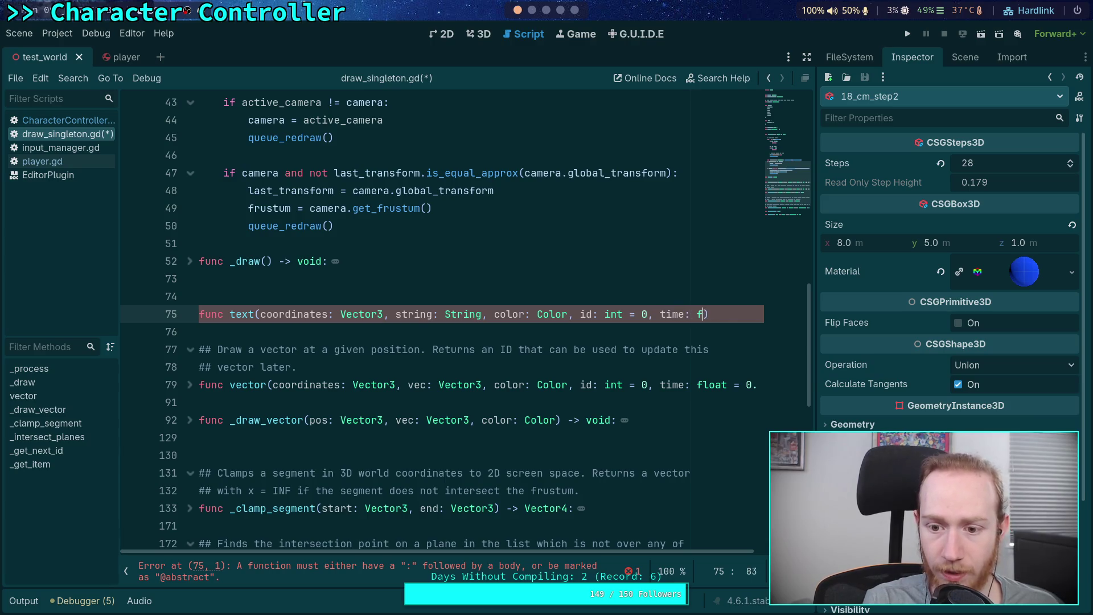
text( = 0.0)
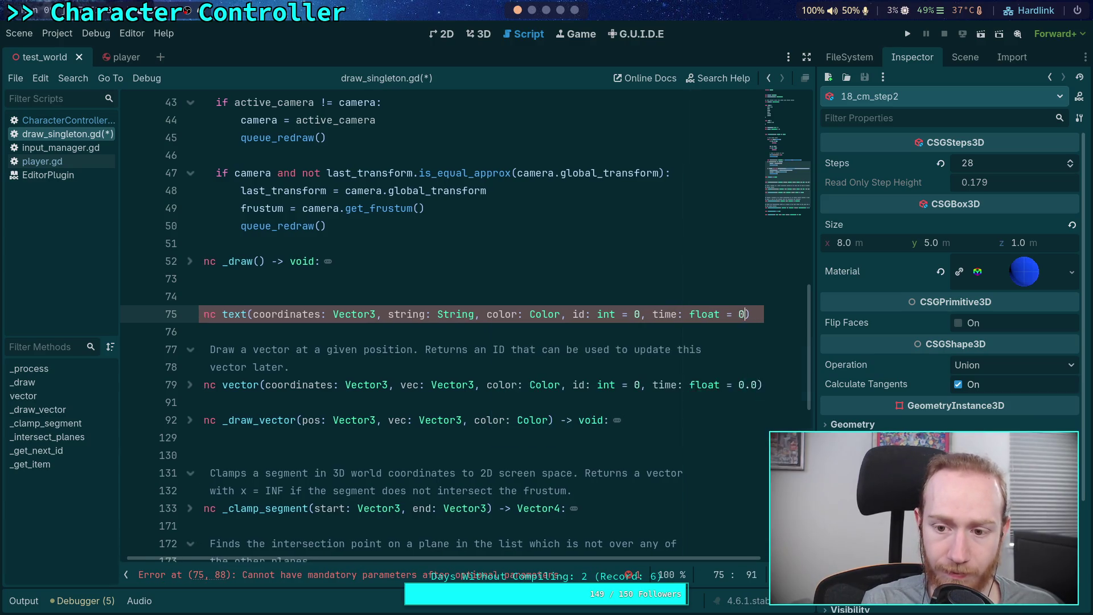
text() ->)
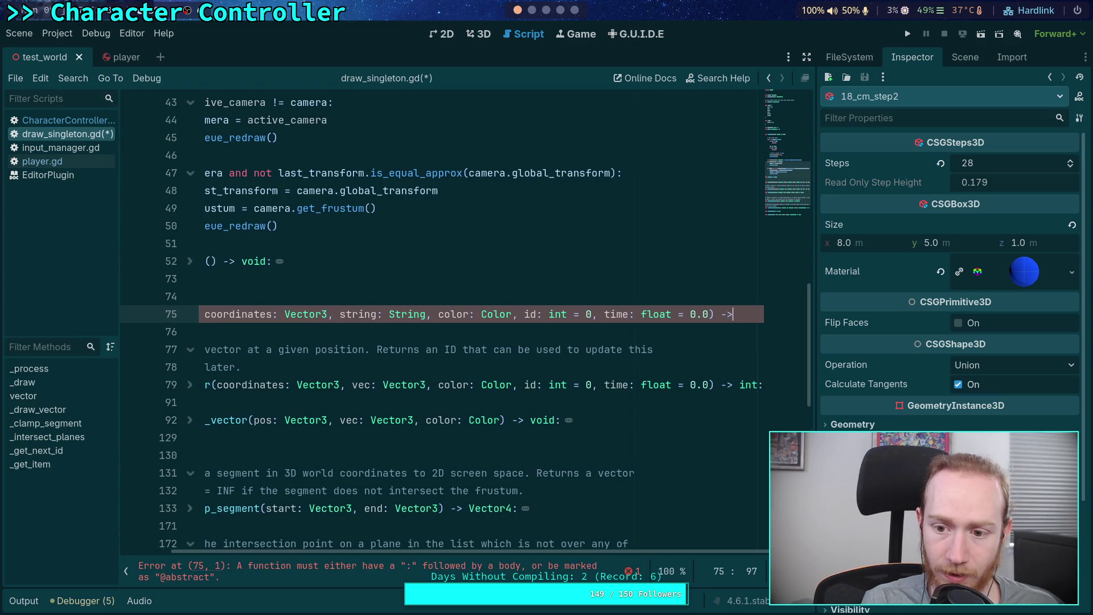
text( int:)
key(Return)
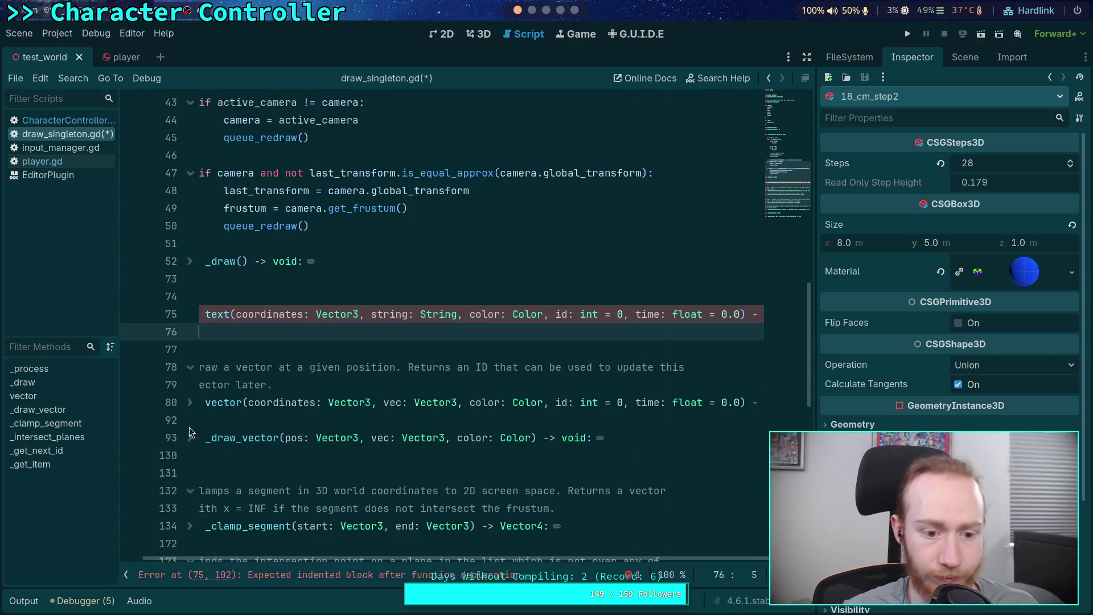
scroll(293, 450, down, 2)
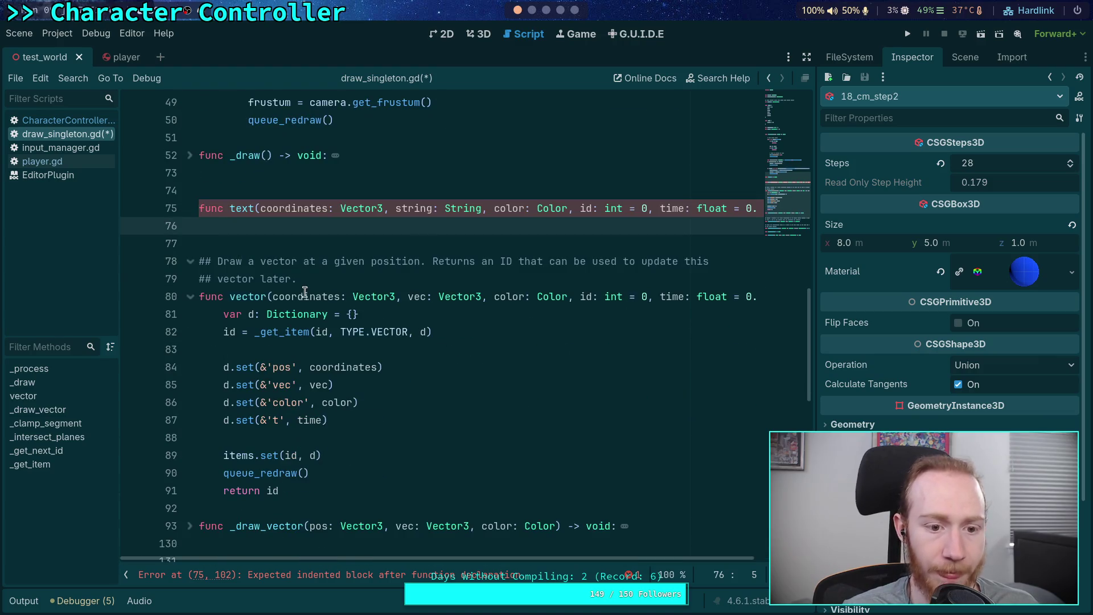
Copy the vector() function's body into the empty text() body.
drag(279, 490, 224, 315)
right_click(249, 320)
click(285, 378)
click(325, 231)
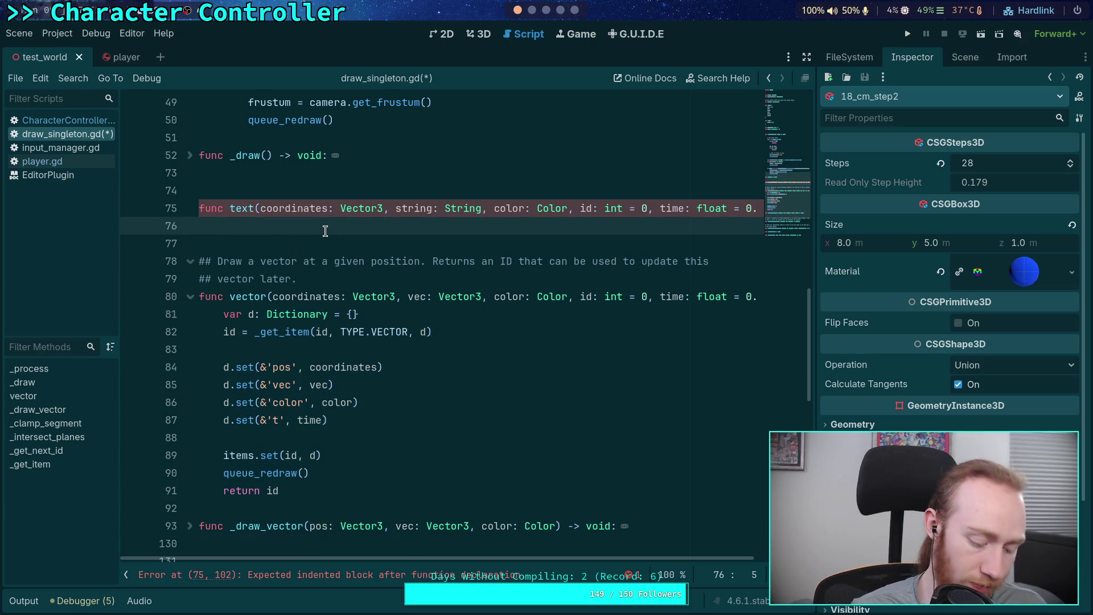
key(ctrl+v)
Add a TEXT entry after VECTOR in the TYPE enum.
scroll(292, 400, up, 15)
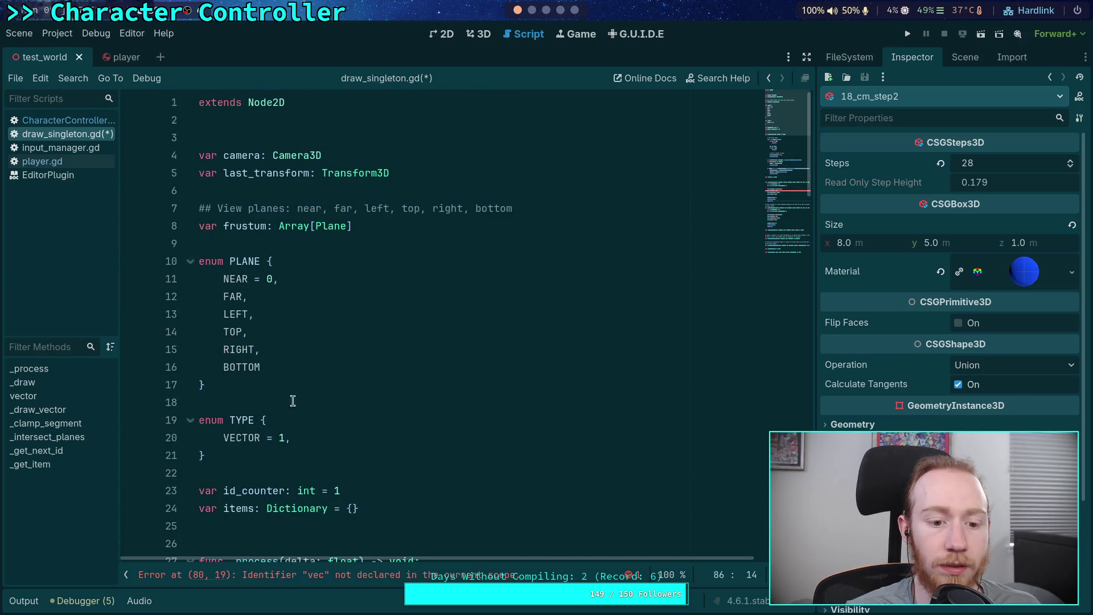
click(317, 437)
key(Return)
text(TEXT)
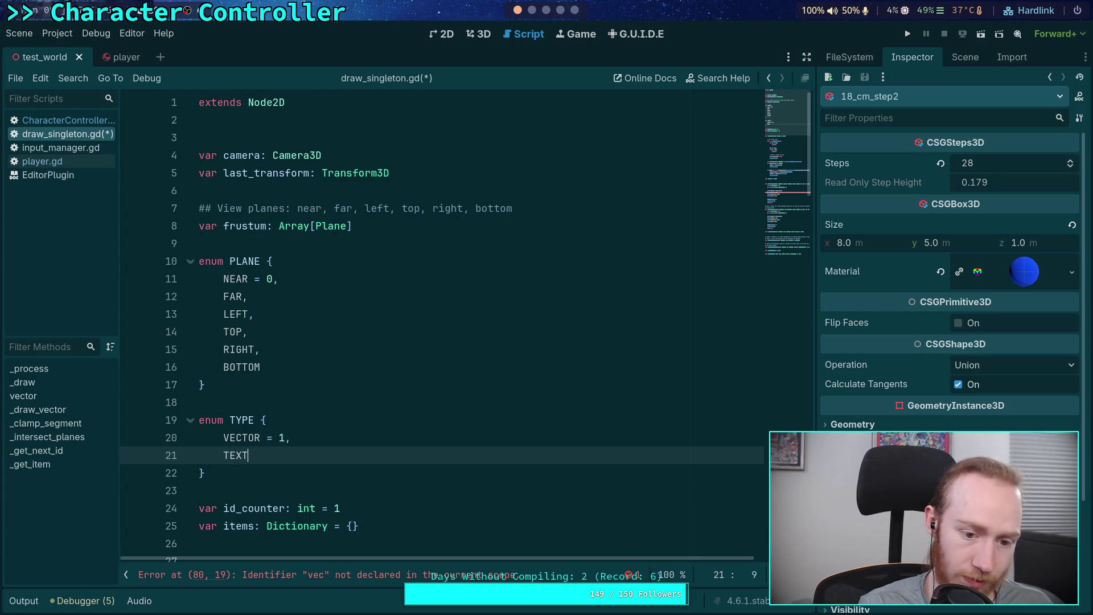
text(=)
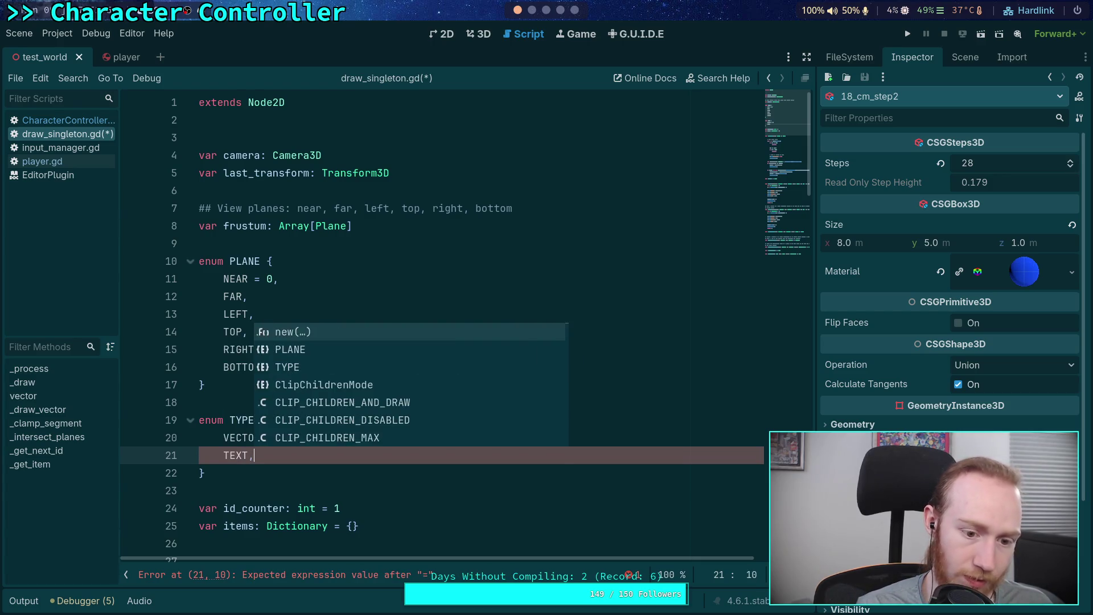
key(Escape)
Change TYPE.VECTOR to TYPE.TEXT in the text() body.
scroll(345, 442, down, 7)
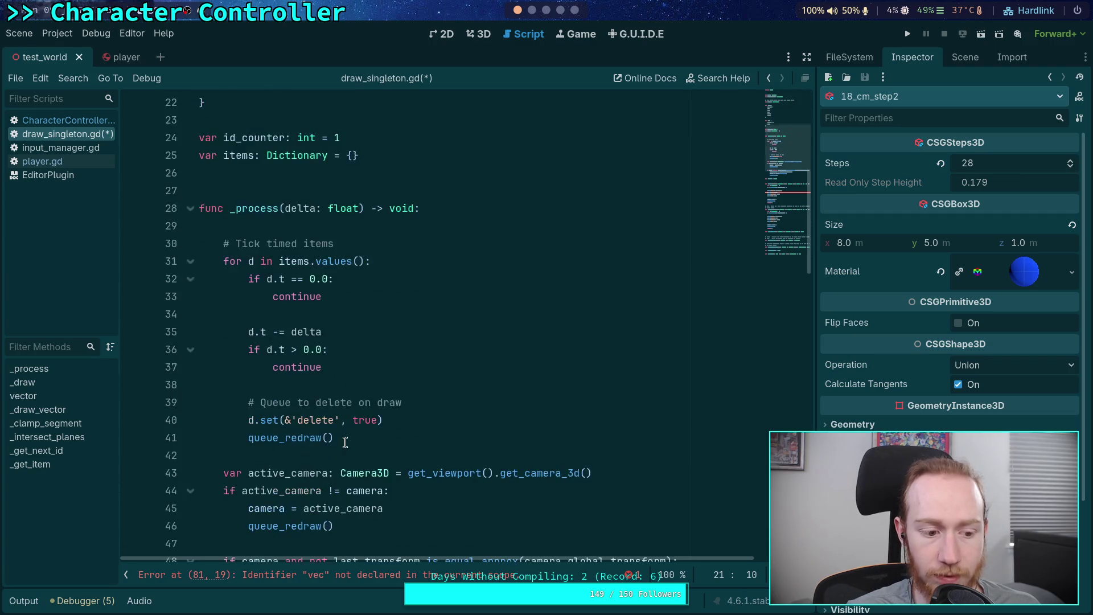
scroll(345, 442, down, 8)
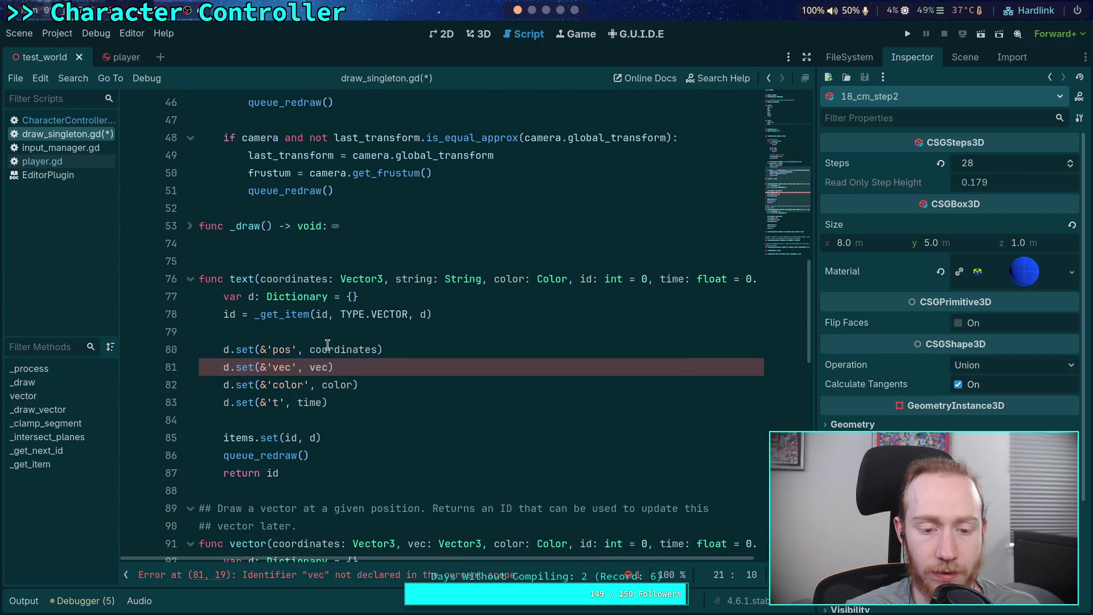
drag(377, 314, 408, 314)
key(BackSpace)
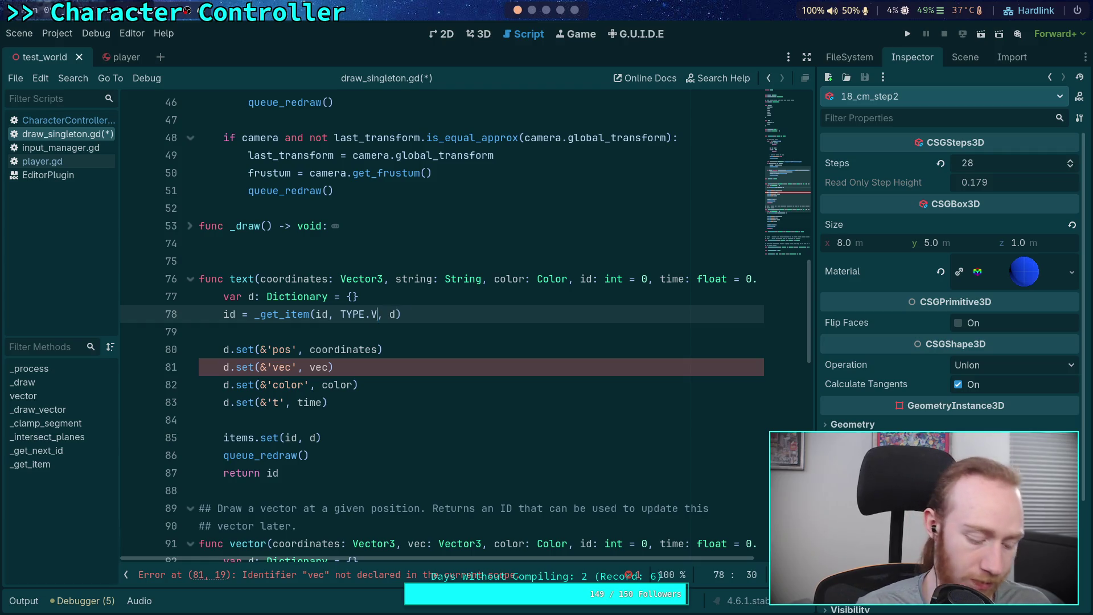
text(T)
key(BackSpace)
text(TEXT)
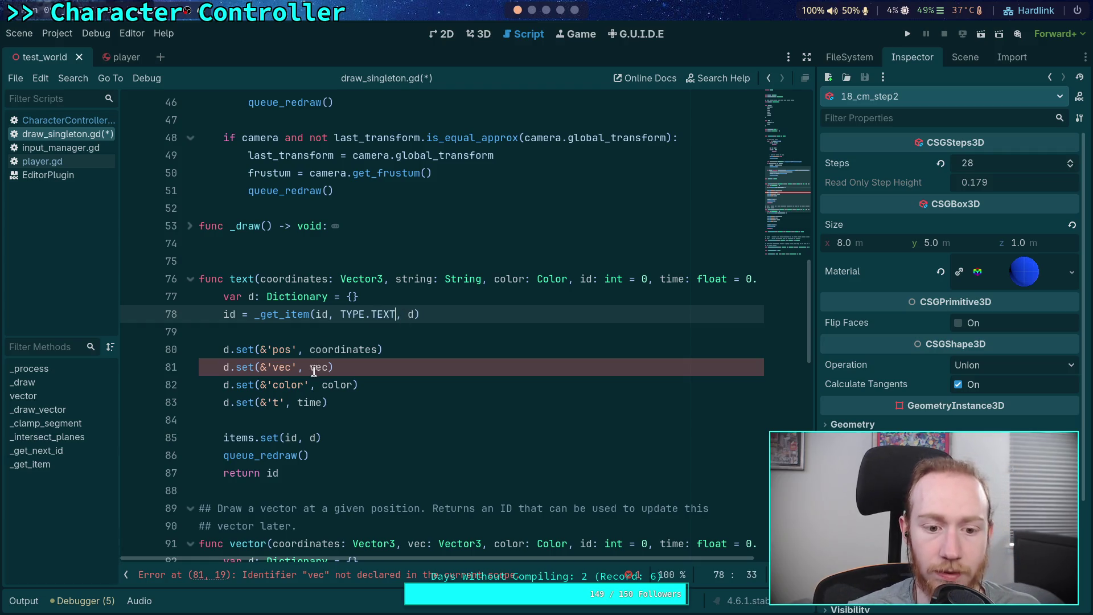
Replace the 'vec' entry with 'str' storing the string parameter.
click(273, 367)
drag(273, 367, 290, 365)
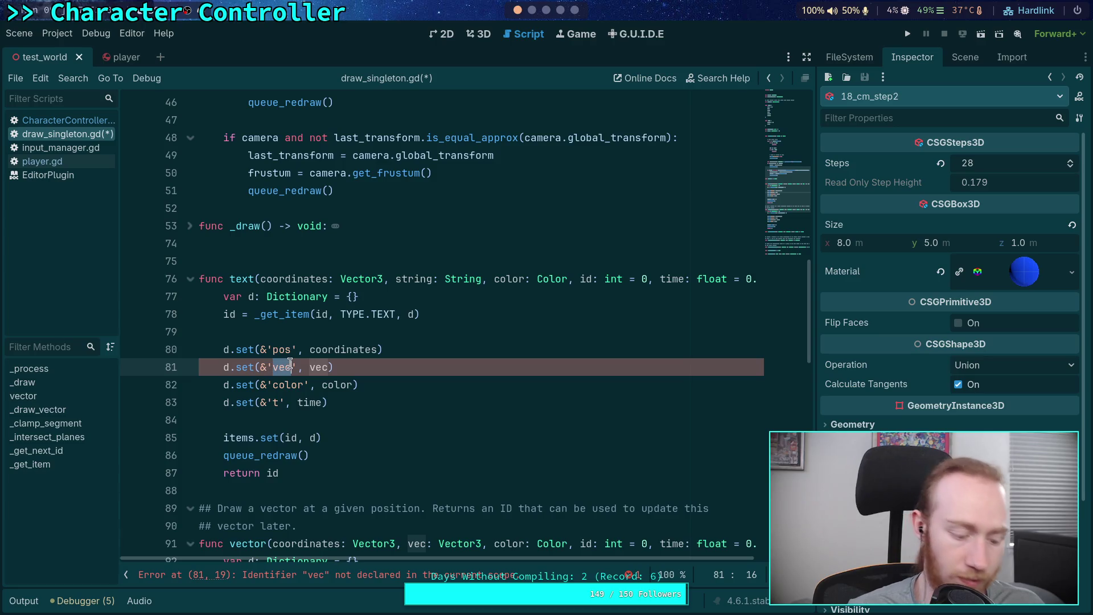
text(str)
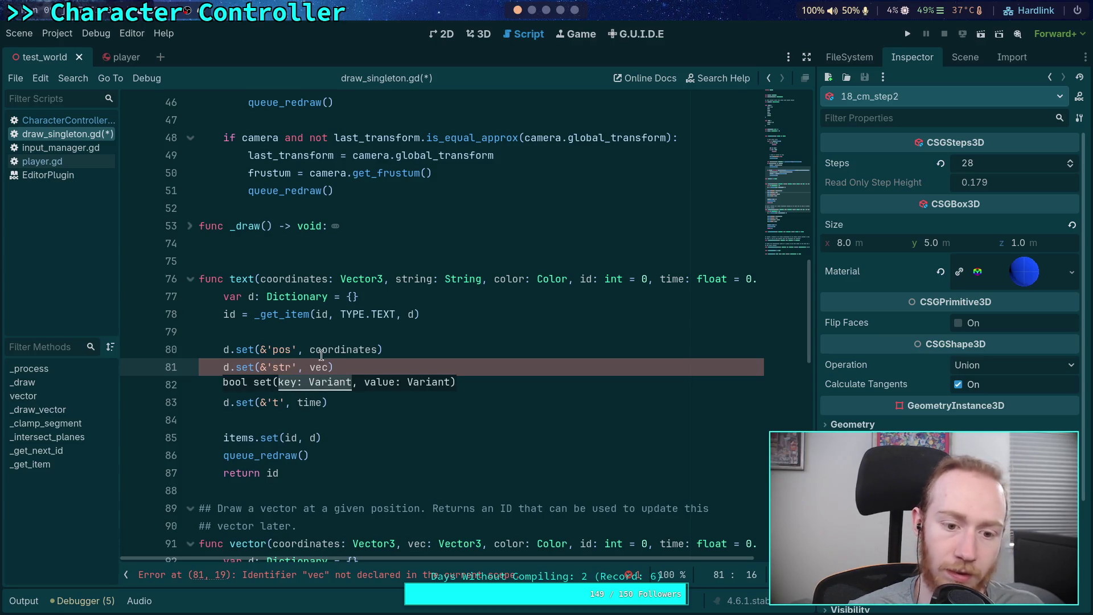
double_click(316, 367)
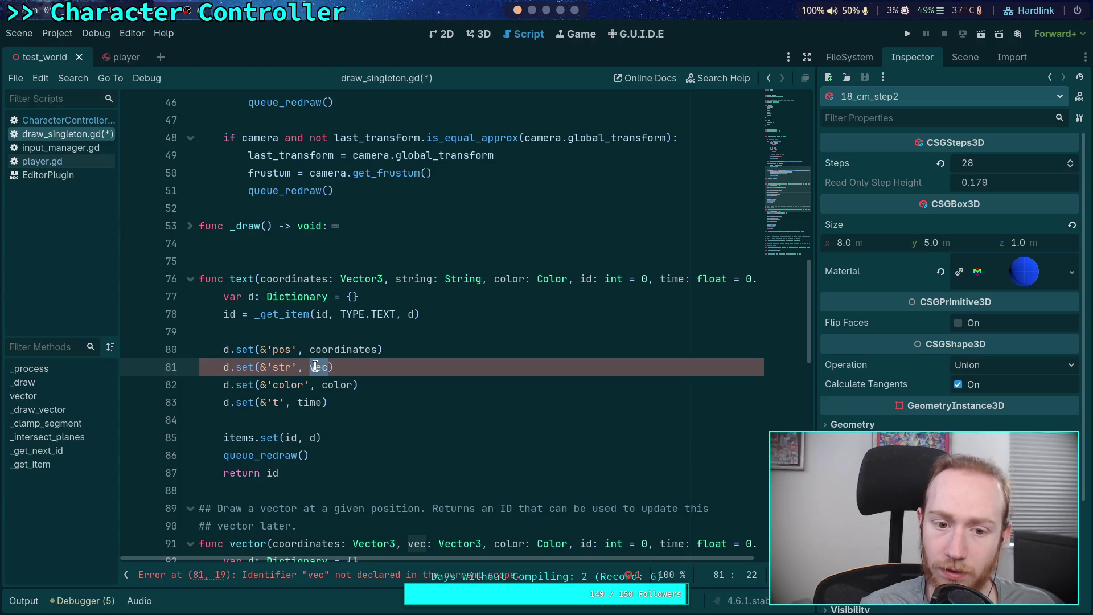
key(BackSpace)
text(n)
key(BackSpace)
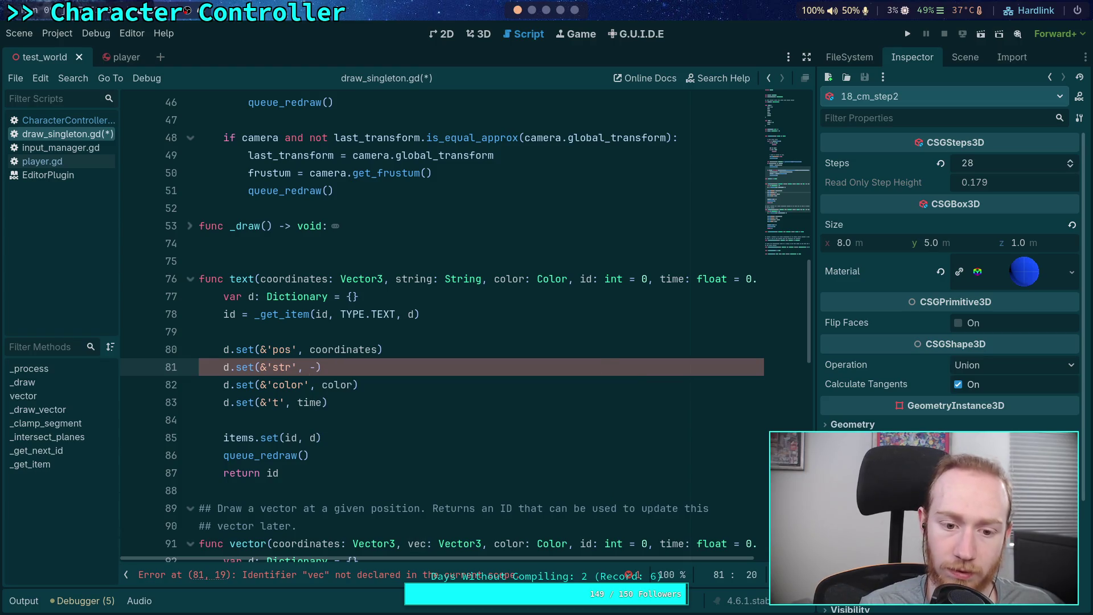
text(string)
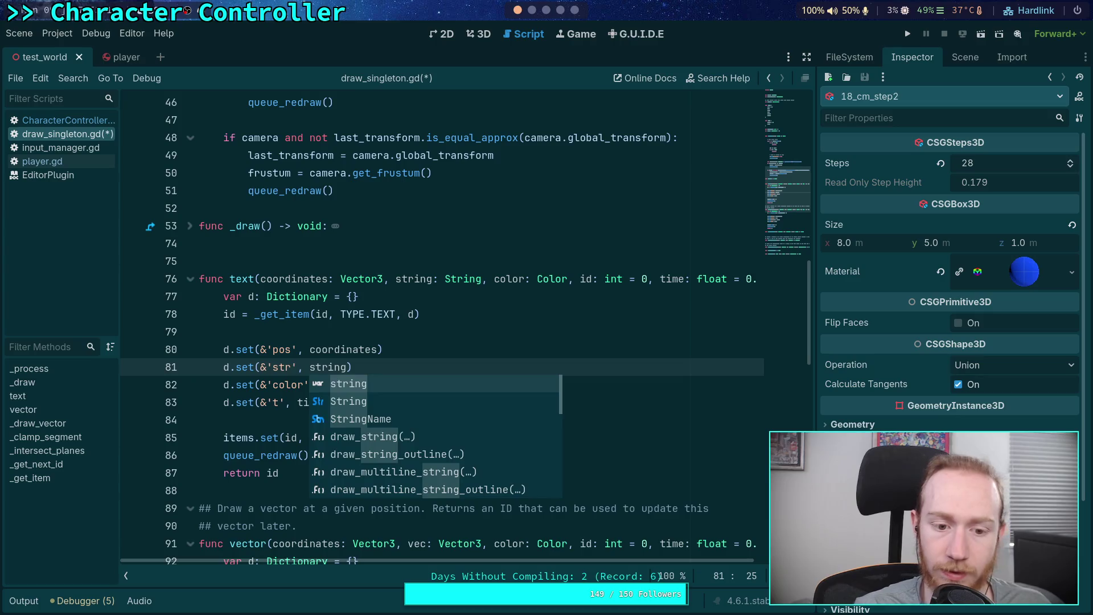
click(294, 334)
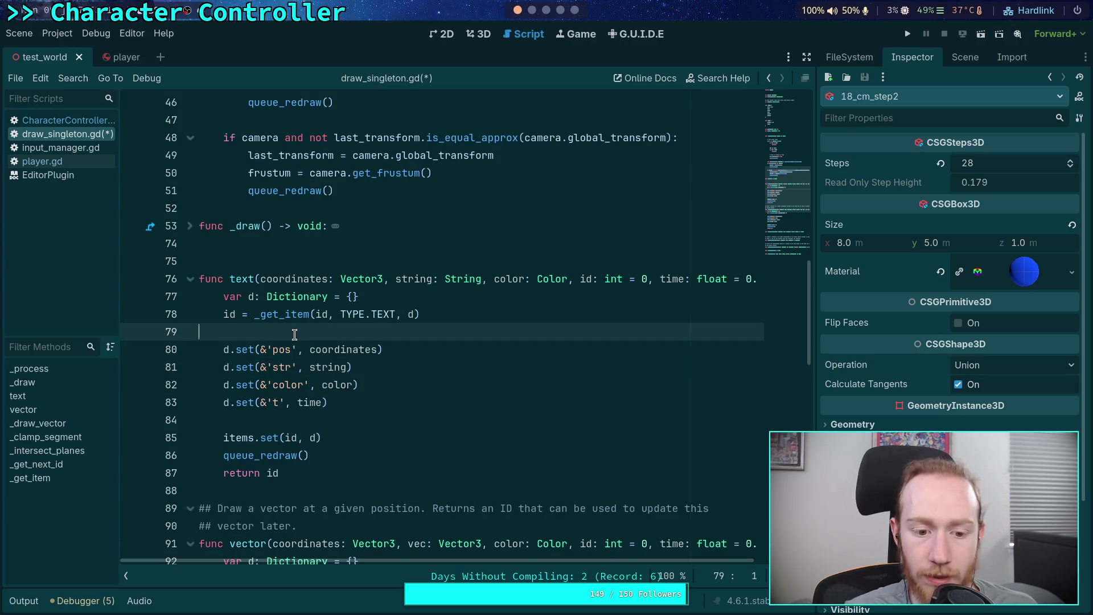
Unfold the _draw function to view its drawing branches.
click(357, 439)
scroll(381, 431, up, 2)
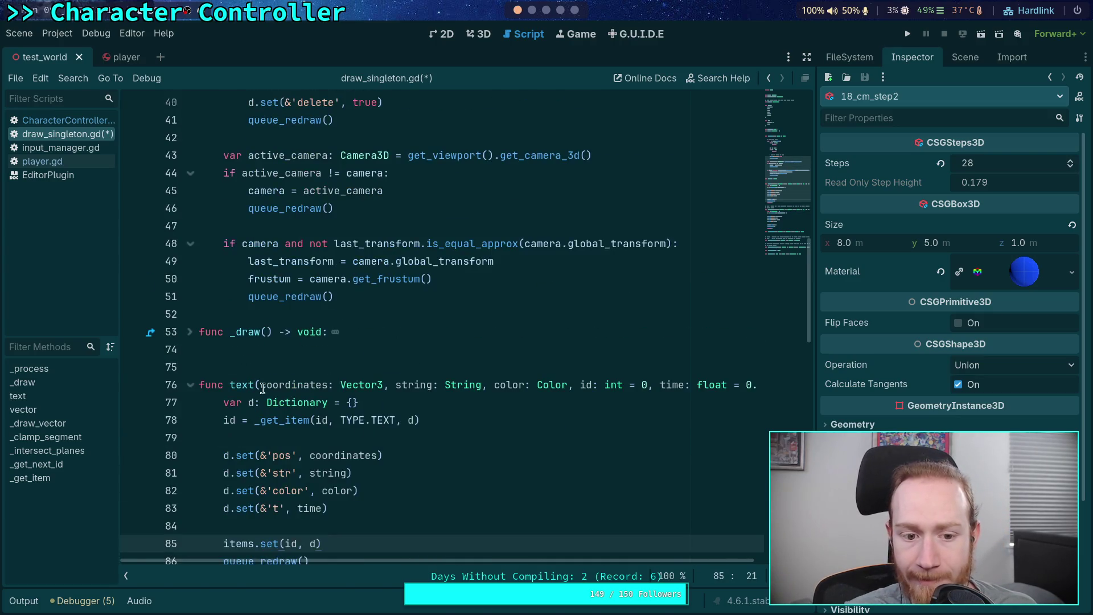
click(190, 331)
scroll(191, 342, down, 4)
Add an 'elif d.type == TYPE.TEXT:' line after the vector branch in _draw.
click(581, 422)
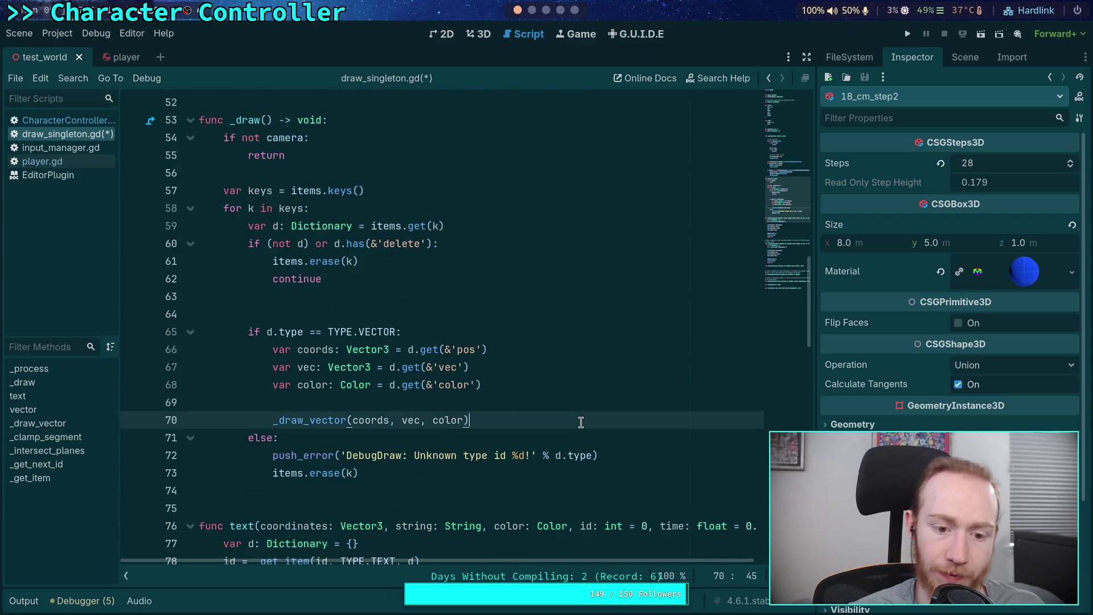
key(Down)
text(elif)
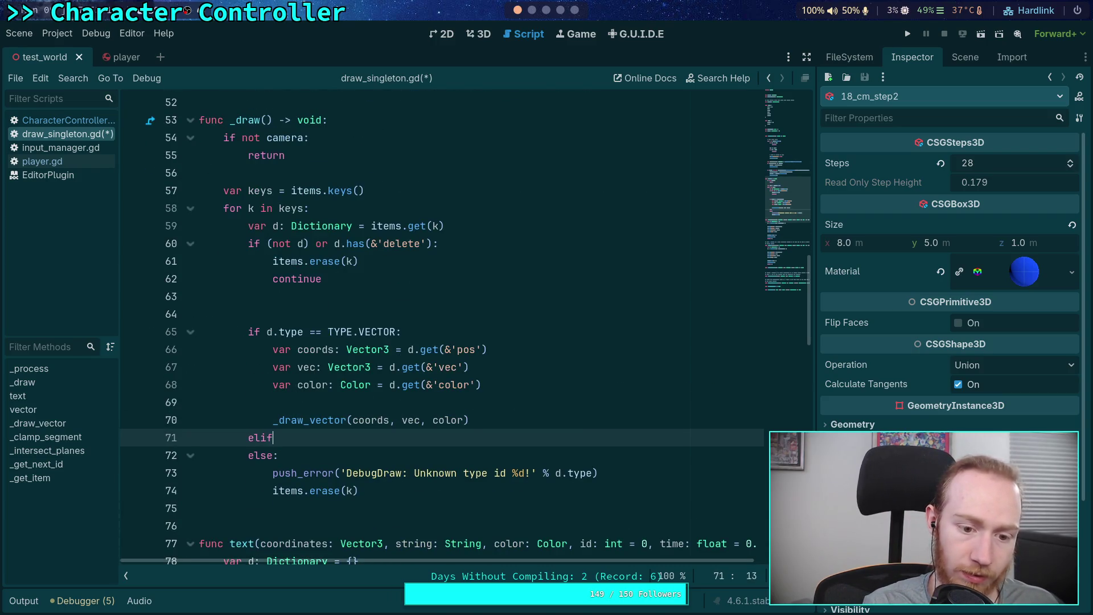
text( d.type == )
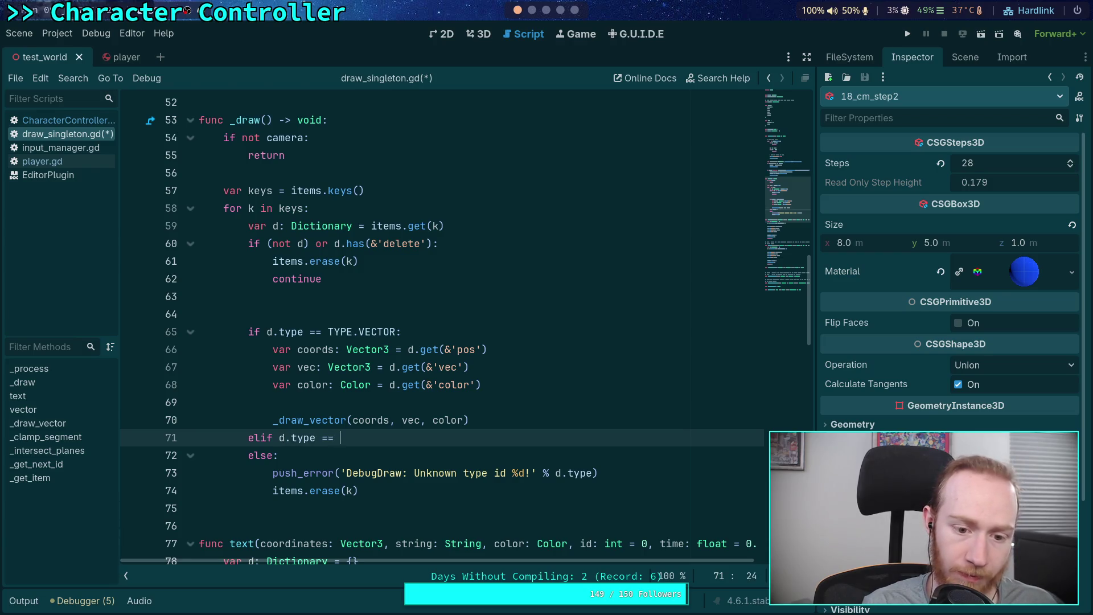
text(TYPE.TEXT:)
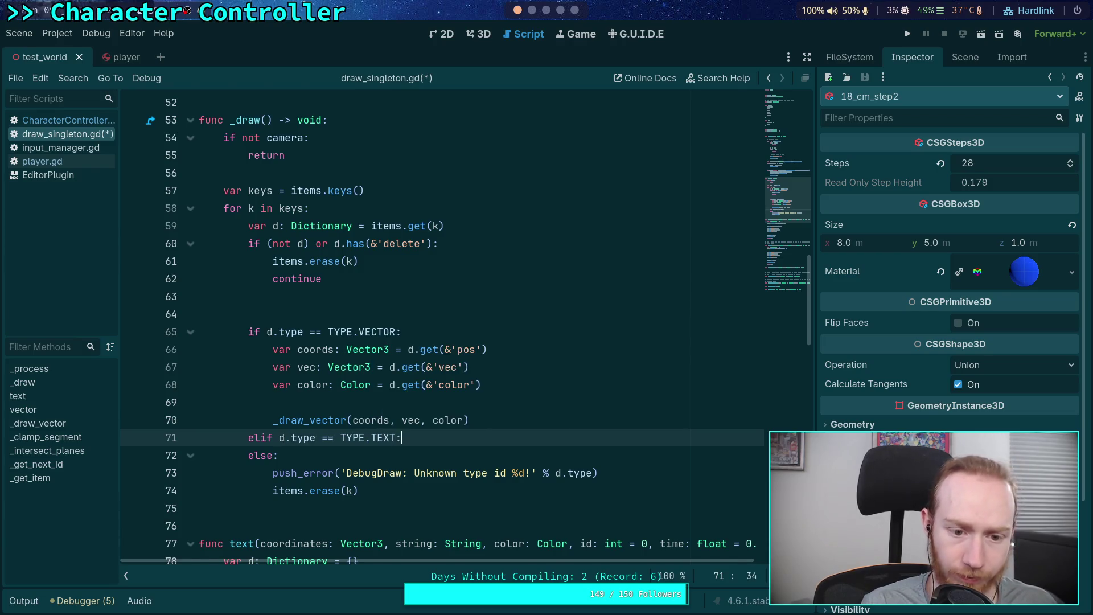
key(Return)
Copy the vector branch body (lines 66–70) into the new TEXT branch.
drag(267, 349, 471, 422)
right_click(470, 421)
click(495, 443)
click(421, 452)
key(ctrl+v)
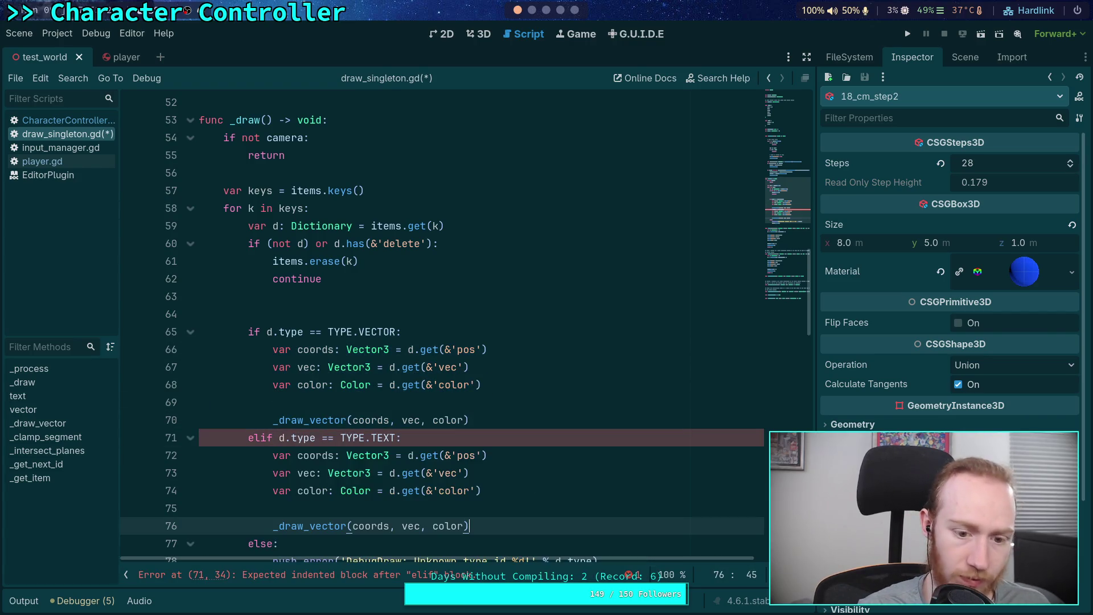
scroll(342, 427, down, 1)
Rename the pasted vec variable to string, typed as String.
double_click(318, 414)
text(tex)
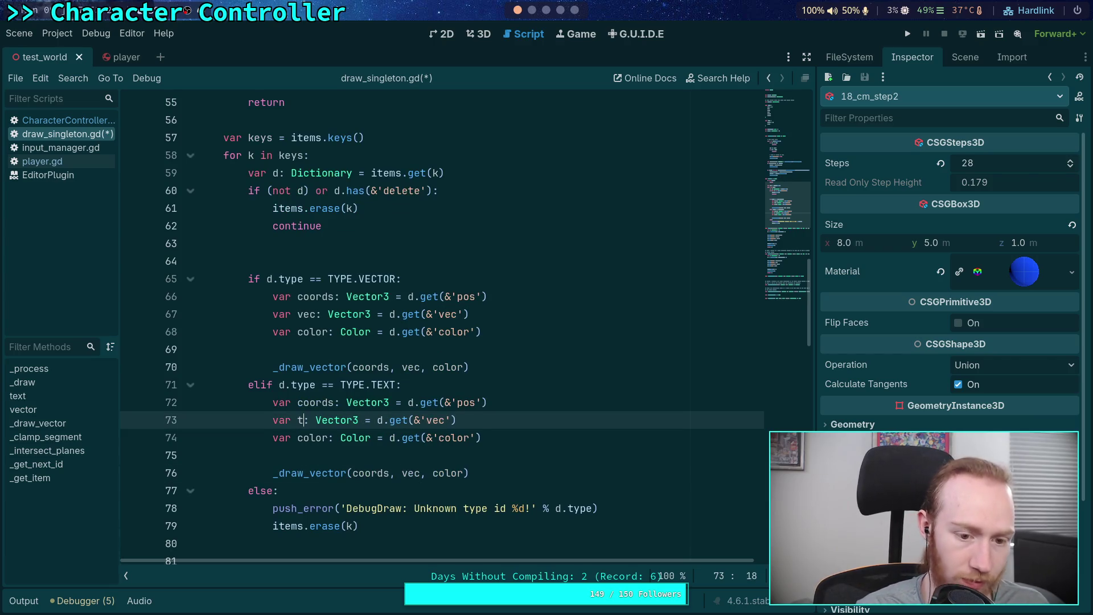
key(BackSpace)
key(BackSpace)
key(BackSpace)
text(string)
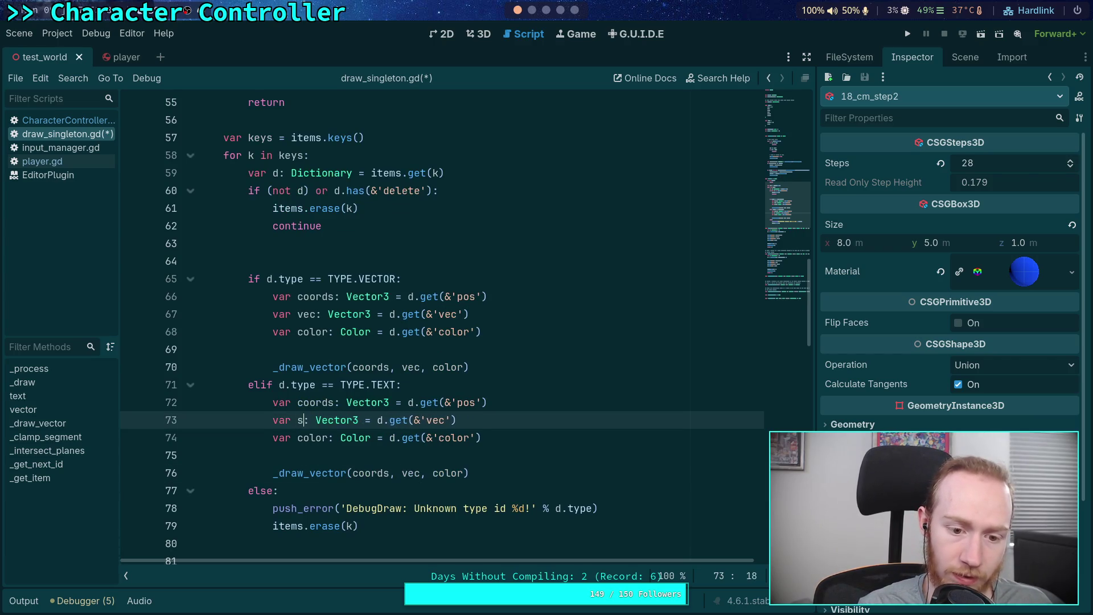
double_click(359, 420)
text(Stringe)
key(BackSpace)
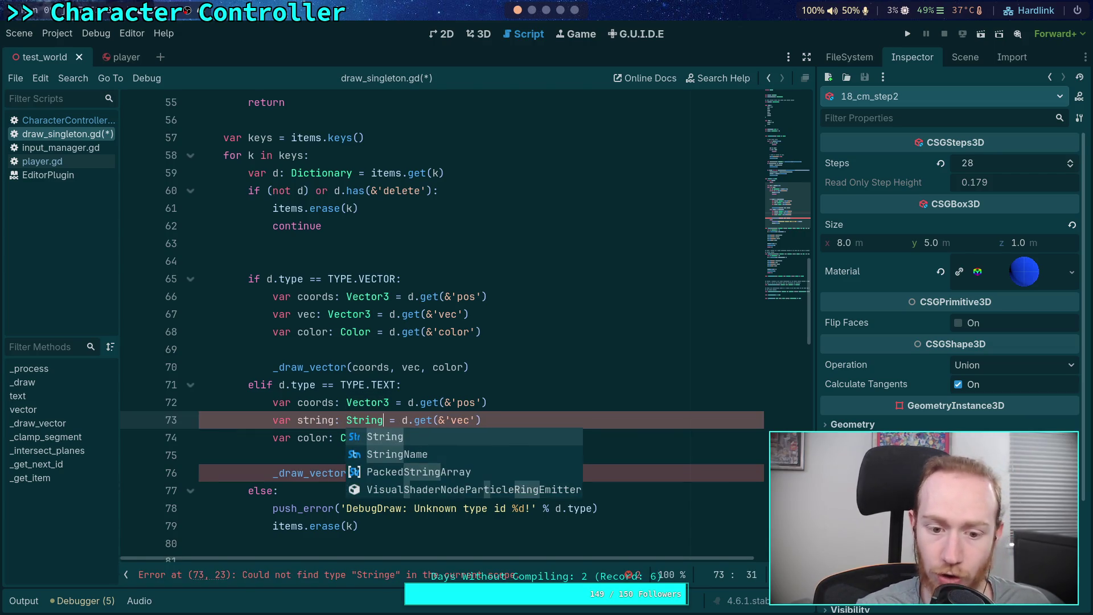
Read the 'str' key and call _draw_text(coords, string, color) instead of _draw_vector.
double_click(468, 419)
text(str)
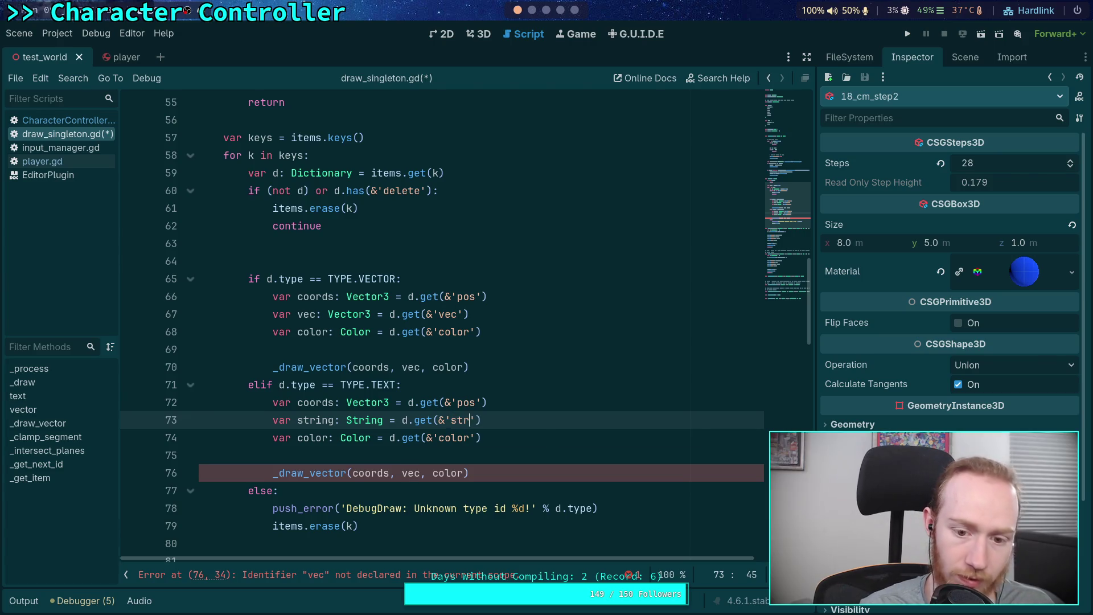
double_click(412, 472)
text(string)
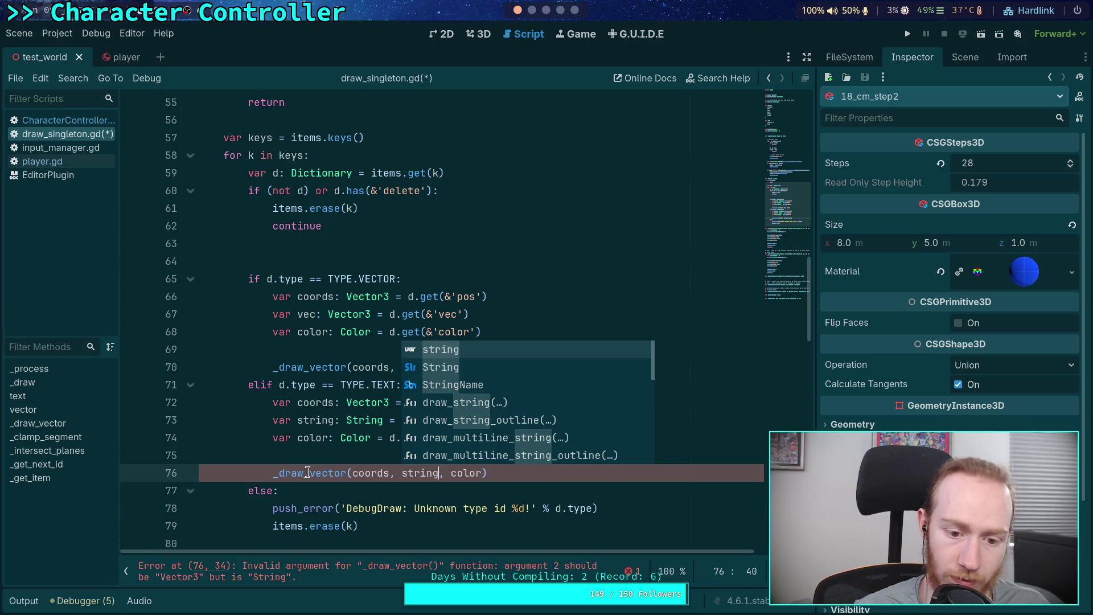
drag(309, 473, 347, 472)
text(text)
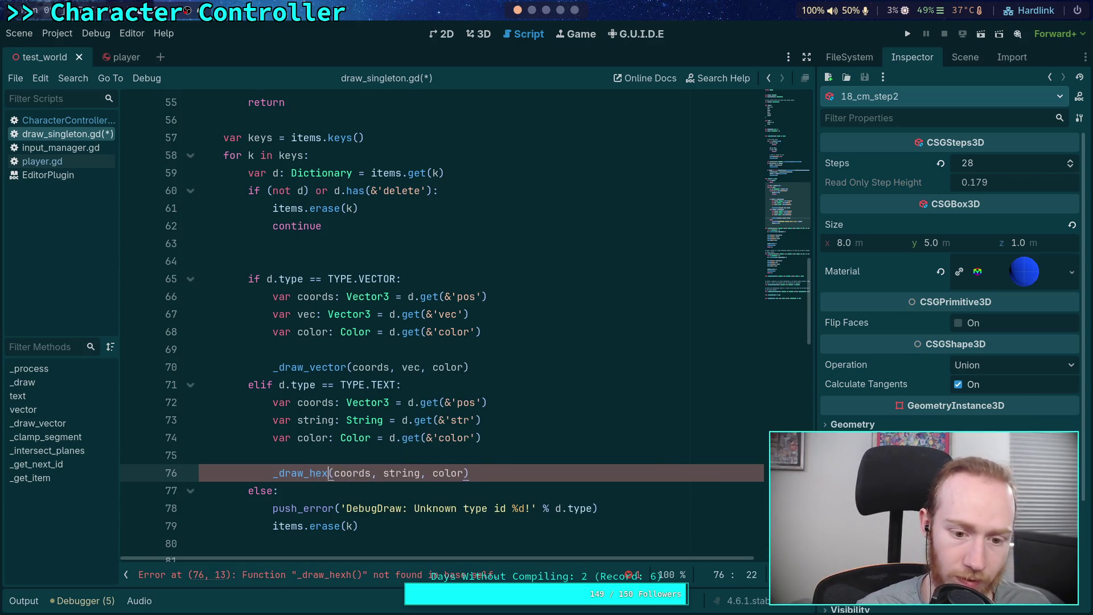
click(544, 459)
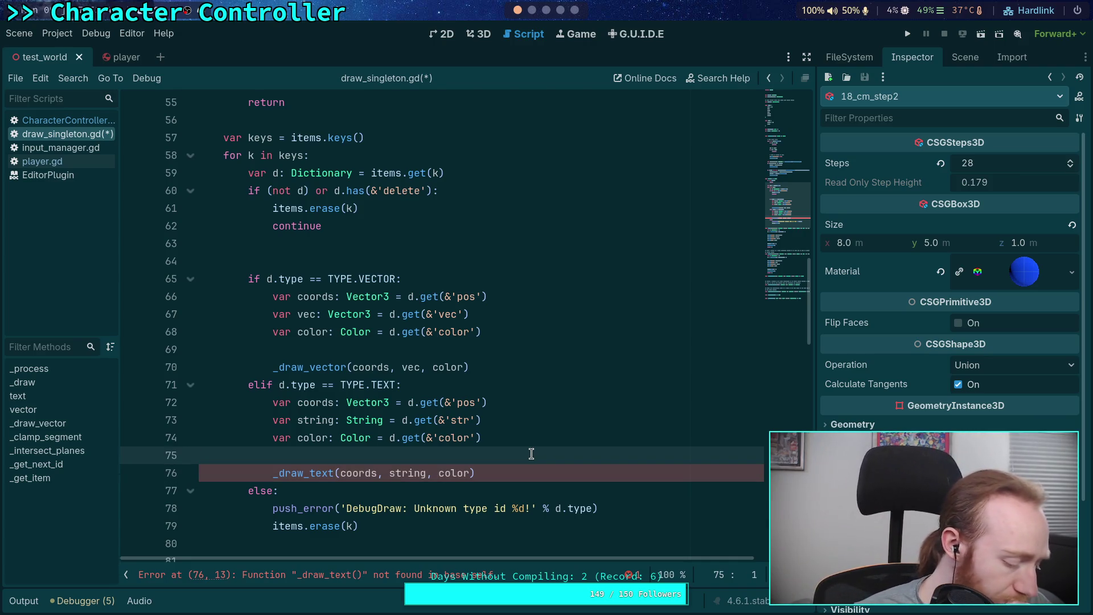